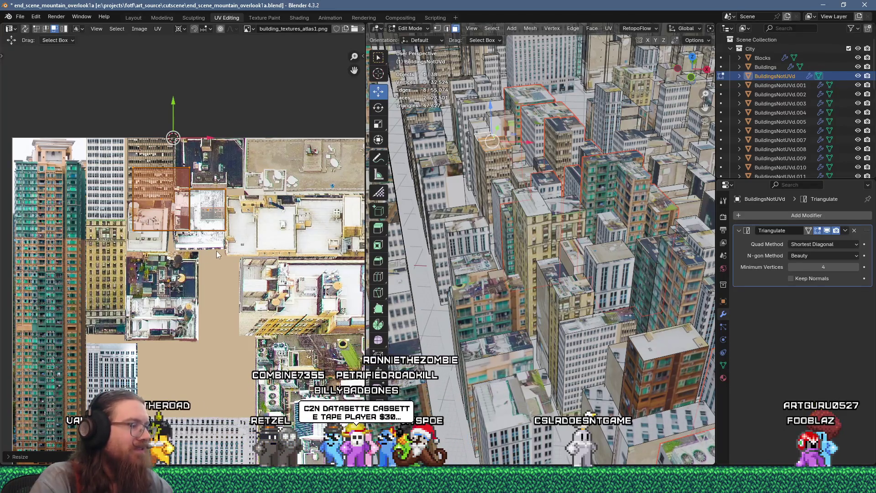
Step: Move the selected UV island up-left onto a photo in the building texture atlas
{"action": "scroll", "coordinate": [216, 250], "scroll_direction": "up", "scroll_amount": 1}
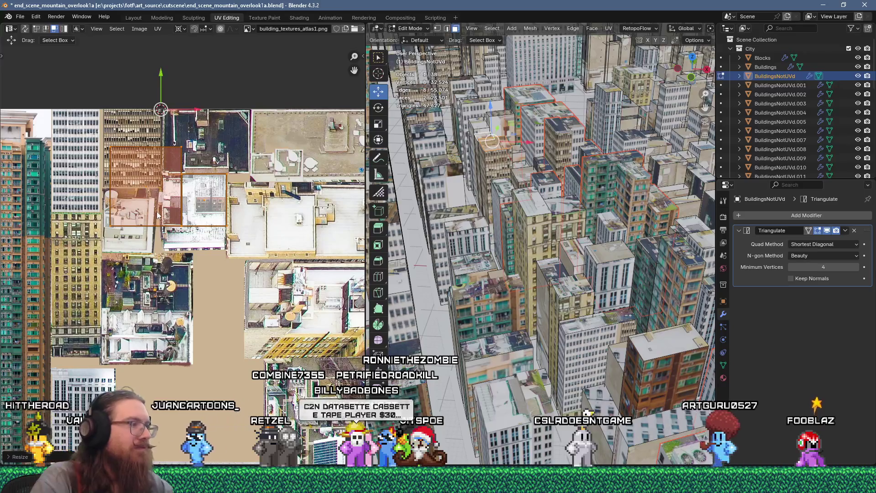
{"action": "key", "text": "g"}
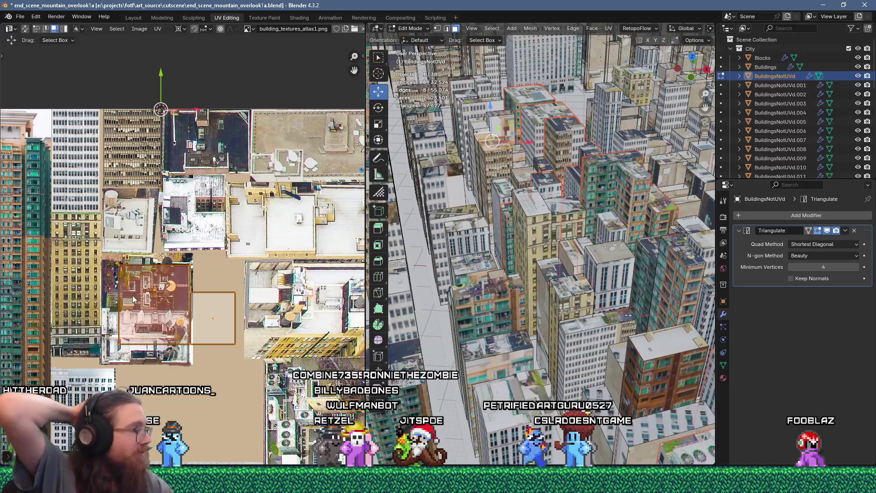
{"action": "key", "text": "g"}
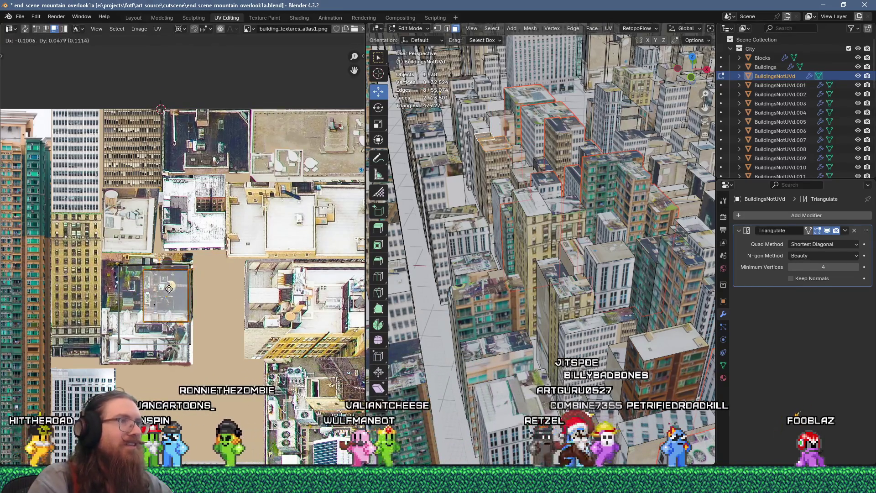
{"action": "left_click", "coordinate": [291, 144]}
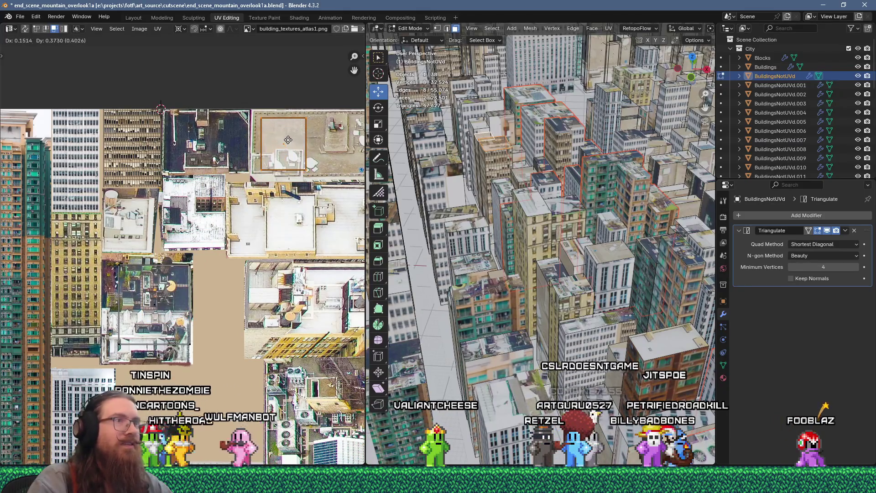
Step: Move another building face's UVs onto a different atlas photo
{"action": "left_click", "coordinate": [479, 122]}
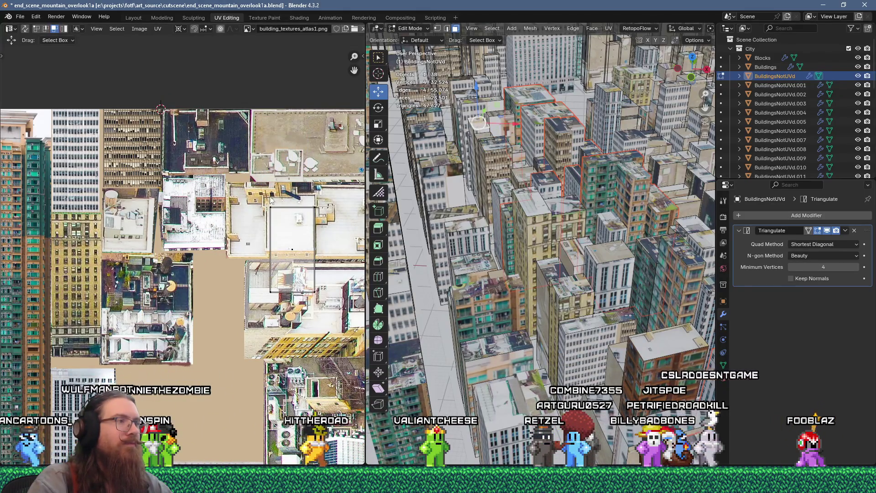
{"action": "key", "text": "g"}
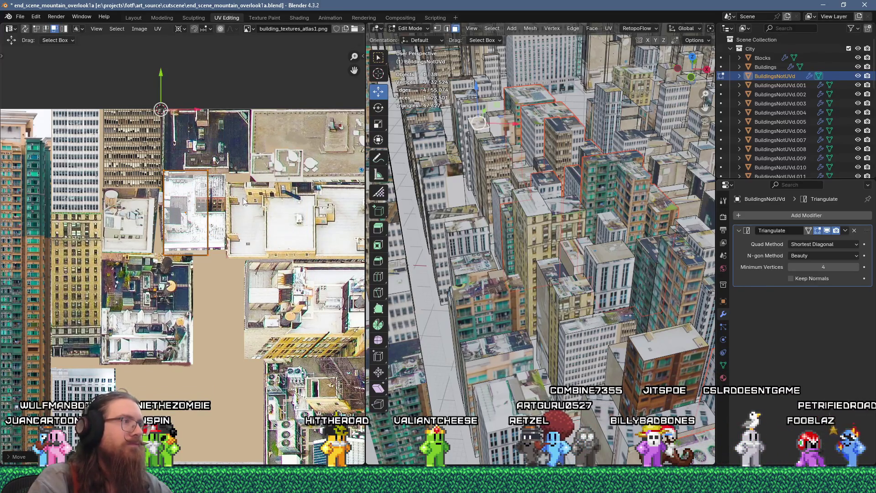
{"action": "key", "text": "g"}
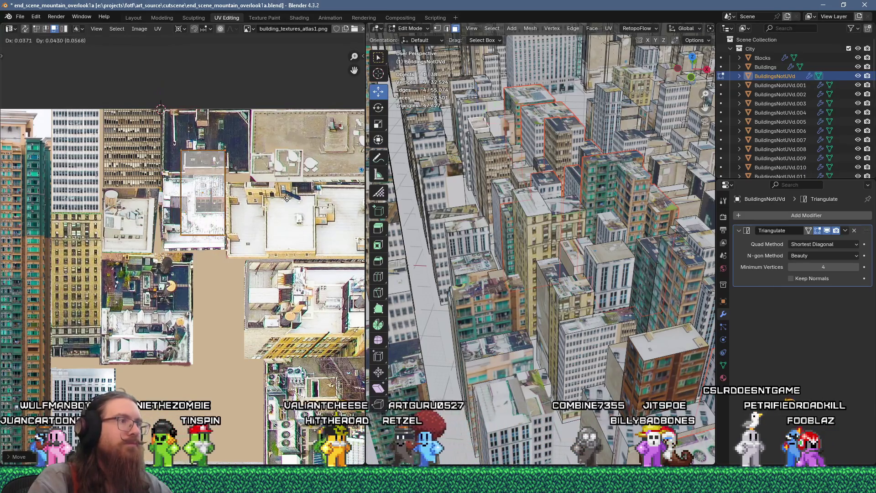
{"action": "left_click", "coordinate": [266, 156]}
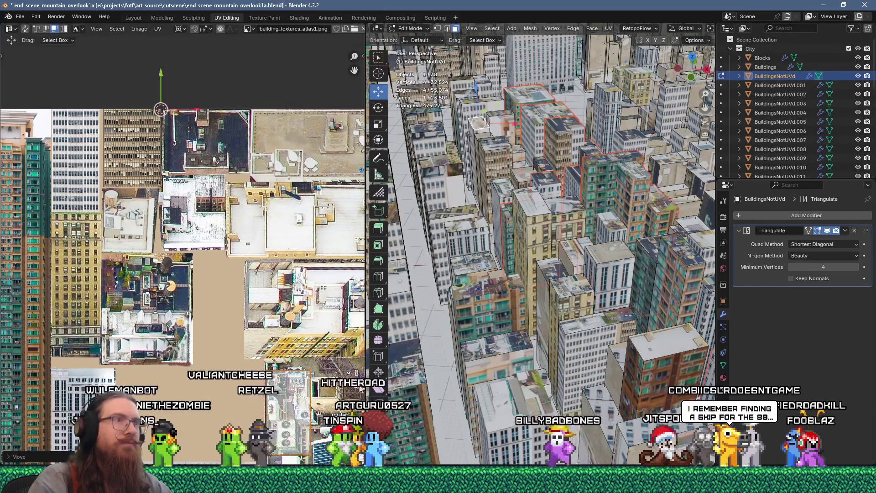
Step: Unwrap two faces of a building and scale the island to 0.25
{"action": "left_click", "coordinate": [519, 127], "text": "shift"}
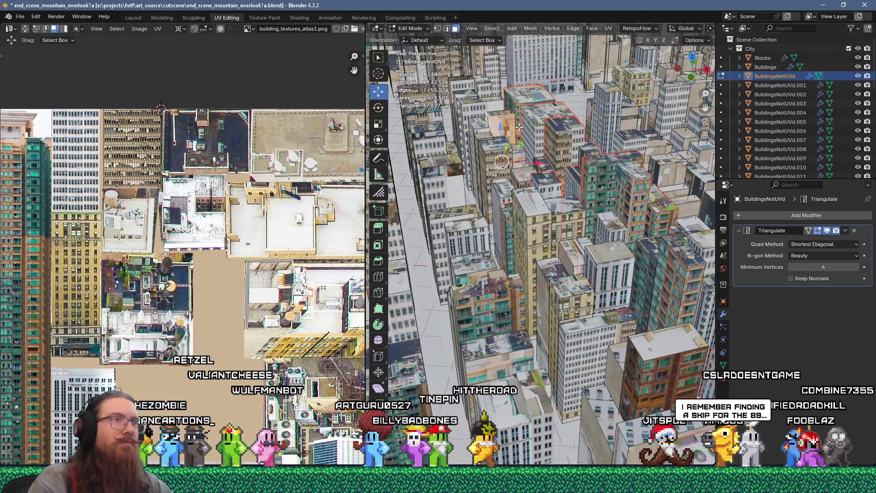
{"action": "key", "text": "u"}
{"action": "left_click", "coordinate": [503, 116]}
{"action": "scroll", "coordinate": [230, 239], "scroll_direction": "down", "scroll_amount": 4}
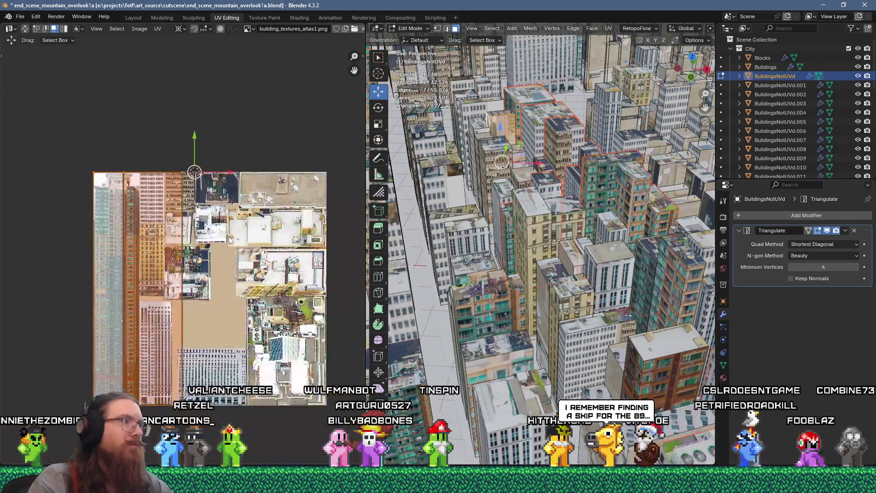
{"action": "type", "text": "s.25"}
{"action": "key", "text": "Return"}
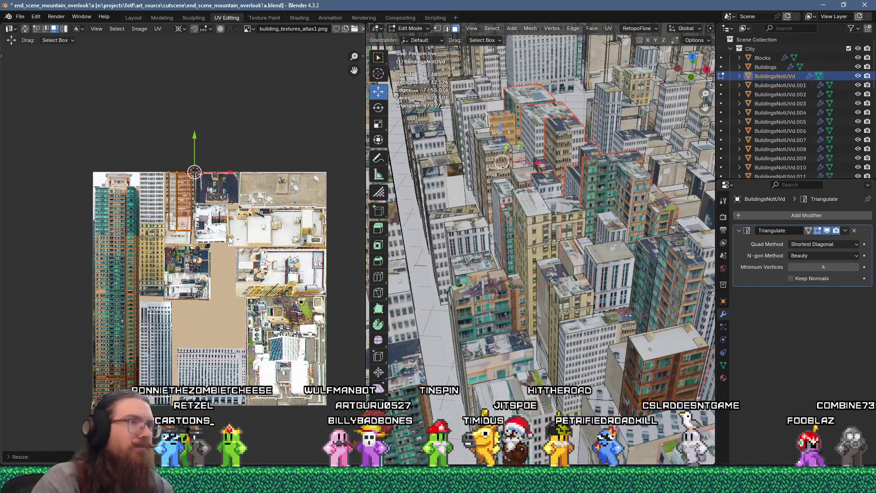
Step: Place the unwrapped island over the orange tower facade photo
{"action": "key", "text": "g"}
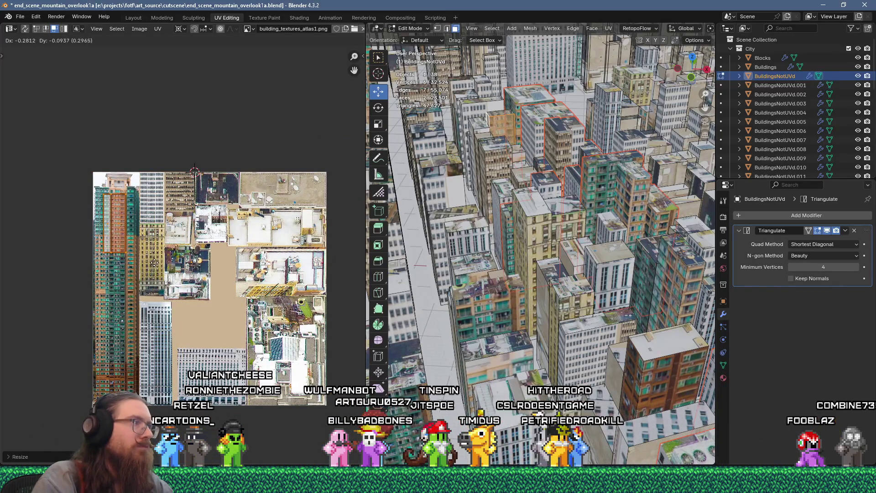
{"action": "scroll", "coordinate": [92, 225], "scroll_direction": "up", "scroll_amount": 7}
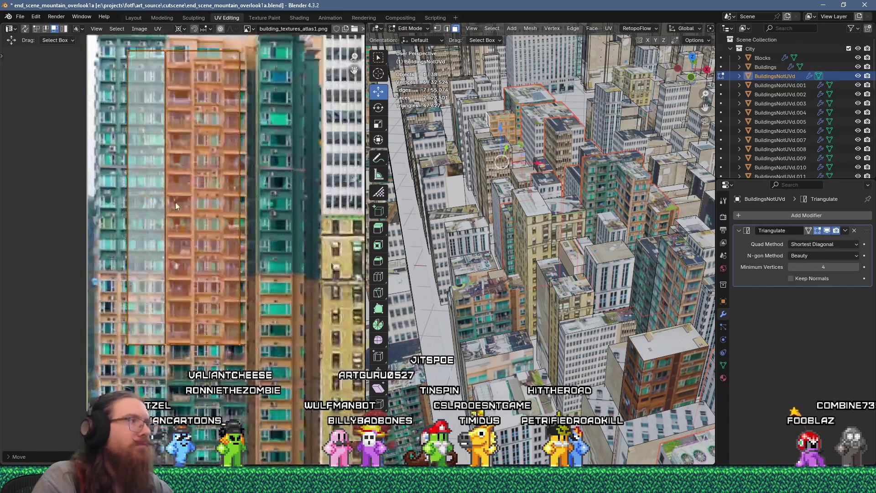
{"action": "scroll", "coordinate": [198, 184], "scroll_direction": "up", "scroll_amount": 2}
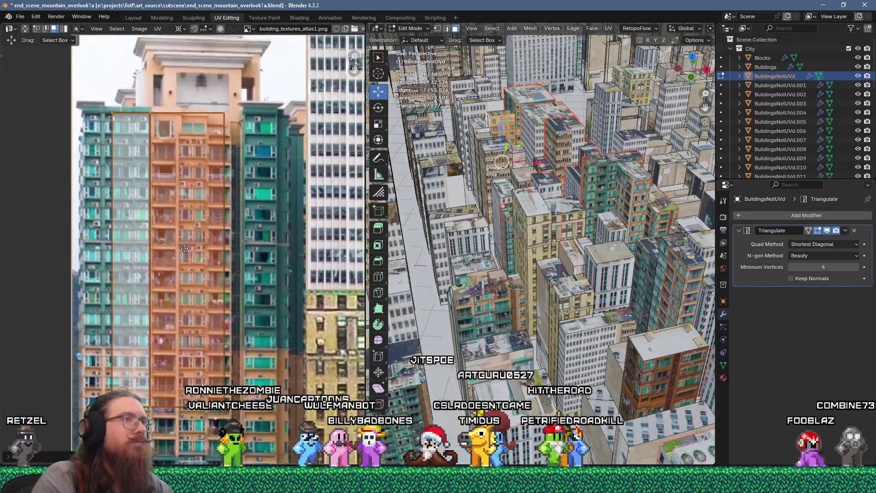
{"action": "key", "text": "g"}
{"action": "left_click", "coordinate": [197, 216]}
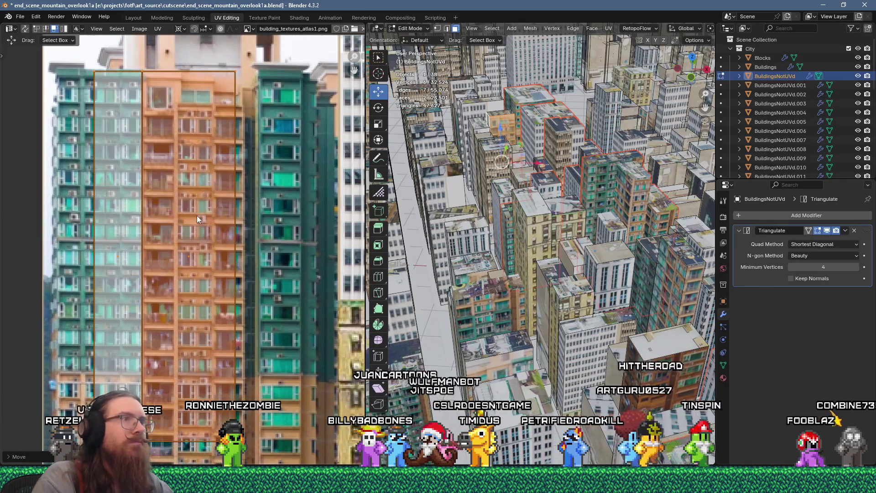
Step: Move the roof face onto a rooftop photo, then select another building's linked faces
{"action": "left_click", "coordinate": [500, 112]}
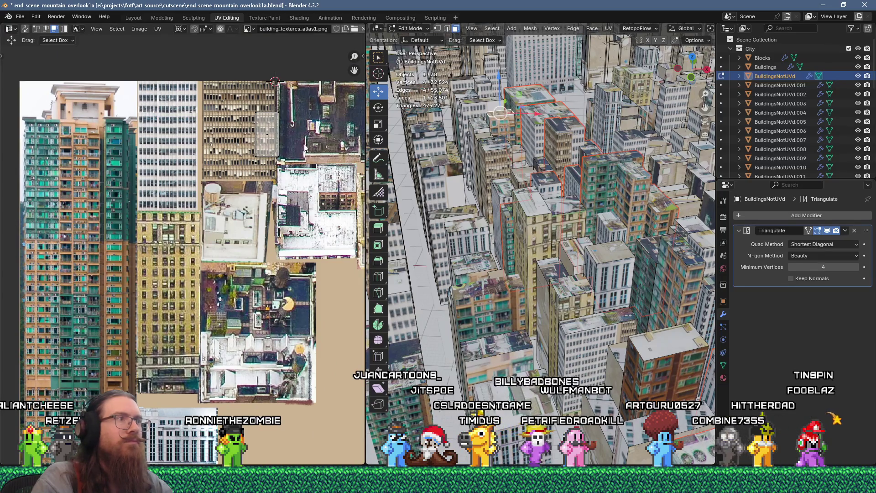
{"action": "key", "text": "g"}
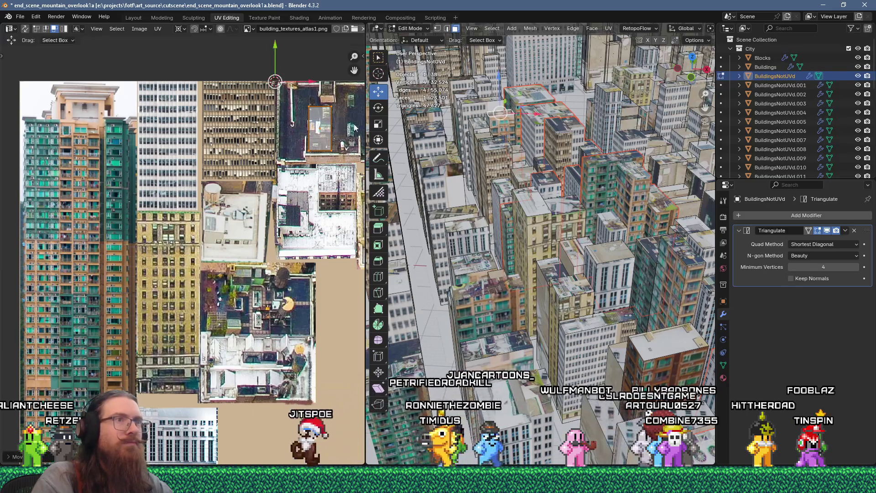
{"action": "left_click", "coordinate": [502, 121]}
{"action": "key", "text": "ctrl+l"}
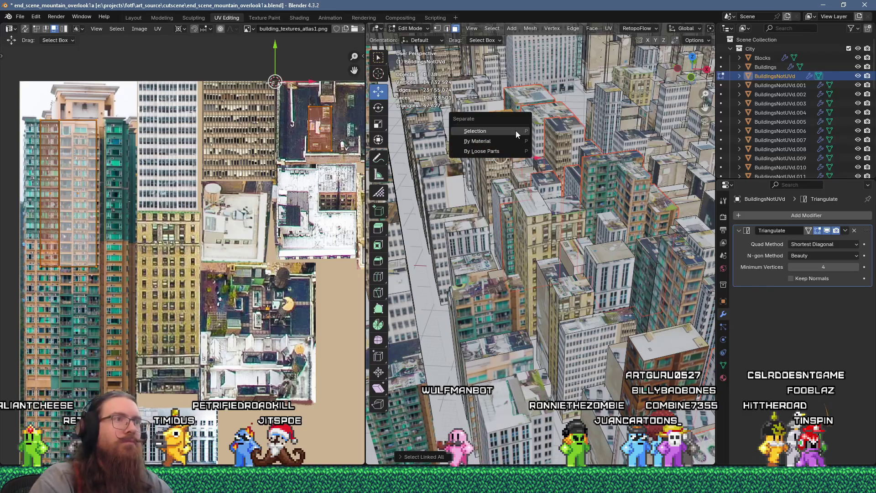
Step: Separate the remapped faces into their own object and save the blend file
{"action": "left_click", "coordinate": [516, 131]}
{"action": "mouse_move", "coordinate": [515, 131]}
{"action": "middle_mouse_down"}
{"action": "mouse_move", "coordinate": [513, 219]}
{"action": "mouse_move", "coordinate": [538, 222]}
{"action": "middle_mouse_up"}
{"action": "scroll", "coordinate": [513, 219], "scroll_direction": "down", "scroll_amount": 8}
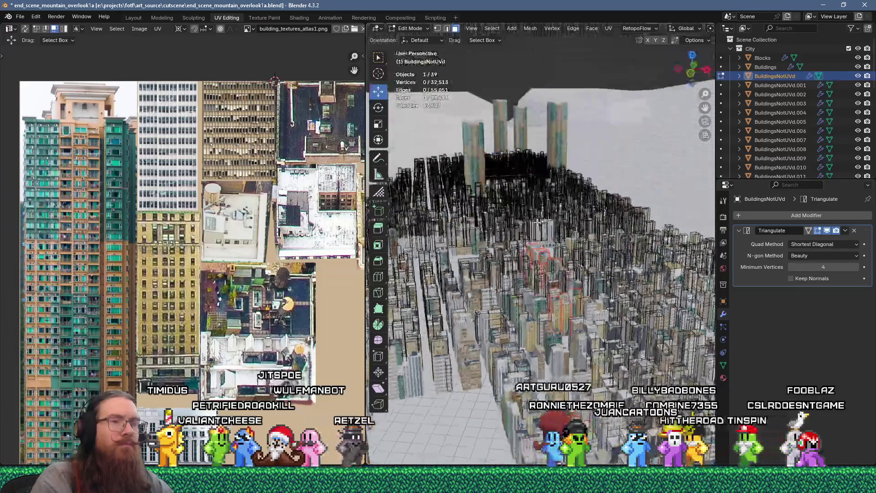
{"action": "left_click", "coordinate": [24, 20]}
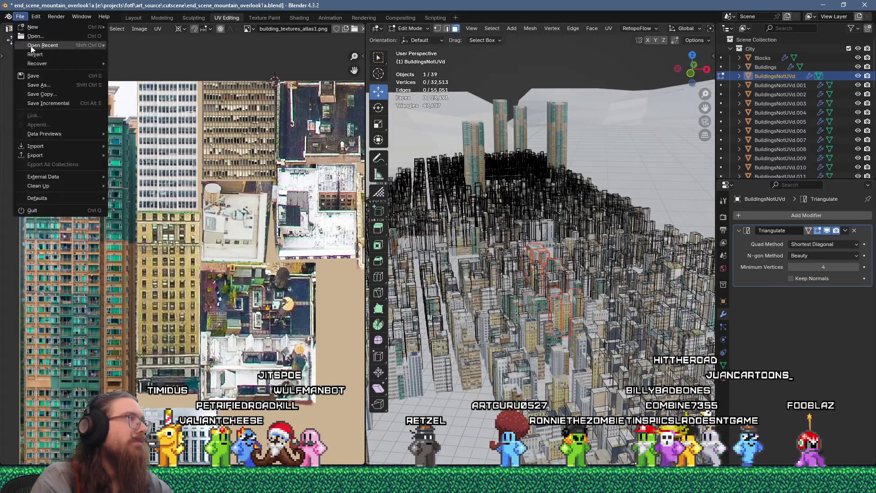
{"action": "left_click", "coordinate": [42, 75]}
Step: Select BuildingsNotUVd.020–.028 plus Buildings in the Outliner and leave Edit Mode
{"action": "scroll", "coordinate": [794, 92], "scroll_direction": "down", "scroll_amount": 10}
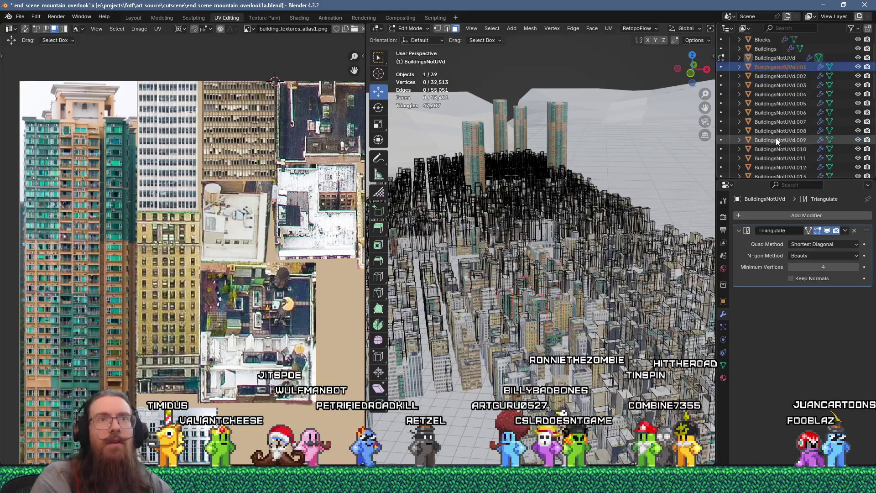
{"action": "left_click", "coordinate": [793, 112], "text": "shift"}
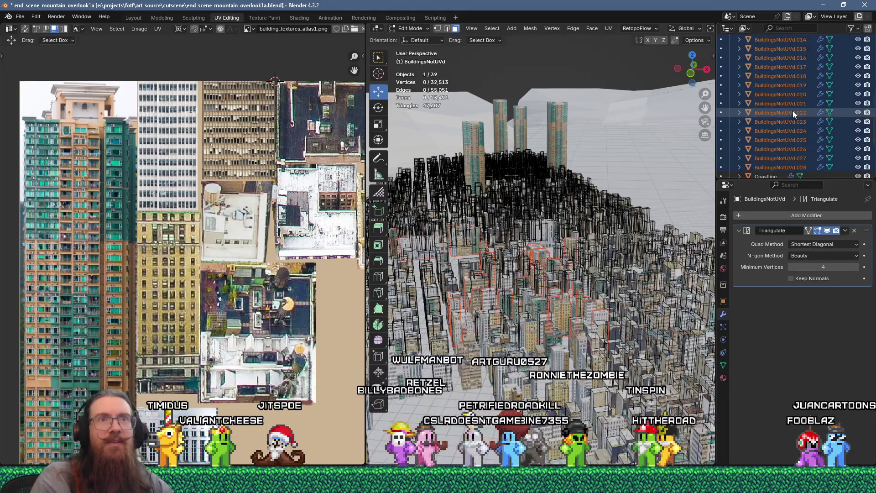
{"action": "scroll", "coordinate": [793, 110], "scroll_direction": "up", "scroll_amount": 10}
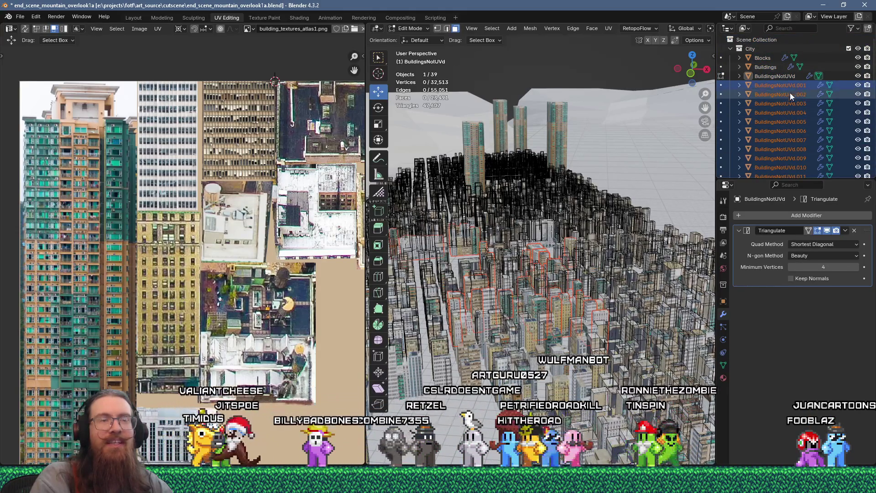
{"action": "left_click", "coordinate": [778, 66], "text": "ctrl"}
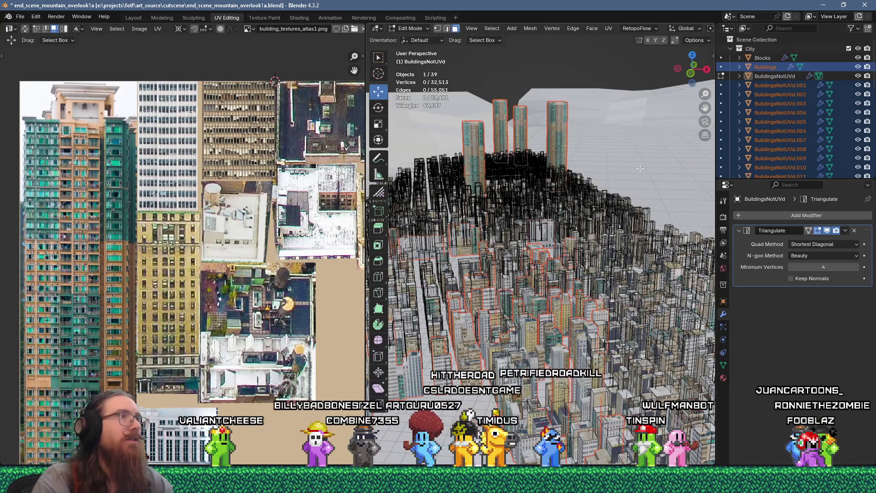
{"action": "key", "text": "Tab"}
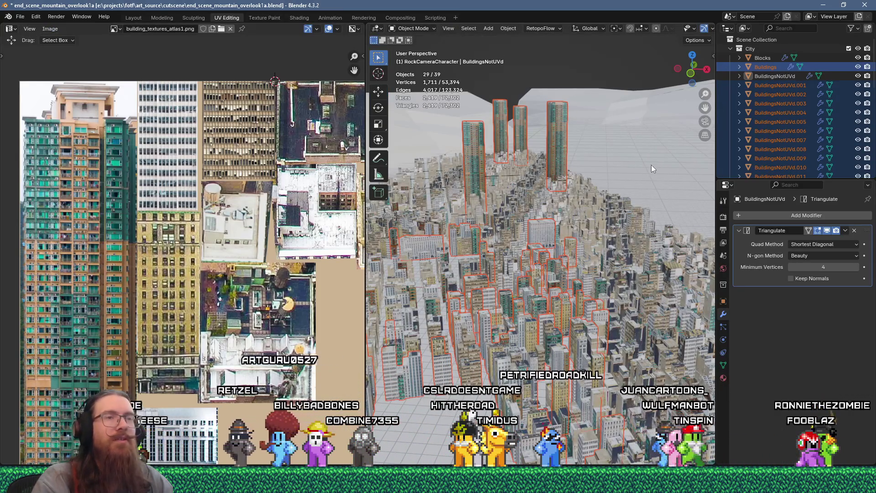
Step: Select BuildingsNotUVd.001–.028 with Buildings active and join them into Buildings
{"action": "left_click", "coordinate": [766, 67]}
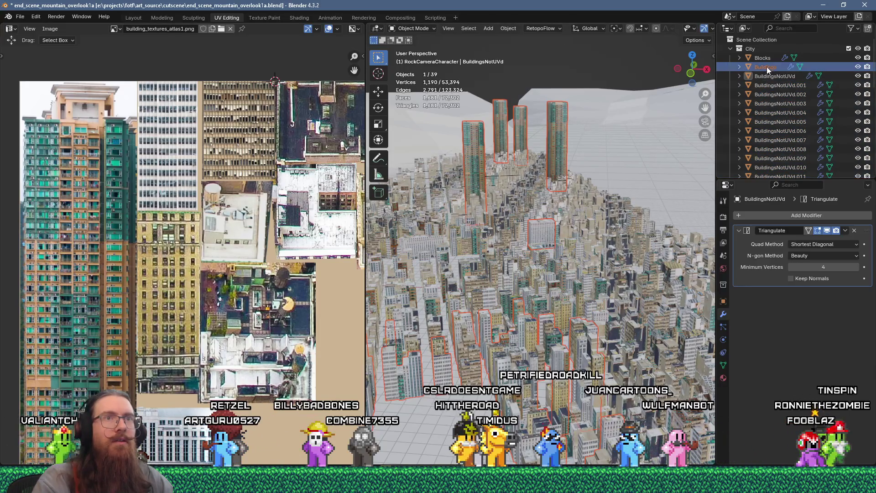
{"action": "left_click", "coordinate": [771, 85]}
{"action": "scroll", "coordinate": [762, 142], "scroll_direction": "down", "scroll_amount": 10}
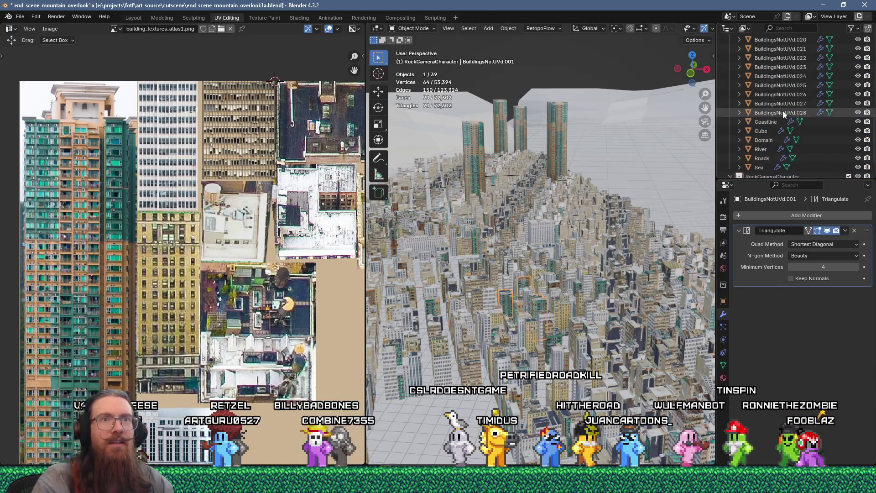
{"action": "left_click", "coordinate": [765, 110], "text": "ctrl"}
{"action": "scroll", "coordinate": [766, 107], "scroll_direction": "up", "scroll_amount": 10}
{"action": "left_click", "coordinate": [766, 67], "text": "shift"}
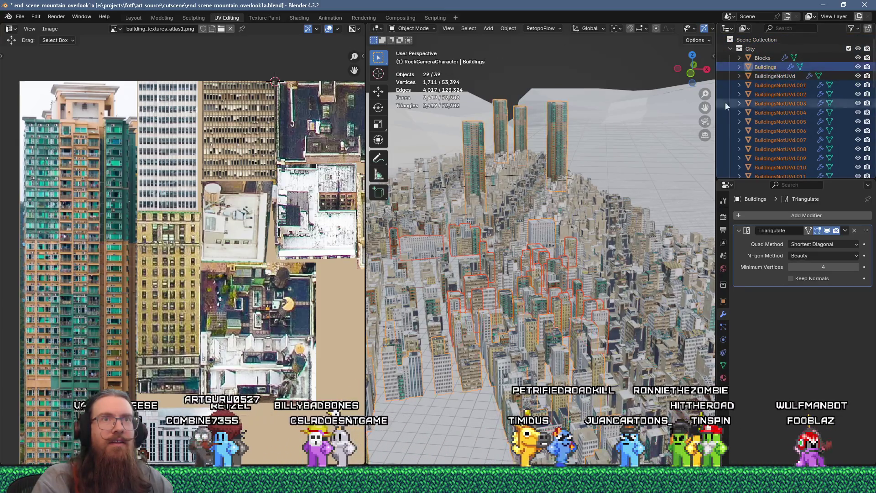
{"action": "key", "text": "ctrl+j"}
Step: Re-enter Edit Mode, switch to BuildingsNotUVd and select a tall building's face
{"action": "mouse_move", "coordinate": [532, 272]}
{"action": "middle_mouse_down"}
{"action": "mouse_move", "coordinate": [525, 317]}
{"action": "mouse_move", "coordinate": [548, 275]}
{"action": "mouse_move", "coordinate": [531, 267]}
{"action": "mouse_move", "coordinate": [539, 236]}
{"action": "mouse_move", "coordinate": [577, 273]}
{"action": "mouse_move", "coordinate": [569, 278]}
{"action": "mouse_move", "coordinate": [578, 289]}
{"action": "mouse_move", "coordinate": [557, 304]}
{"action": "mouse_move", "coordinate": [607, 283]}
{"action": "middle_mouse_up"}
{"action": "key", "text": "Tab"}
{"action": "left_click", "coordinate": [578, 289]}
{"action": "key", "text": "alt+q"}
{"action": "left_click", "coordinate": [616, 283]}
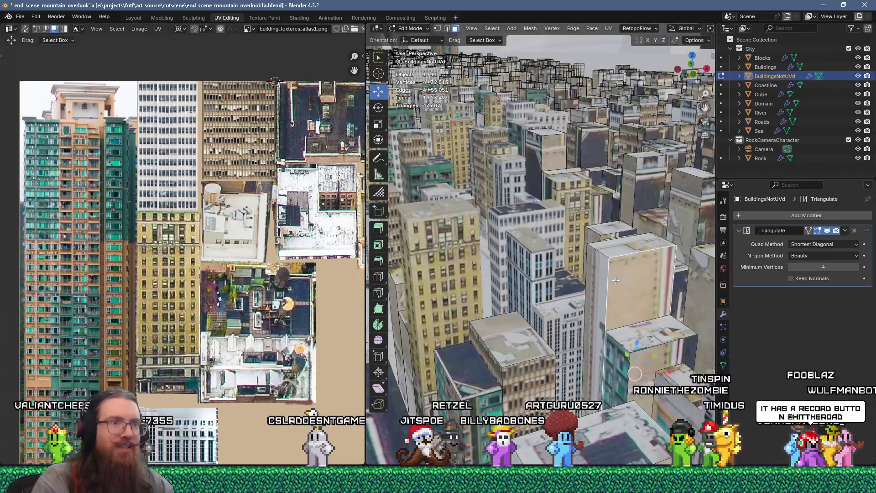
Step: Flow-unwrap two faces of the tall building and scale the island to 0.25
{"action": "left_click", "coordinate": [599, 275], "text": "shift"}
{"action": "key", "text": "u"}
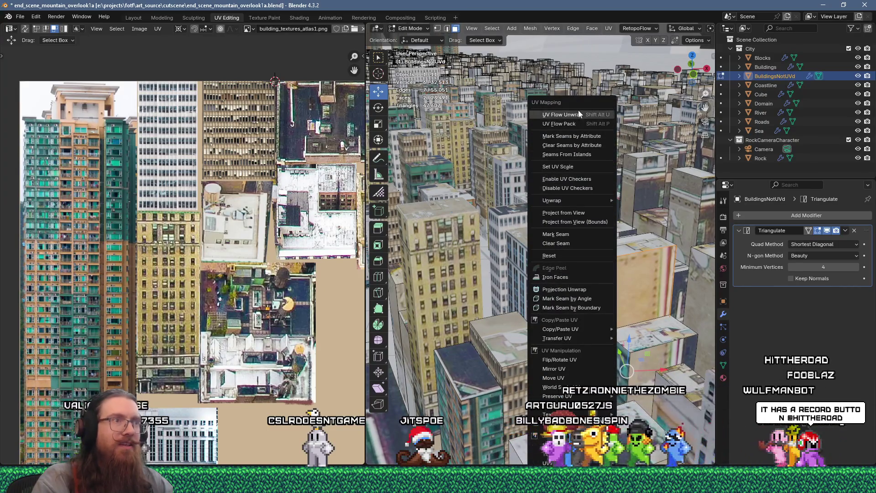
{"action": "left_click", "coordinate": [578, 111]}
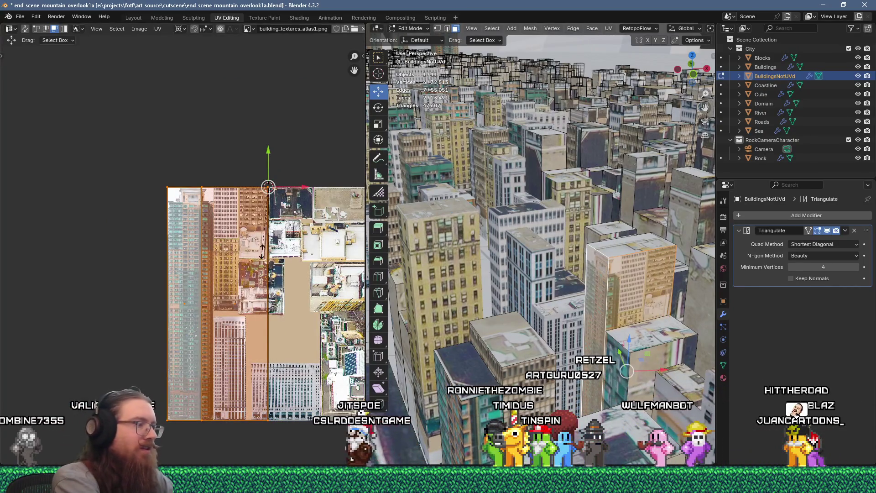
{"action": "type", "text": ".25"}
{"action": "key", "text": "Return"}
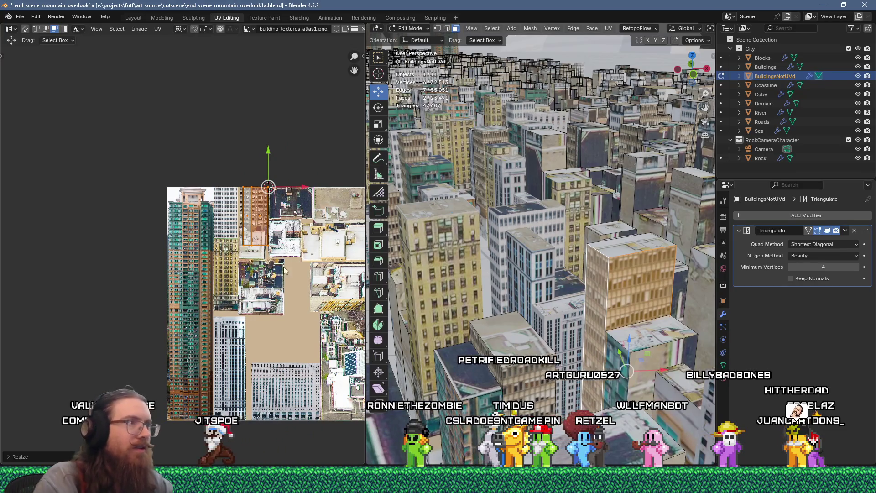
Step: Flow-unwrap two faces on another building and scale the island to 0.25
{"action": "mouse_move", "coordinate": [608, 248]}
{"action": "middle_mouse_down"}
{"action": "mouse_move", "coordinate": [564, 326]}
{"action": "mouse_move", "coordinate": [503, 376]}
{"action": "middle_mouse_up"}
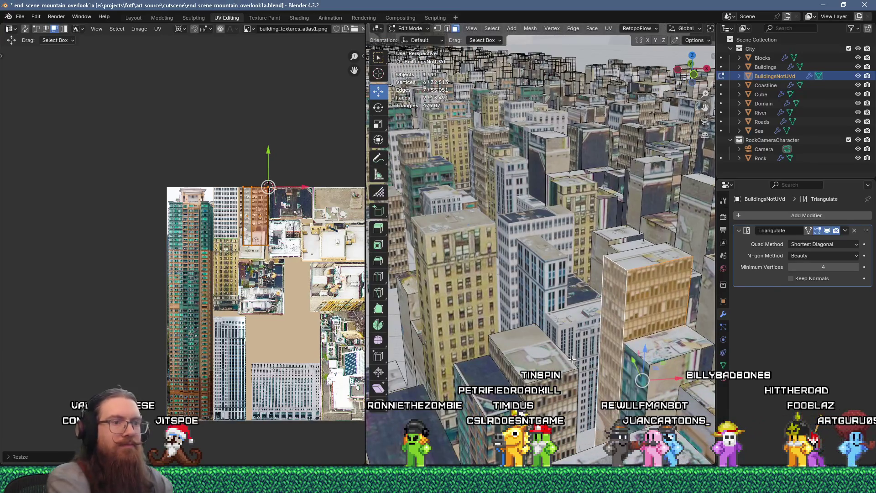
{"action": "left_click", "coordinate": [648, 374]}
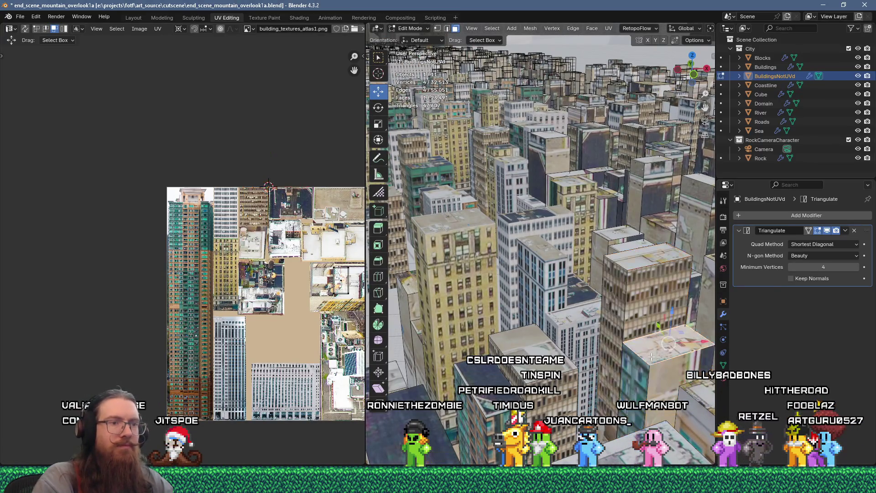
{"action": "key", "text": "u"}
{"action": "key", "text": "Escape"}
{"action": "left_click", "coordinate": [638, 360], "text": "shift"}
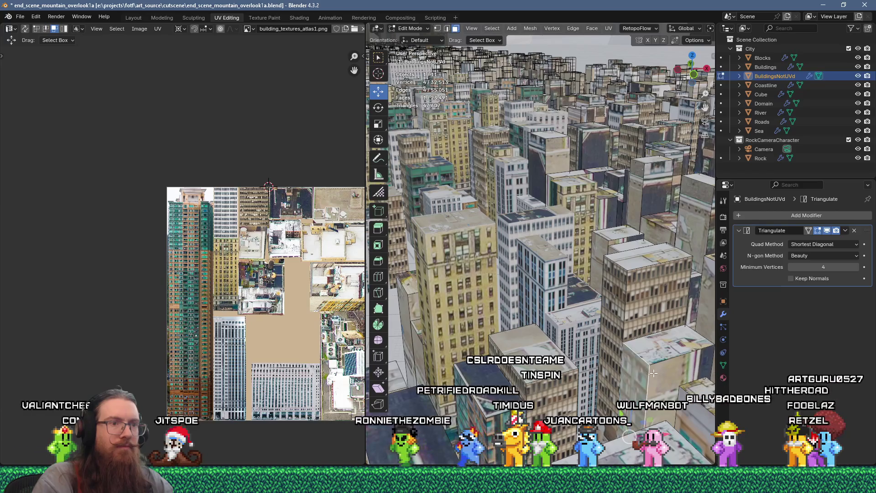
{"action": "key", "text": "u"}
{"action": "left_click", "coordinate": [634, 117]}
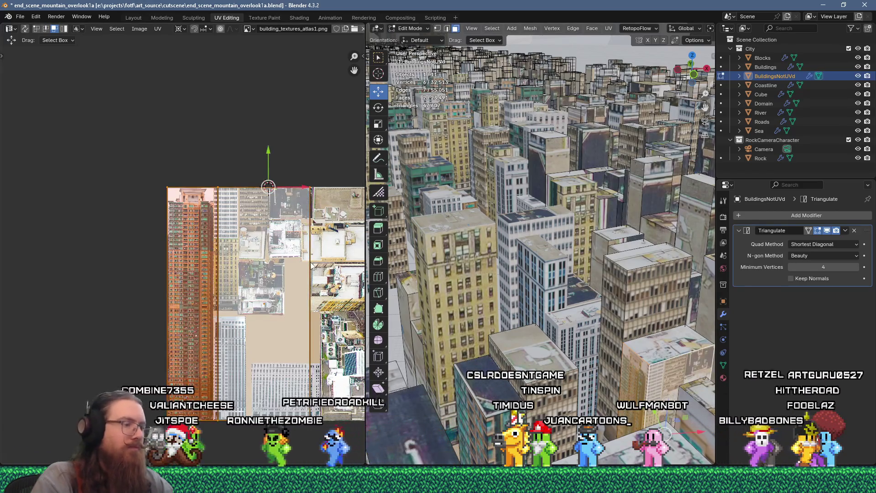
{"action": "type", "text": "s.25"}
{"action": "key", "text": "Return"}
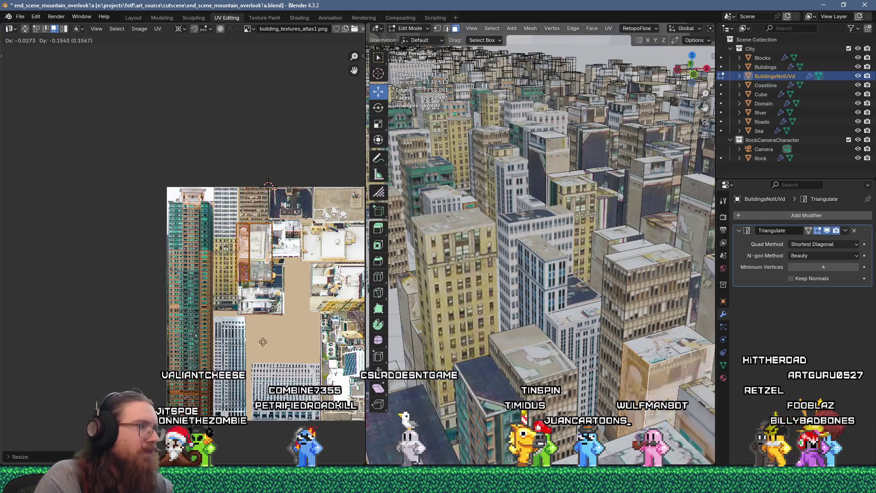
Step: Position the island, then separate the linked building as BuildingsNotUVd.001
{"action": "scroll", "coordinate": [294, 182], "scroll_direction": "up", "scroll_amount": 5}
{"action": "key", "text": "g"}
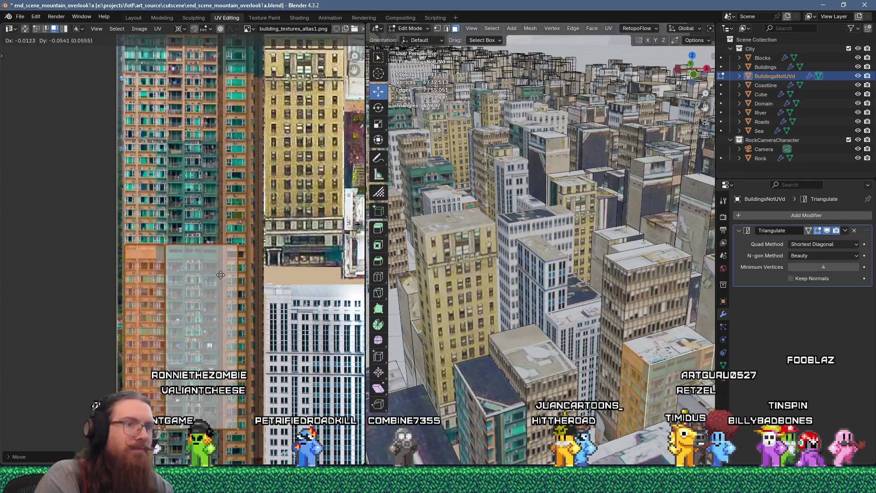
{"action": "left_click", "coordinate": [220, 274]}
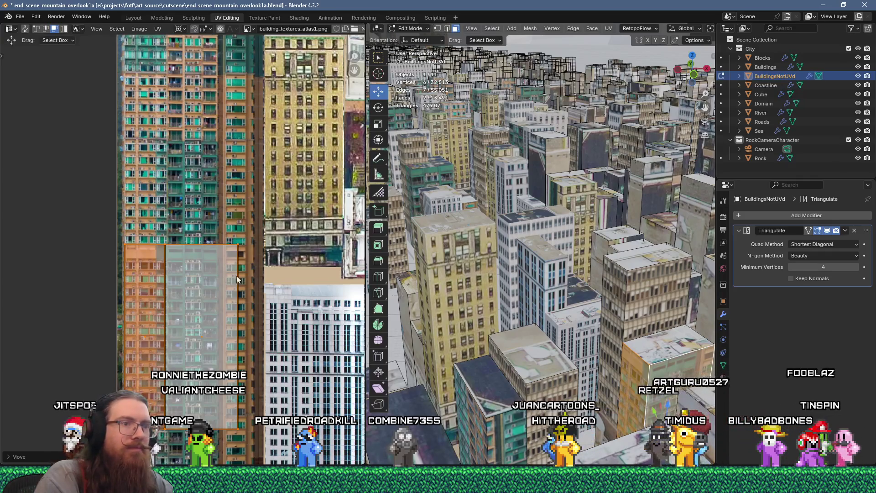
{"action": "key", "text": "l"}
{"action": "key", "text": "p"}
{"action": "left_click", "coordinate": [642, 327]}
Step: Flow-unwrap a distant tower's faces and scale the island to 0.5
{"action": "scroll", "coordinate": [581, 313], "scroll_direction": "down", "scroll_amount": 6}
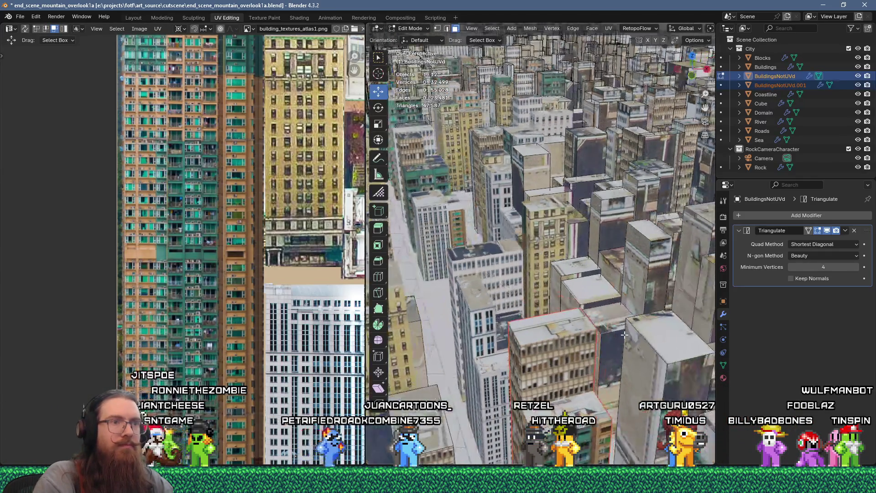
{"action": "mouse_move", "coordinate": [581, 313]}
{"action": "middle_mouse_down"}
{"action": "mouse_move", "coordinate": [560, 260]}
{"action": "mouse_move", "coordinate": [593, 257]}
{"action": "mouse_move", "coordinate": [563, 256]}
{"action": "mouse_move", "coordinate": [544, 273]}
{"action": "mouse_move", "coordinate": [501, 221]}
{"action": "mouse_move", "coordinate": [863, 311]}
{"action": "middle_mouse_up"}
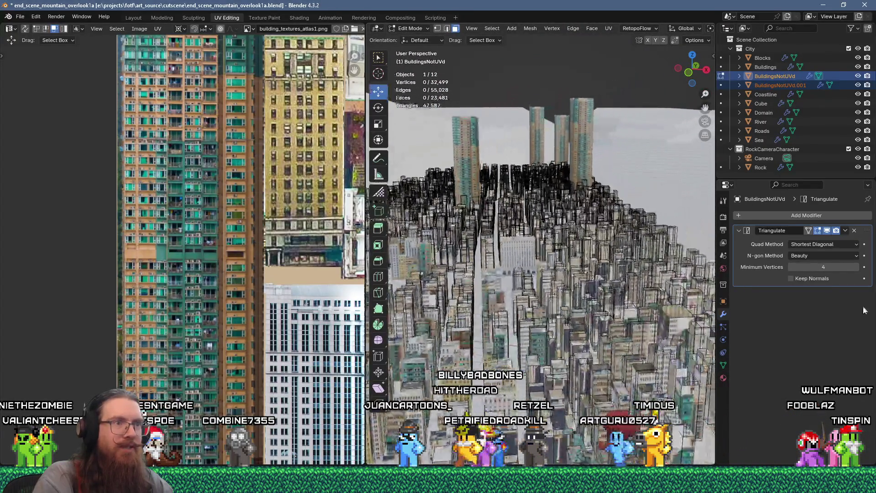
{"action": "mouse_move", "coordinate": [557, 316]}
{"action": "middle_mouse_down"}
{"action": "mouse_move", "coordinate": [605, 271]}
{"action": "mouse_move", "coordinate": [634, 314]}
{"action": "middle_mouse_up"}
{"action": "left_click", "coordinate": [628, 387]}
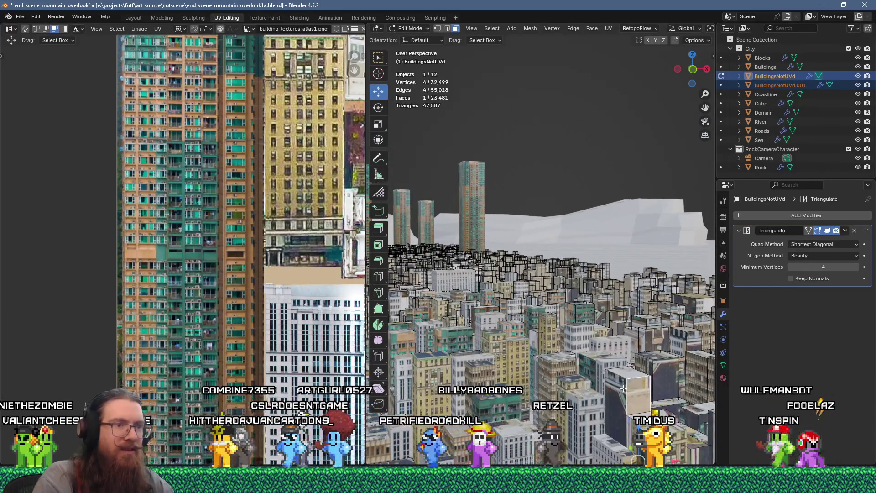
{"action": "key", "text": "u"}
{"action": "left_click", "coordinate": [588, 115]}
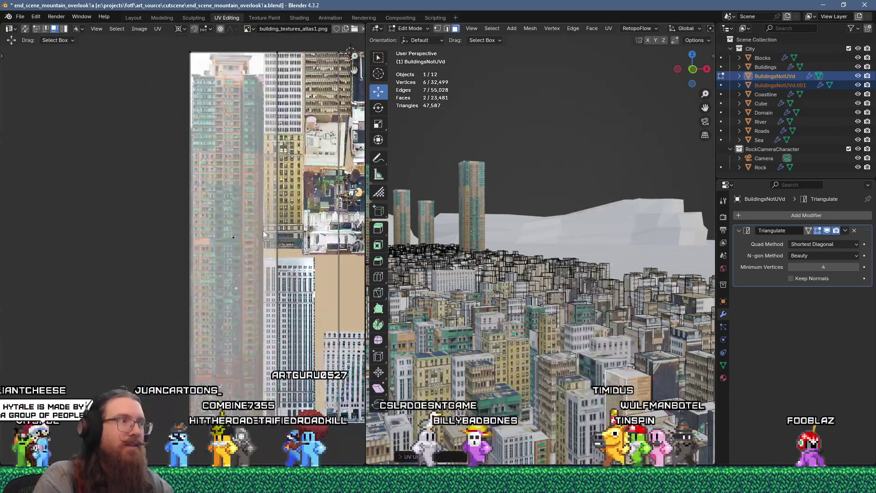
{"action": "type", "text": ".5"}
{"action": "key", "text": "Return"}
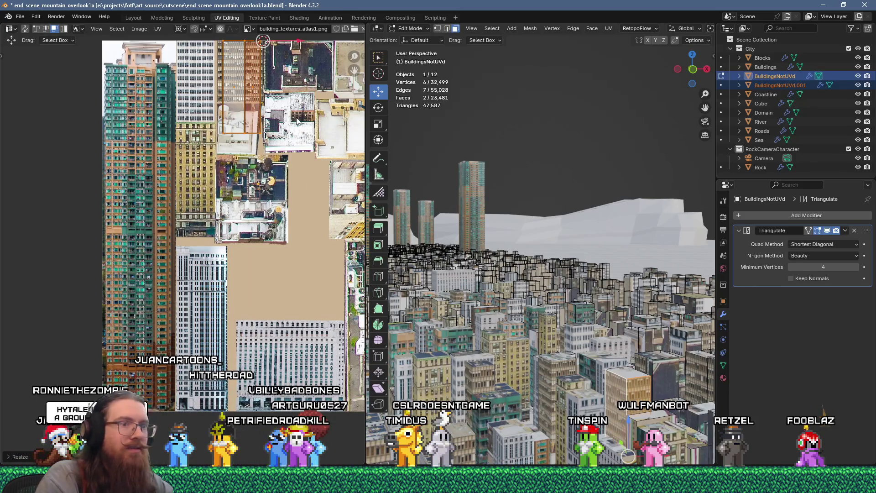
Step: Flow-unwrap more faces, then undo an accidental 25x island scale
{"action": "middle_click_drag", "start_coordinate": [408, 224], "coordinate": [510, 220]}
{"action": "scroll", "coordinate": [627, 382], "scroll_direction": "up", "scroll_amount": 2}
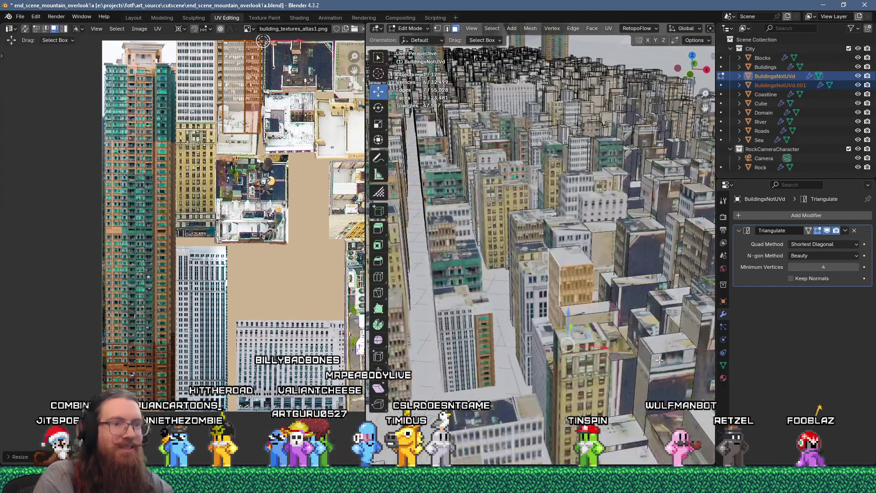
{"action": "key", "text": "u"}
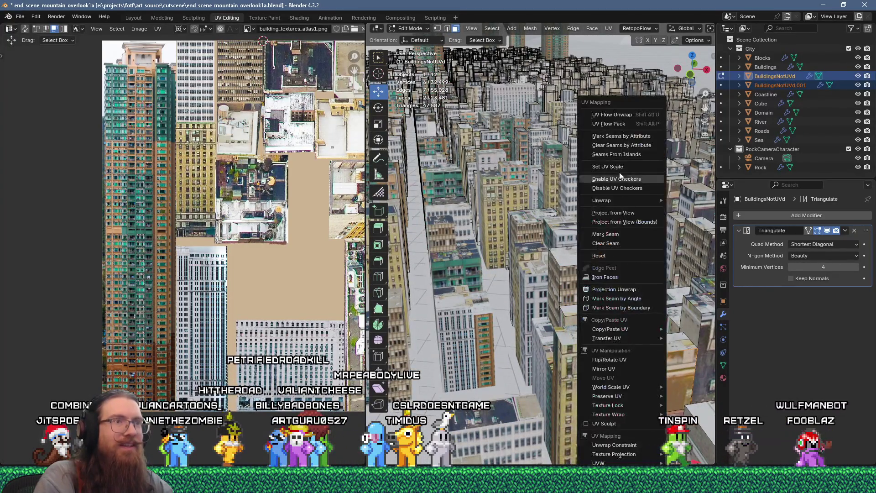
{"action": "left_click", "coordinate": [626, 116]}
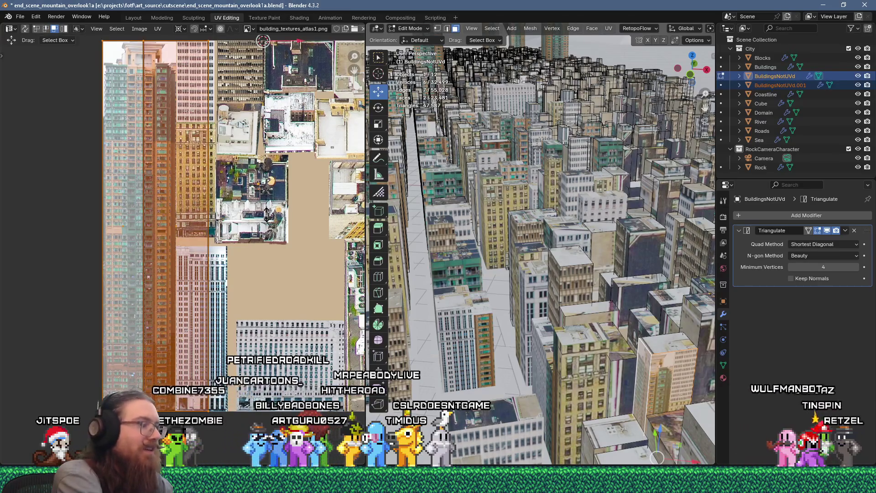
{"action": "type", "text": "s25"}
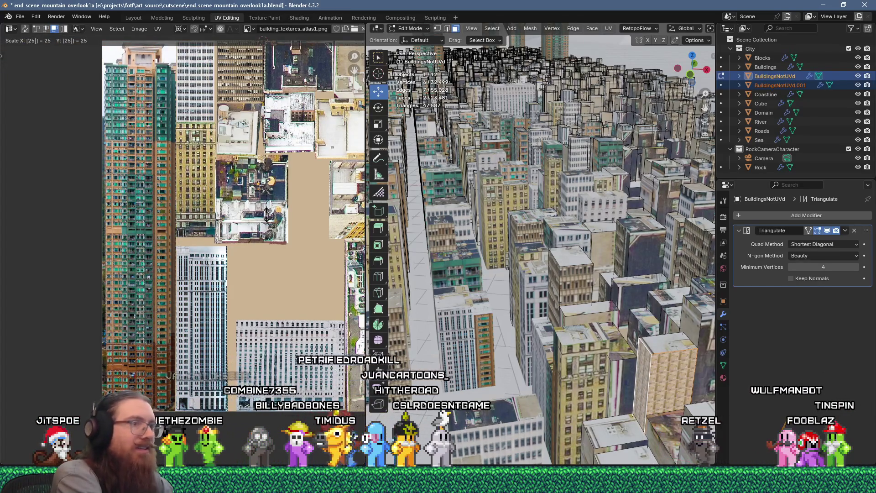
{"action": "key", "text": "Return"}
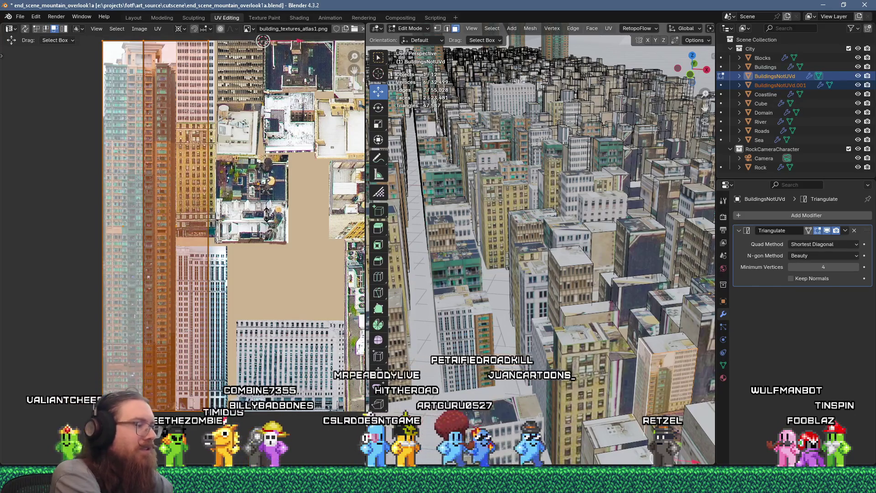
{"action": "key", "text": "ctrl+z"}
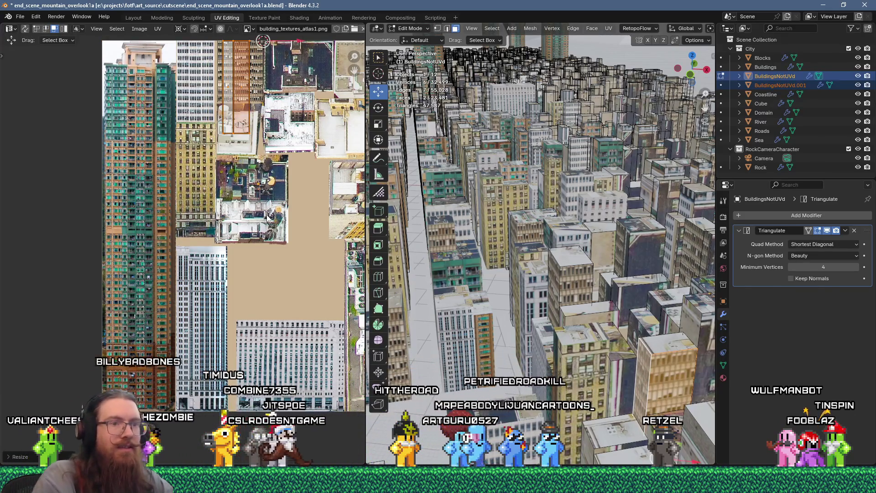
Step: Flow-unwrap another face, shrink it, and move it down onto a building photo
{"action": "left_click", "coordinate": [562, 321]}
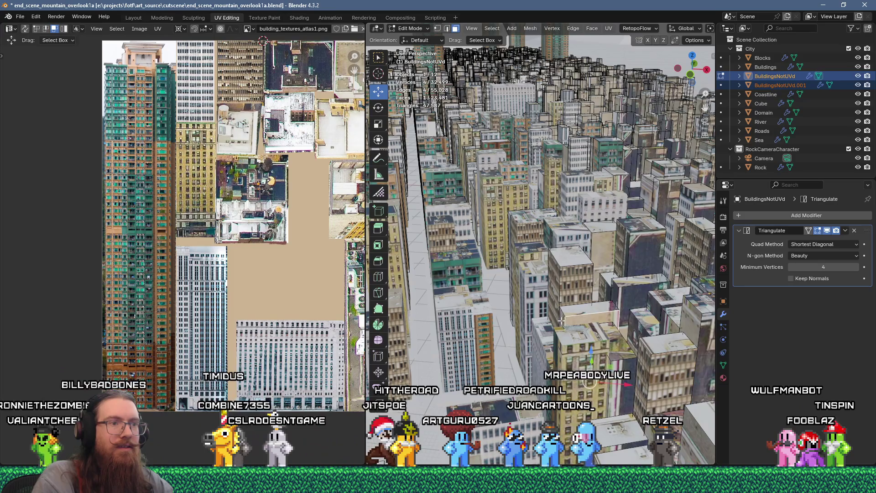
{"action": "right_click", "coordinate": [587, 257]}
{"action": "left_click", "coordinate": [547, 114]}
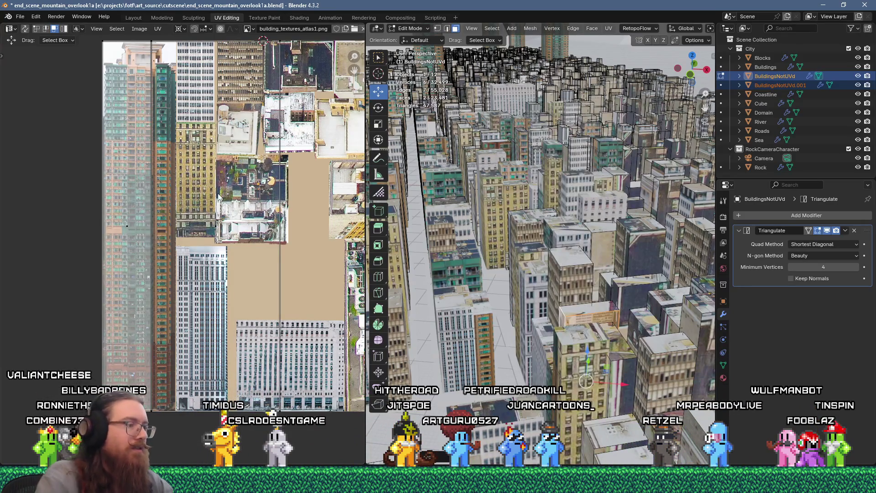
{"action": "key", "text": "s"}
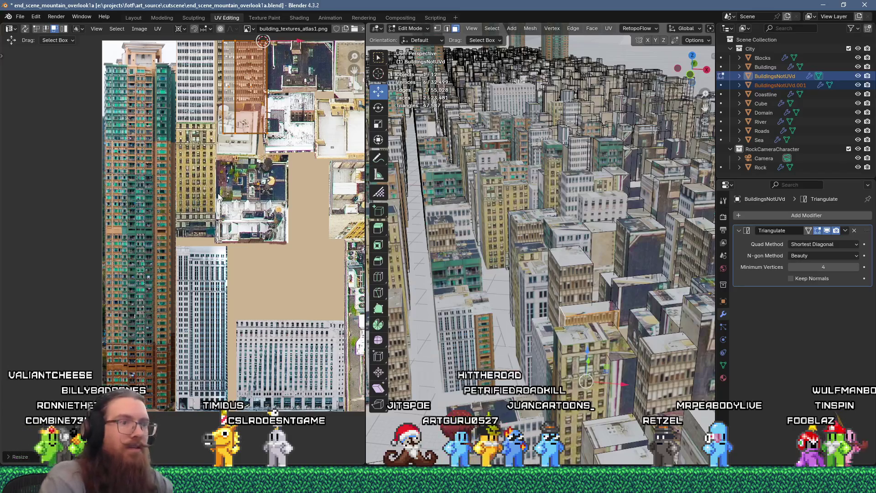
{"action": "key", "text": "g"}
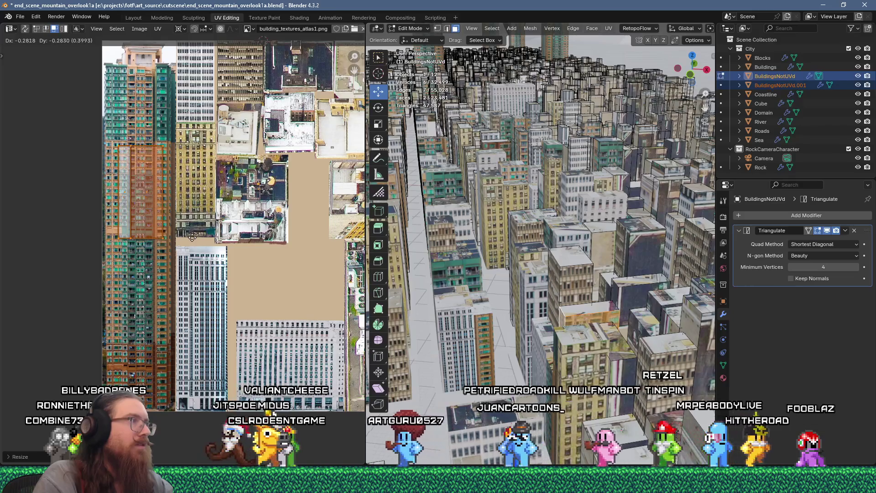
{"action": "left_click", "coordinate": [190, 235]}
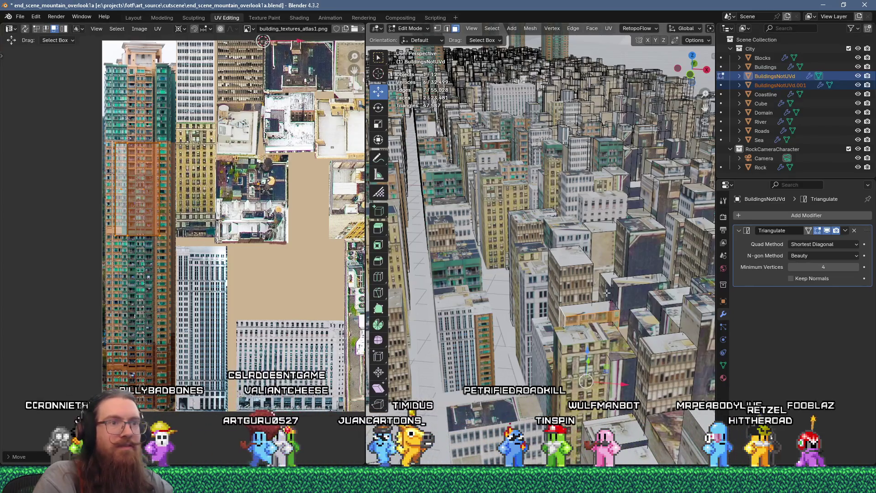
{"action": "left_click", "coordinate": [621, 290]}
Step: Unwrap the selected face, shrink the island, and move it lower on the atlas
{"action": "key", "text": "u"}
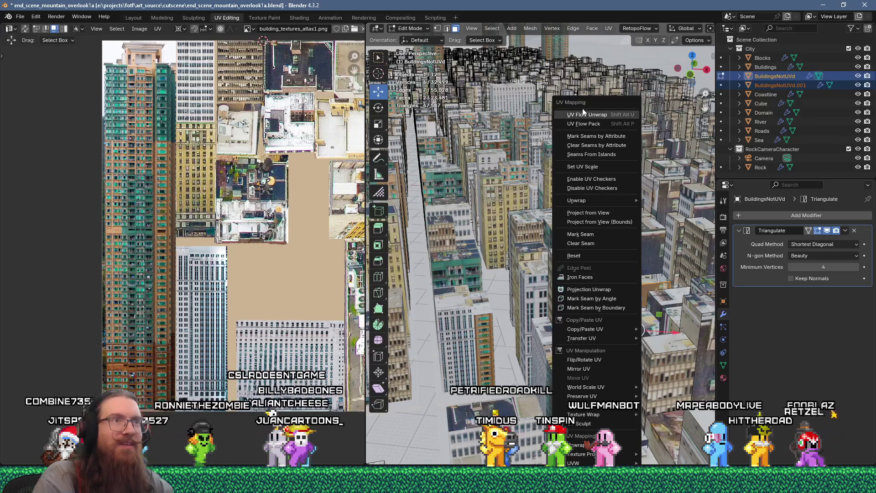
{"action": "left_click", "coordinate": [582, 108]}
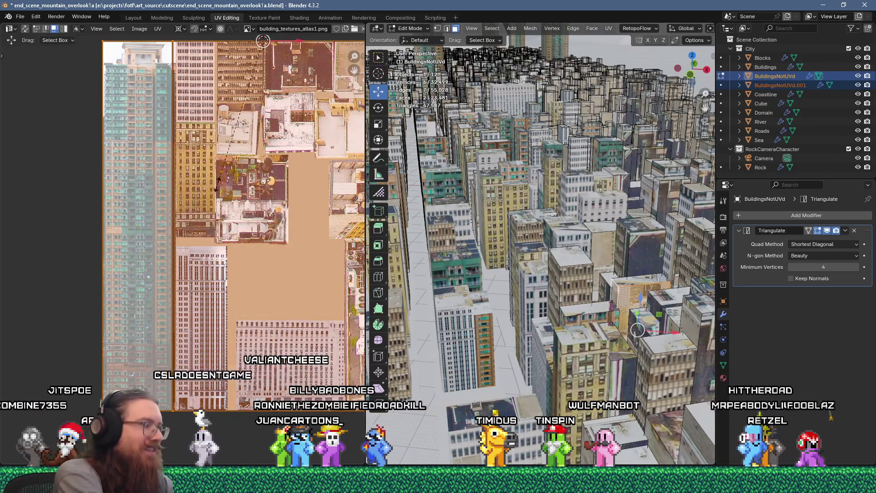
{"action": "key", "text": "s"}
{"action": "left_click", "coordinate": [217, 189]}
{"action": "key", "text": "g"}
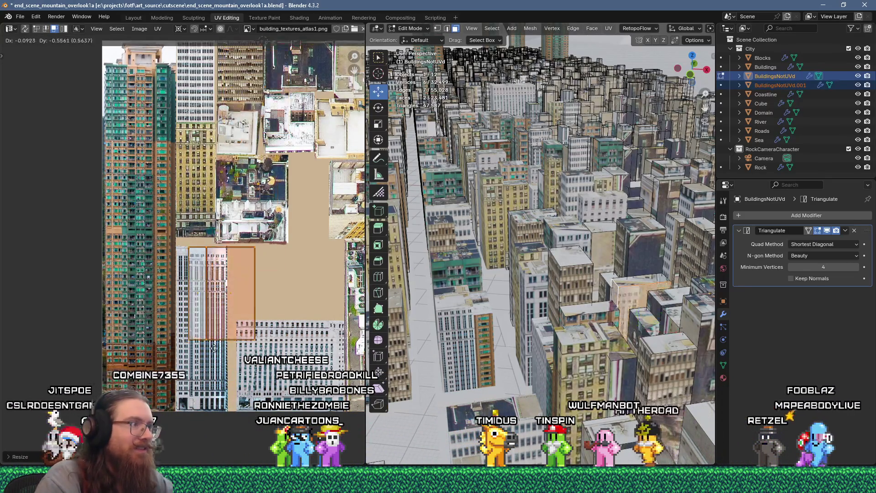
{"action": "key", "text": "Return"}
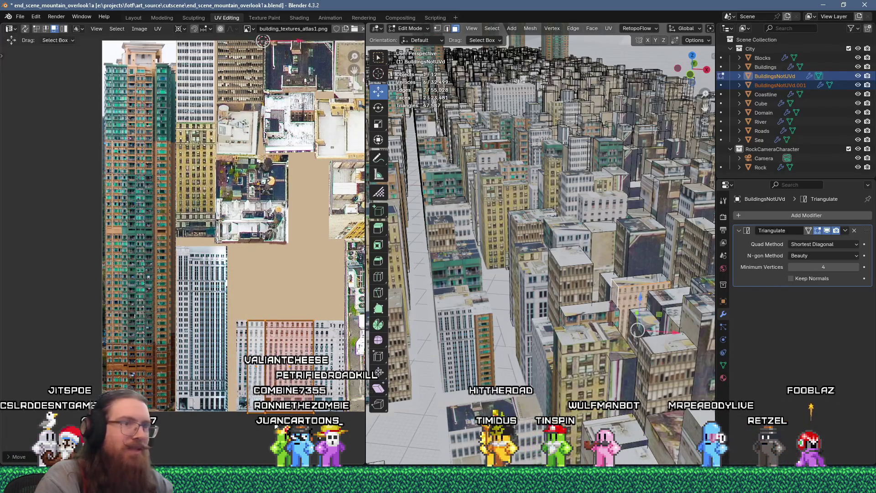
Step: Box-select a building's UV island and move it to a new atlas spot
{"action": "scroll", "coordinate": [594, 321], "scroll_direction": "up", "scroll_amount": 5}
{"action": "scroll", "coordinate": [571, 323], "scroll_direction": "down", "scroll_amount": 5}
{"action": "scroll", "coordinate": [545, 324], "scroll_direction": "up", "scroll_amount": 5}
{"action": "scroll", "coordinate": [546, 325], "scroll_direction": "down", "scroll_amount": 5}
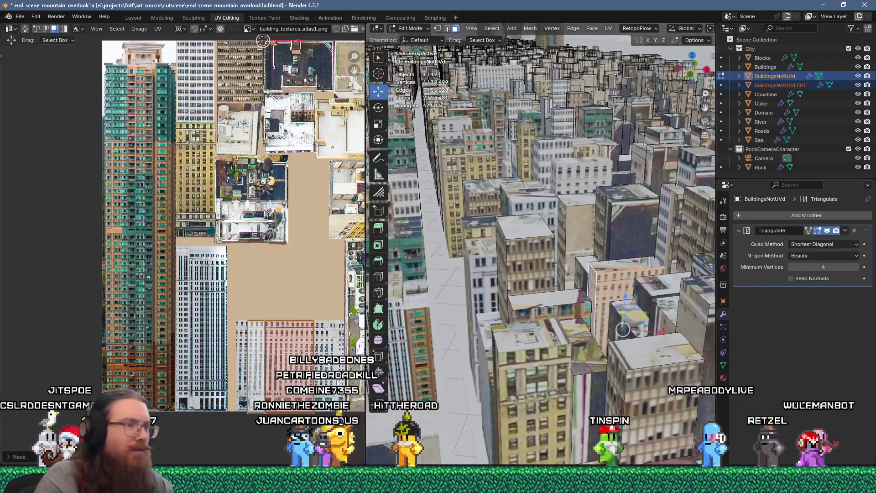
{"action": "scroll", "coordinate": [311, 391], "scroll_direction": "up", "scroll_amount": 2}
{"action": "left_click_drag", "start_coordinate": [200, 410], "coordinate": [196, 407]}
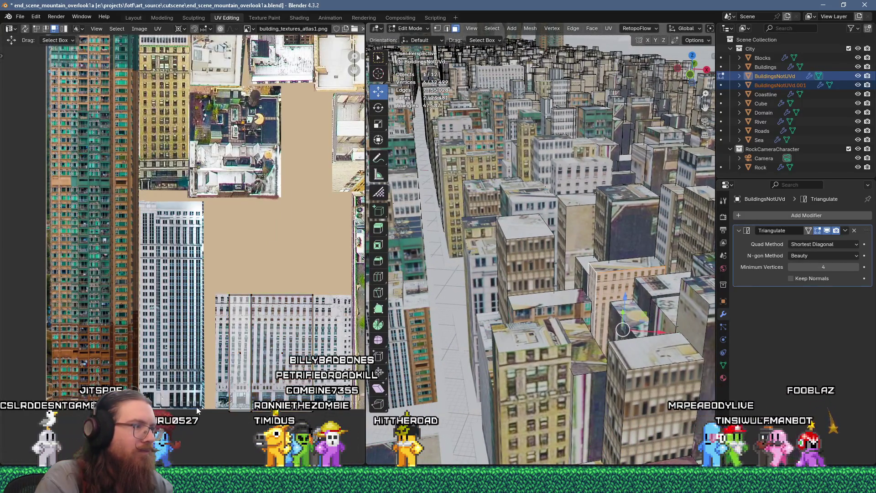
{"action": "key", "text": "g"}
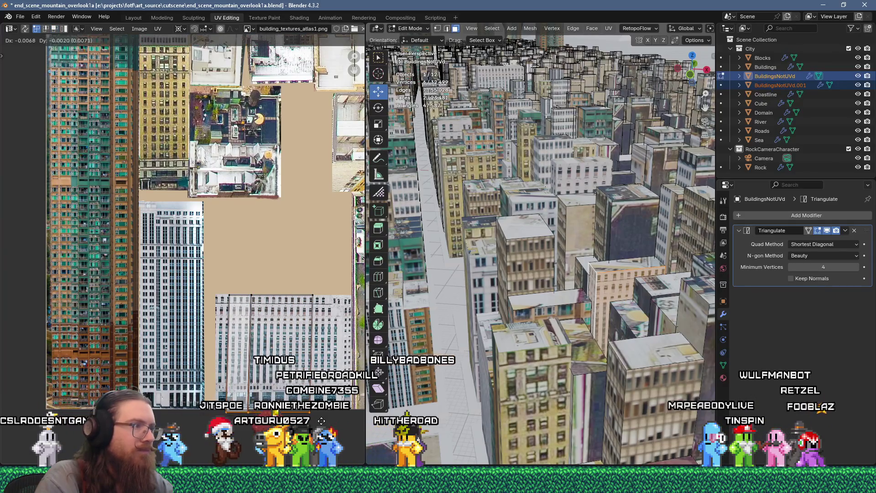
{"action": "left_click", "coordinate": [320, 422]}
Step: Flow-unwrap a face on another building
{"action": "left_click", "coordinate": [616, 240]}
{"action": "key", "text": "u"}
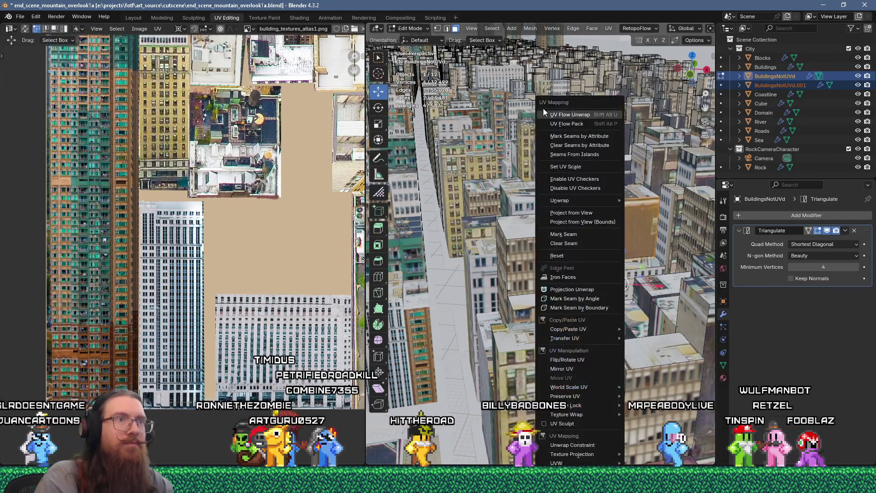
{"action": "left_click", "coordinate": [584, 114]}
{"action": "scroll", "coordinate": [295, 214], "scroll_direction": "down", "scroll_amount": 4}
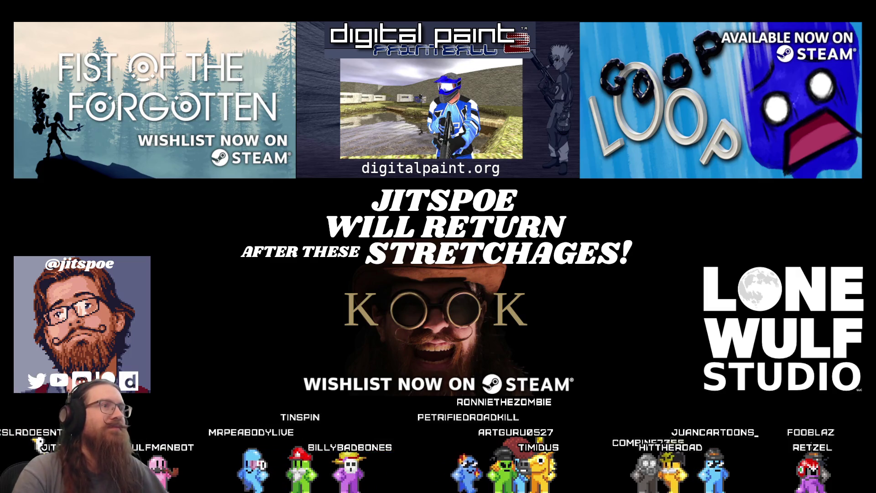
Step: Switch the OBS stream back to the Main scene and minimize OBS
{"action": "left_click", "coordinate": [225, 327]}
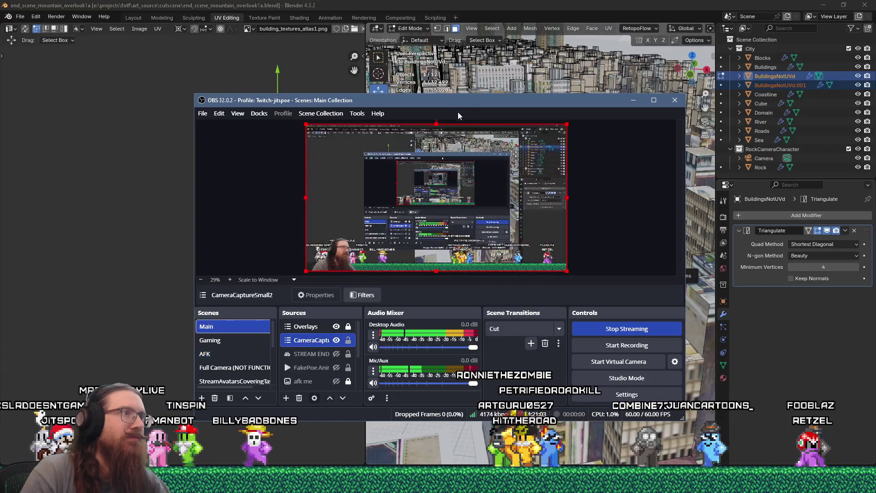
{"action": "left_click", "coordinate": [633, 100]}
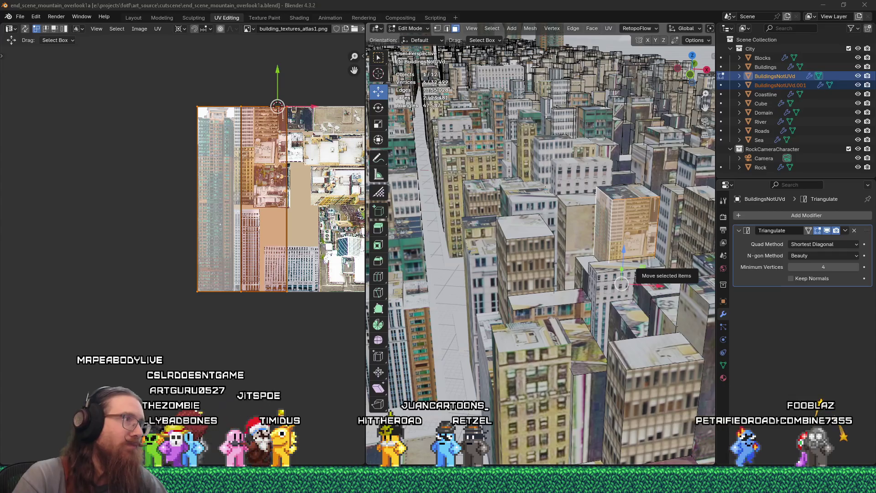
Step: Scale the new UV island up 25 times, then down to 0.25
{"action": "middle_click_drag", "start_coordinate": [240, 234], "coordinate": [216, 259]}
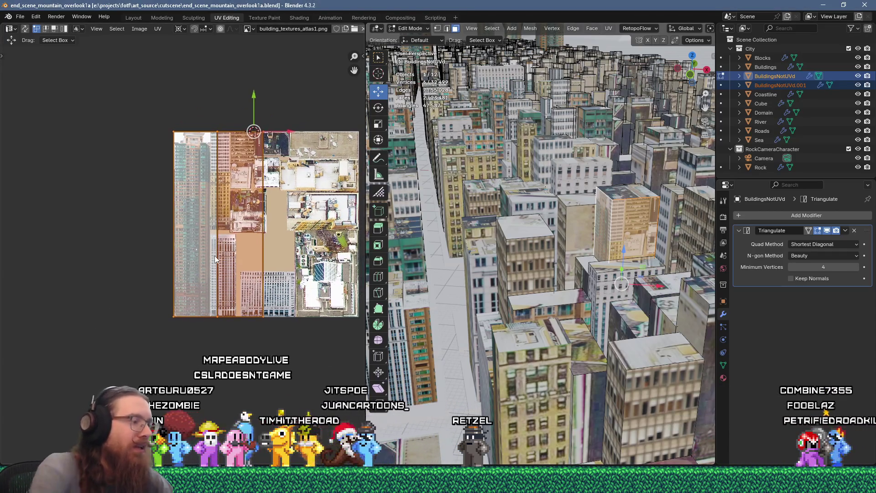
{"action": "type", "text": "s25"}
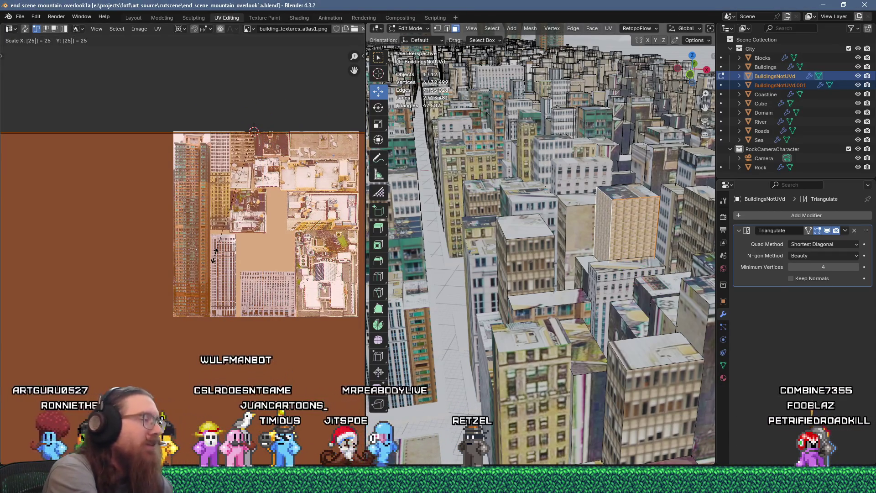
{"action": "key", "text": "Return"}
{"action": "type", "text": "s.25"}
{"action": "key", "text": "Return"}
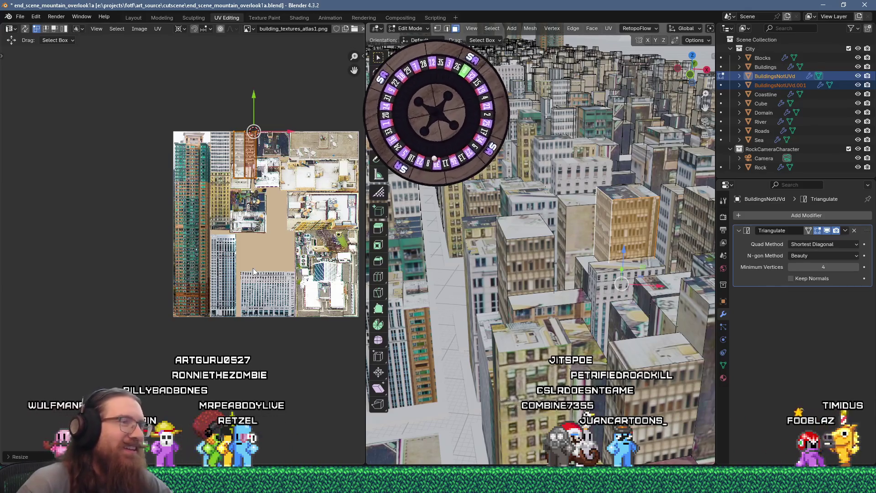
Step: Move the island down-left onto the tall orange-tower photo in the atlas
{"action": "scroll", "coordinate": [270, 194], "scroll_direction": "up", "scroll_amount": 2}
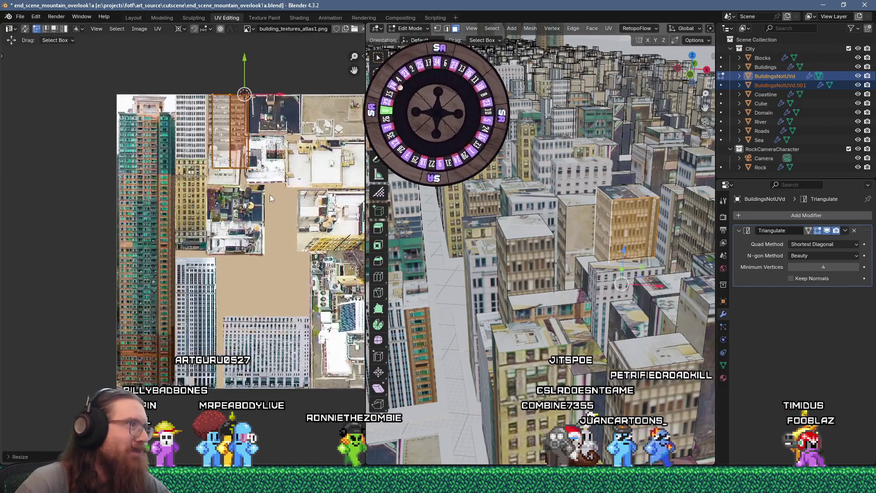
{"action": "scroll", "coordinate": [246, 195], "scroll_direction": "up", "scroll_amount": 1}
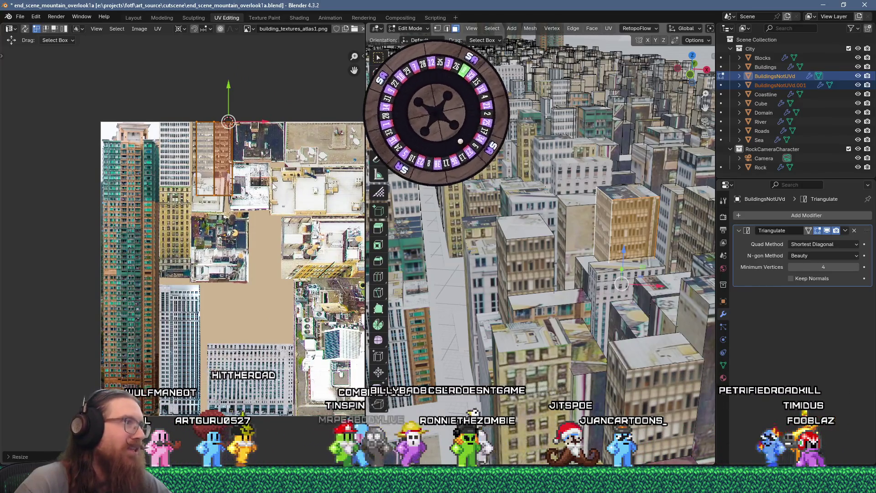
{"action": "middle_click_drag", "start_coordinate": [254, 163], "coordinate": [274, 174]}
{"action": "key", "text": "g"}
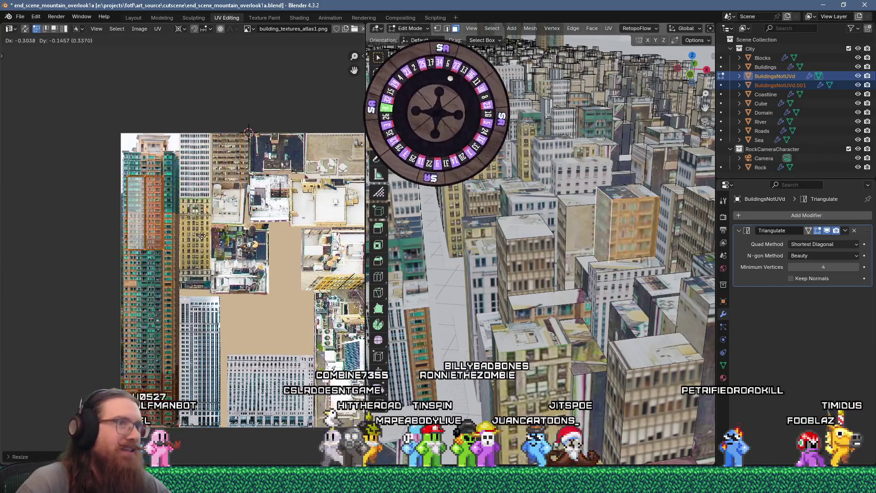
{"action": "left_click", "coordinate": [218, 214]}
{"action": "scroll", "coordinate": [181, 211], "scroll_direction": "up", "scroll_amount": 2}
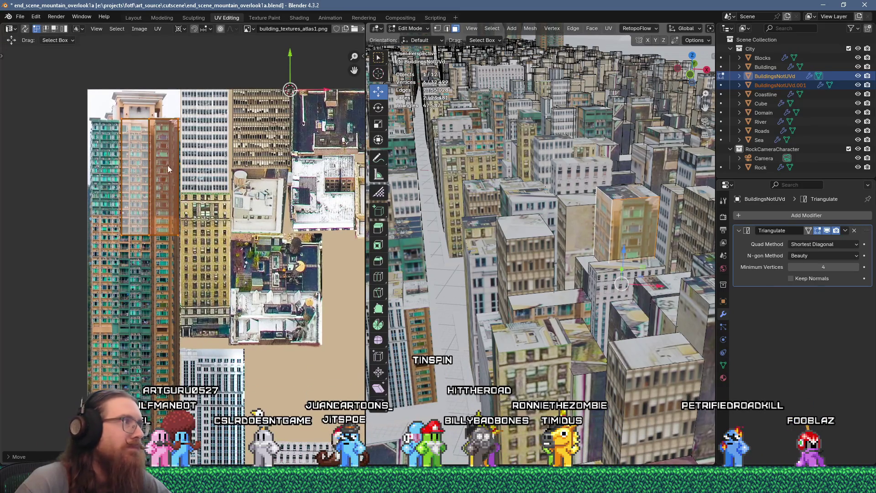
{"action": "key", "text": "g"}
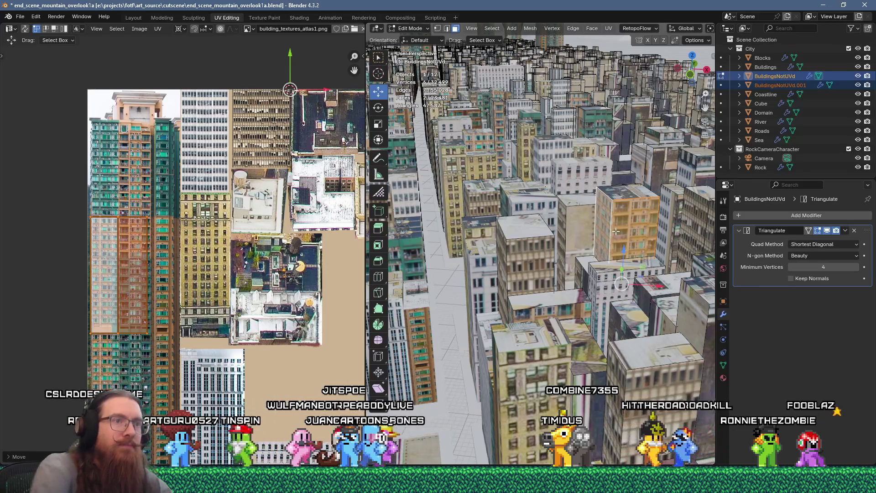
Step: Select all linked faces of the orange building, then a face on a nearer building
{"action": "key", "text": "ctrl+l"}
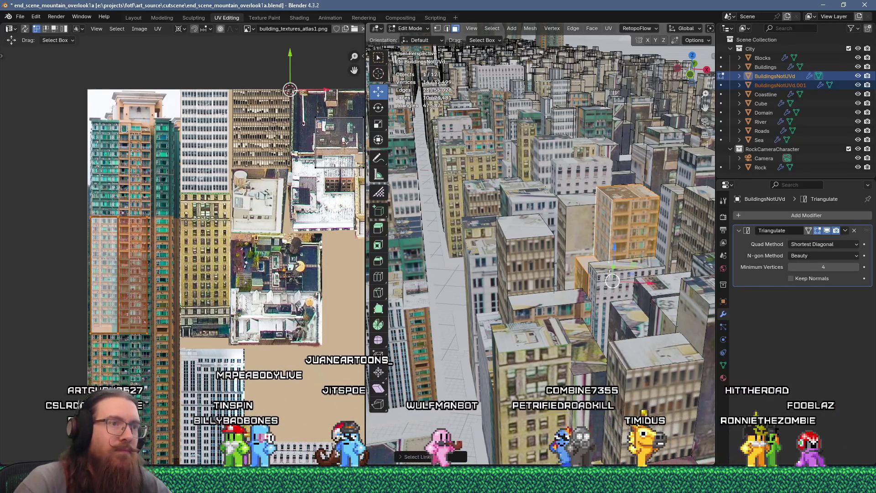
{"action": "left_click", "coordinate": [580, 297]}
{"action": "scroll", "coordinate": [245, 296], "scroll_direction": "down", "scroll_amount": 4}
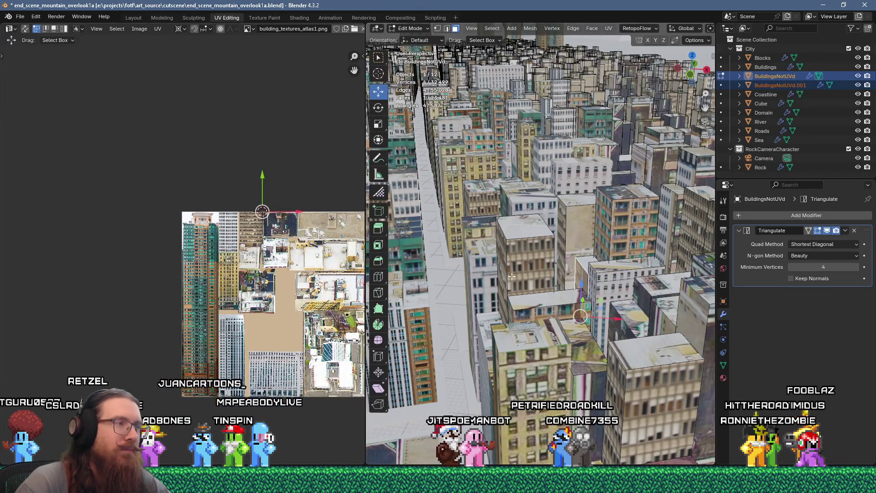
Step: Flow-unwrap the selected face, scale its island to 0.25 and place it further left on the atlas
{"action": "key", "text": "u"}
{"action": "left_click", "coordinate": [542, 117]}
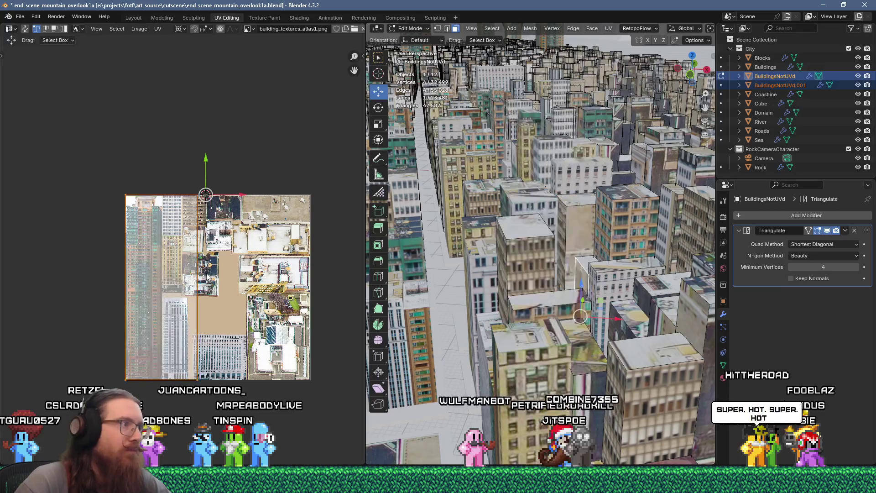
{"action": "type", "text": "s25"}
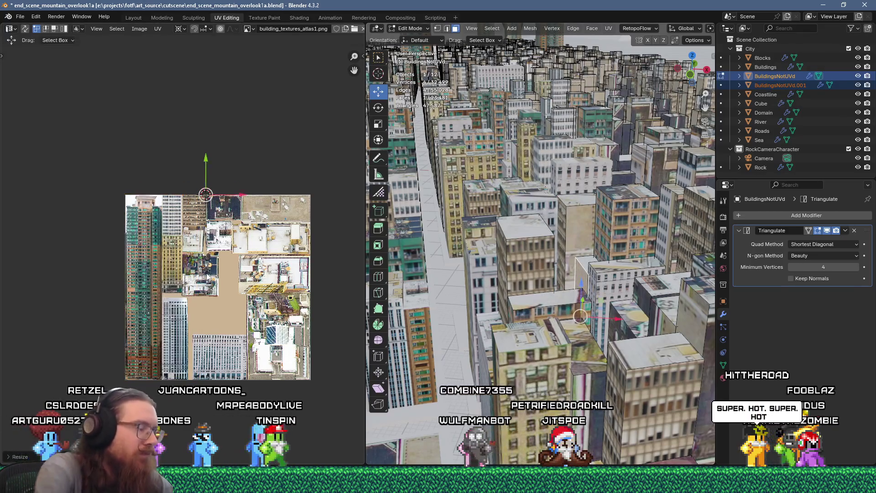
{"action": "type", "text": "s"}
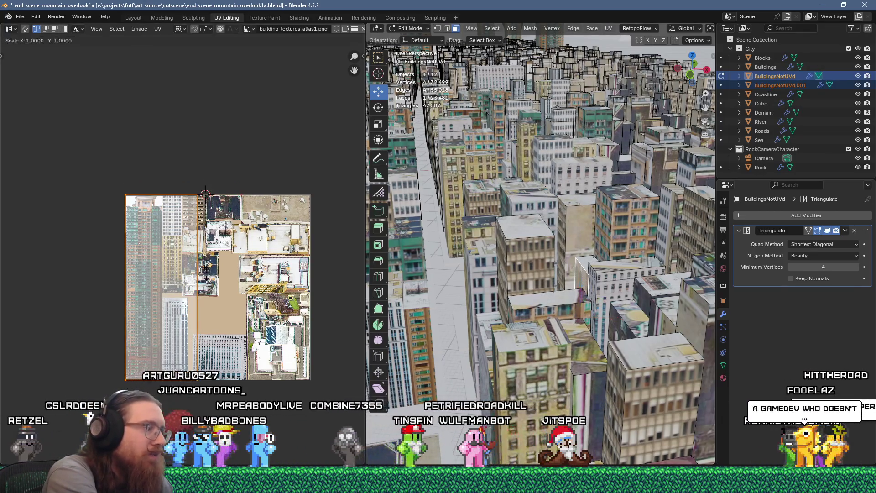
{"action": "left_click", "coordinate": [206, 277]}
{"action": "key", "text": "g"}
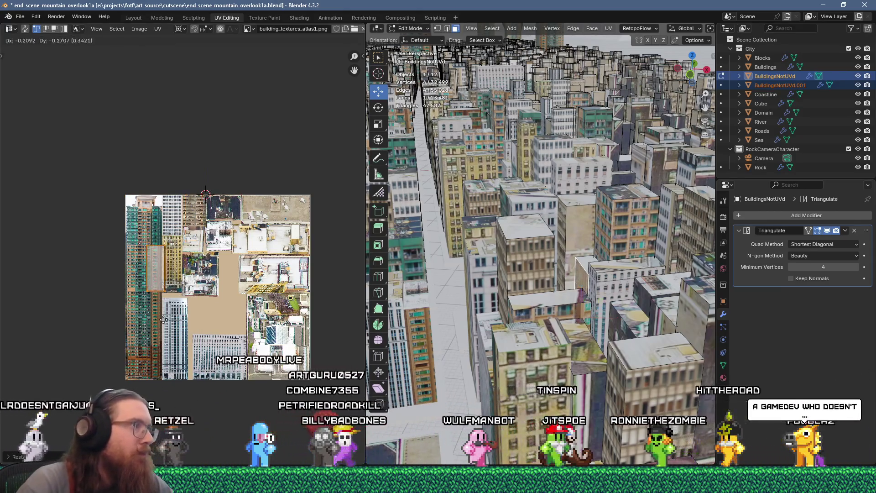
{"action": "left_click", "coordinate": [146, 320]}
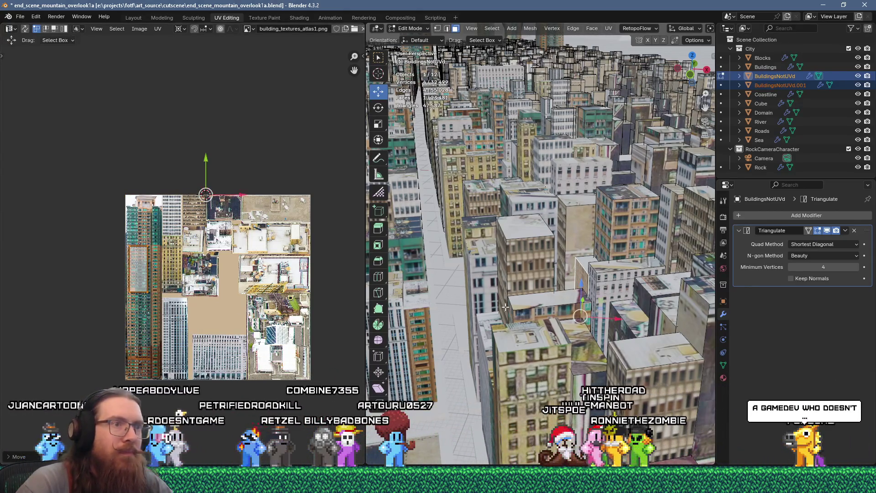
Step: Flow-unwrap the next faces, shrink the islands to 0.15 and place them on the lower atlas
{"action": "key", "text": "u"}
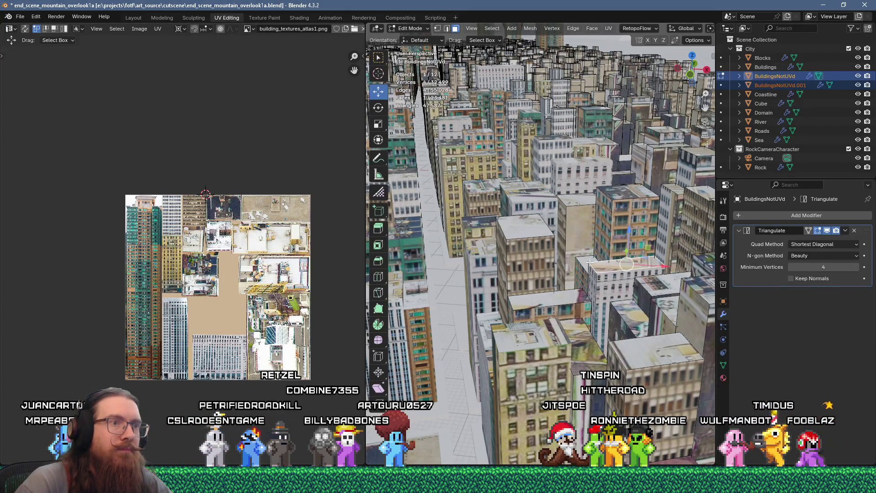
{"action": "key", "text": "u"}
{"action": "left_click", "coordinate": [602, 115]}
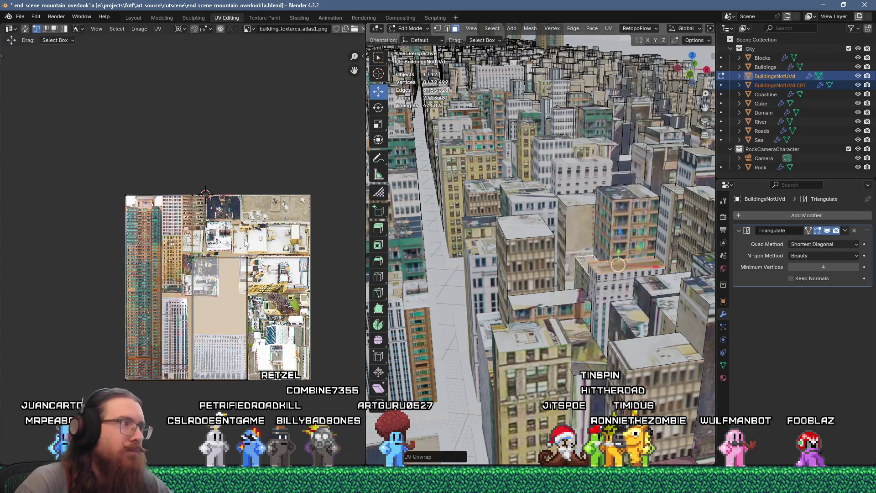
{"action": "type", "text": "s15"}
{"action": "key", "text": "Return"}
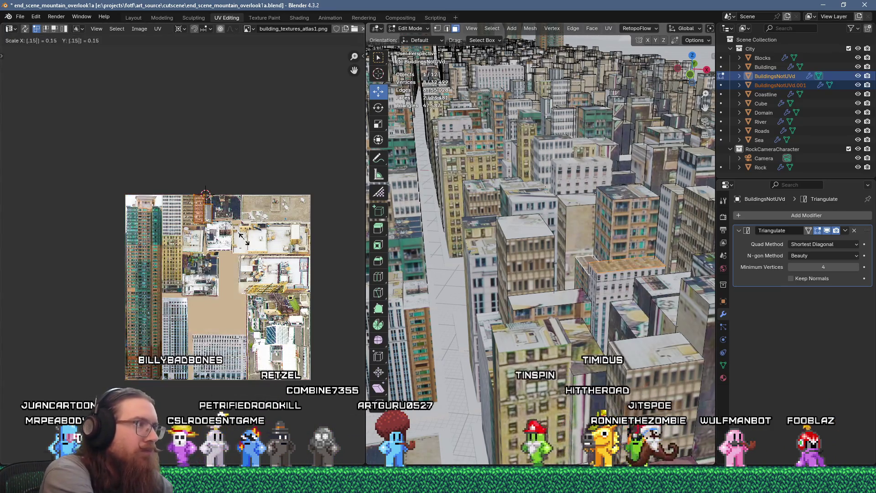
{"action": "scroll", "coordinate": [207, 258], "scroll_direction": "up", "scroll_amount": 3}
{"action": "key", "text": "g"}
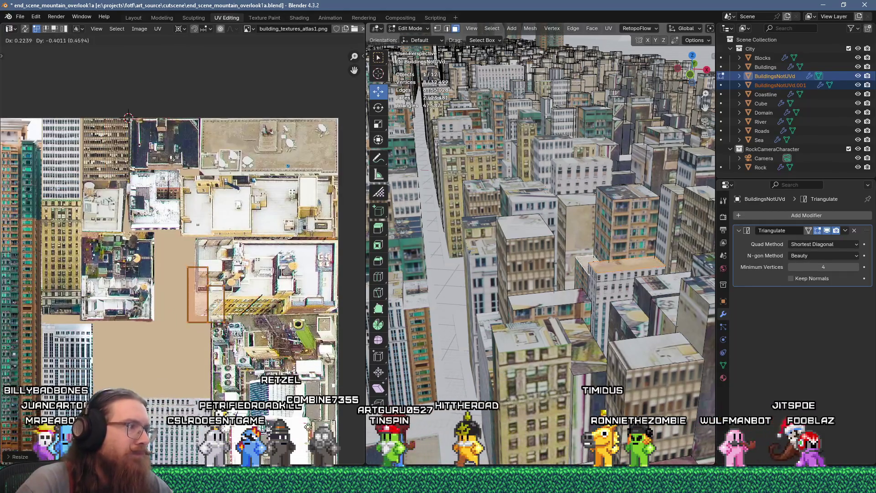
{"action": "left_click", "coordinate": [315, 461]}
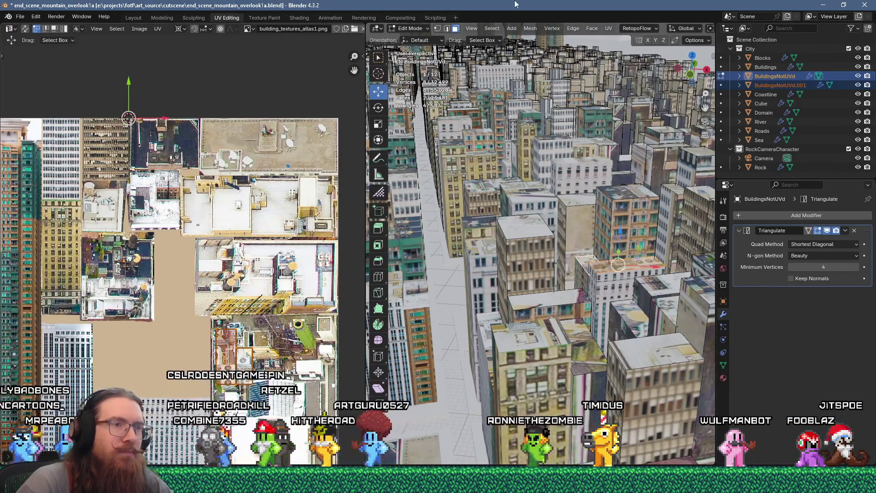
Step: Select the whole linked building, unwrap it and scale its island to 0.1 on the atlas
{"action": "key", "text": "ctrl+l"}
{"action": "left_click", "coordinate": [608, 259]}
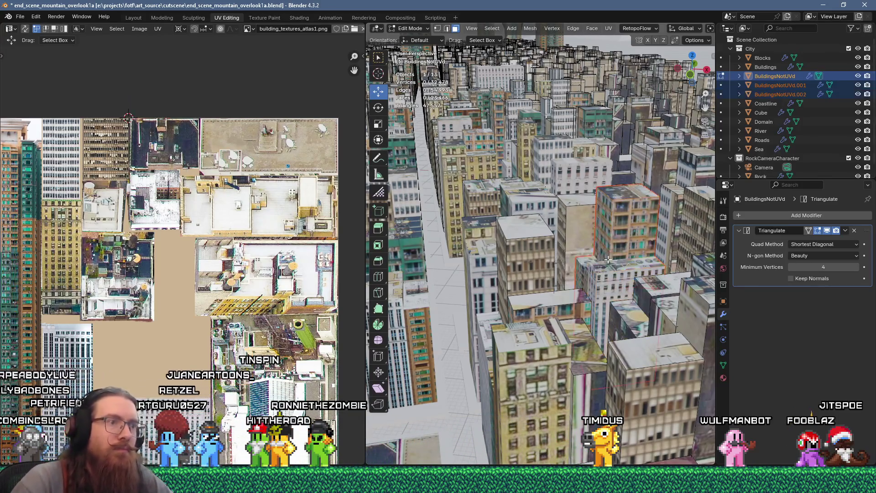
{"action": "key", "text": "u"}
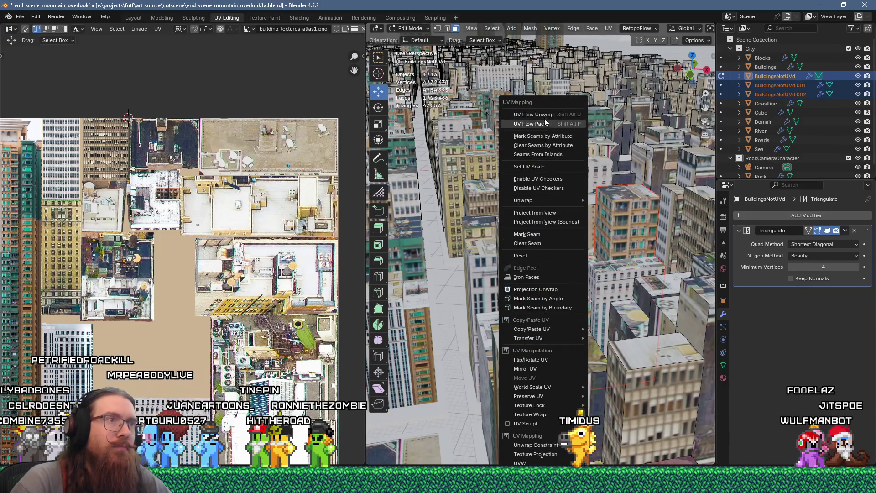
{"action": "left_click", "coordinate": [543, 117]}
{"action": "scroll", "coordinate": [265, 269], "scroll_direction": "down", "scroll_amount": 3}
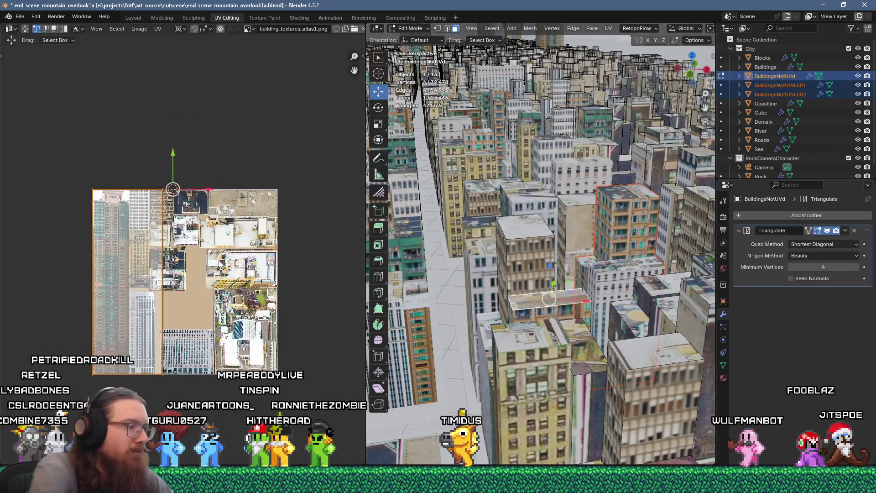
{"action": "type", "text": "s.1"}
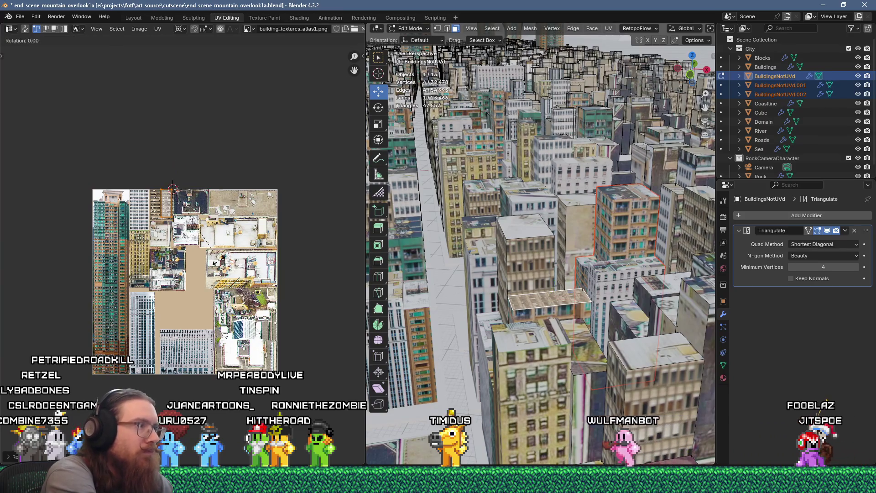
{"action": "left_click", "coordinate": [299, 230]}
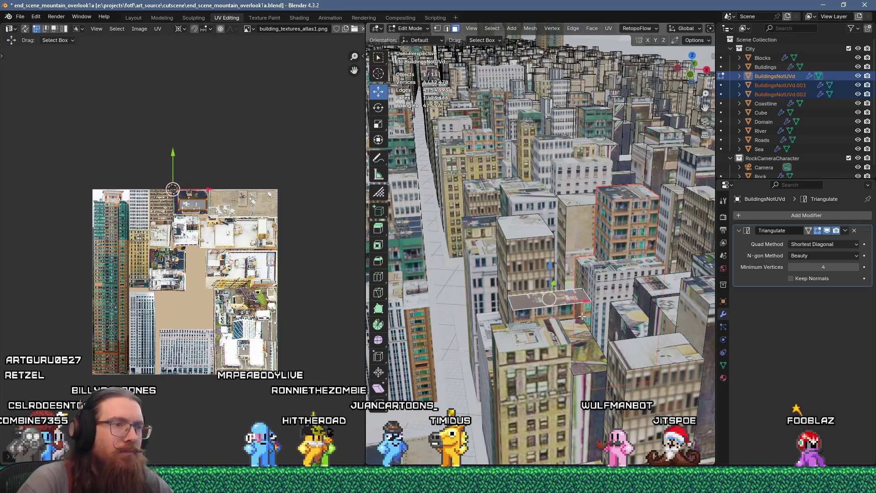
Step: Separate the selection as BuildingsNotUVd.003 and pick a face on the next building
{"action": "key", "text": "p"}
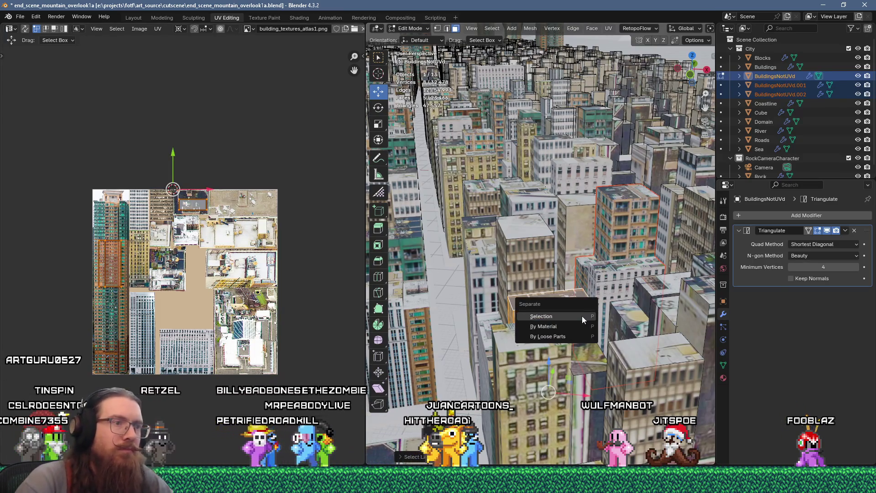
{"action": "left_click", "coordinate": [582, 316]}
{"action": "left_click", "coordinate": [590, 372]}
{"action": "right_click", "coordinate": [590, 372]}
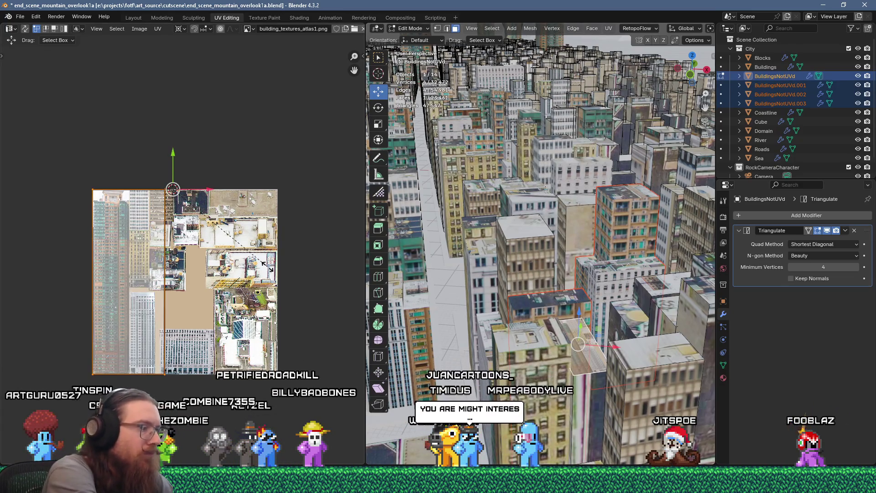
Step: Undo the oversized scaling, then unwrap the next building's face and shrink its island
{"action": "type", "text": "s15"}
{"action": "key", "text": "ctrl+z"}
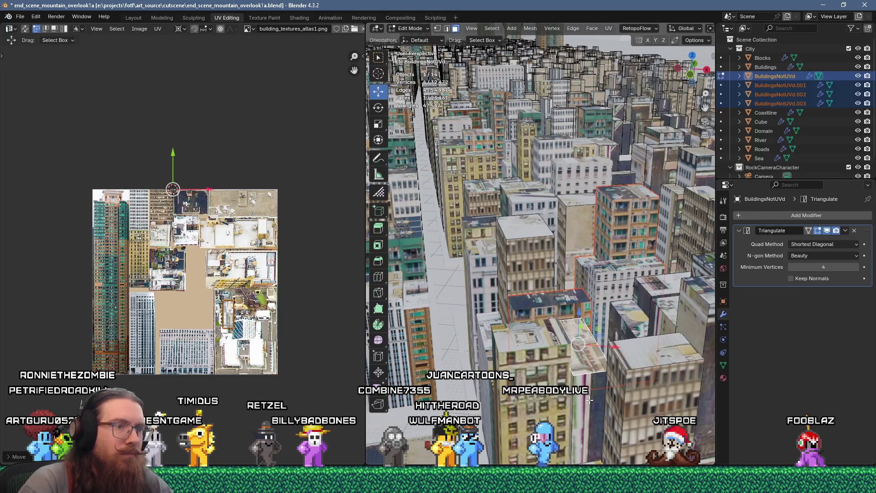
{"action": "left_click", "coordinate": [590, 449]}
{"action": "right_click", "coordinate": [584, 367]}
{"action": "left_click", "coordinate": [607, 365]}
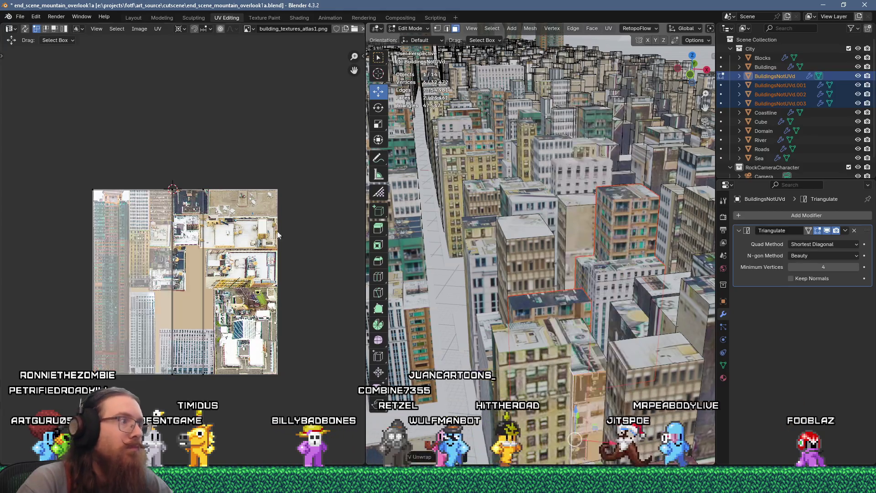
{"action": "key", "text": "s"}
{"action": "left_click", "coordinate": [248, 287]}
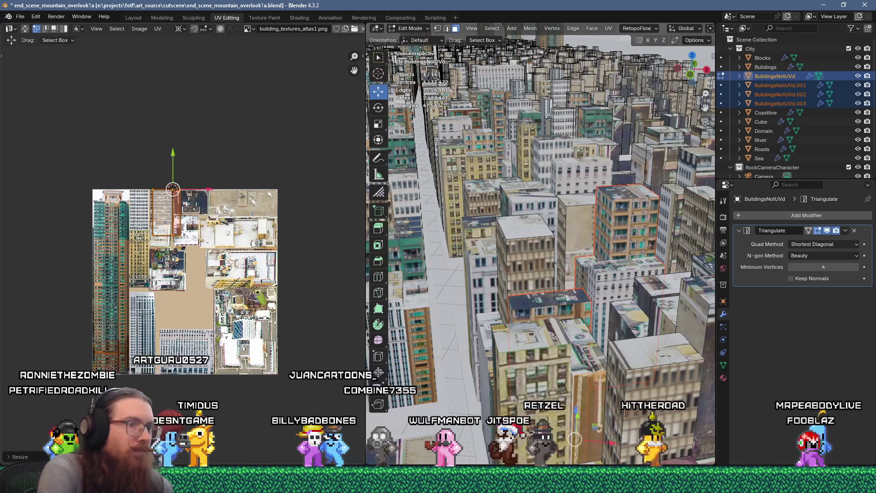
Step: Place the island on the tall facade photo and separate the faces as BuildingsNotUVd.004
{"action": "key", "text": "g"}
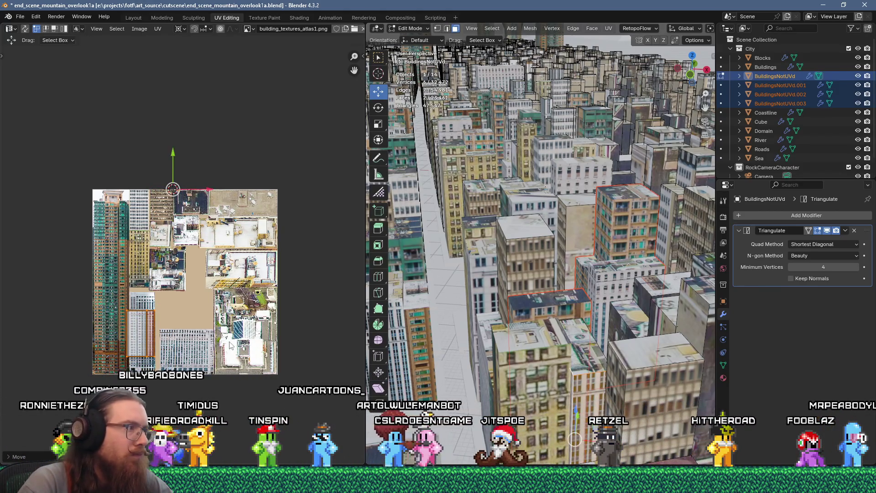
{"action": "scroll", "coordinate": [230, 345], "scroll_direction": "up", "scroll_amount": 6}
{"action": "key", "text": "g"}
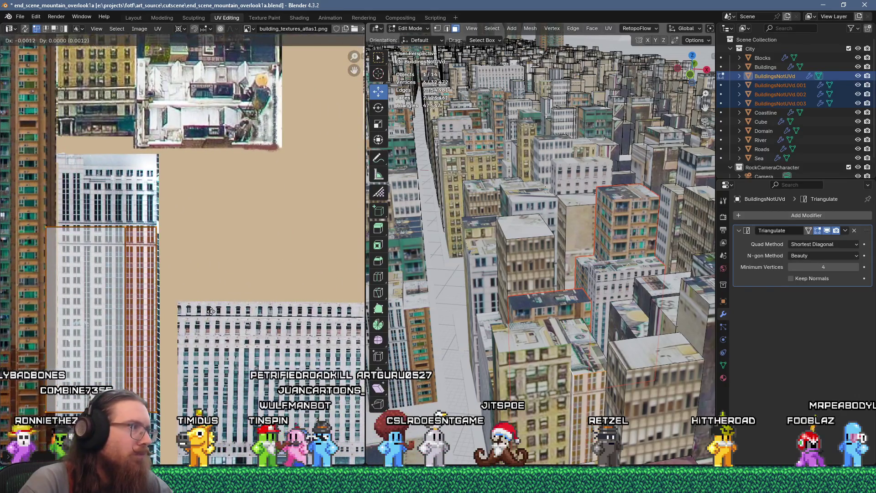
{"action": "left_click", "coordinate": [209, 310]}
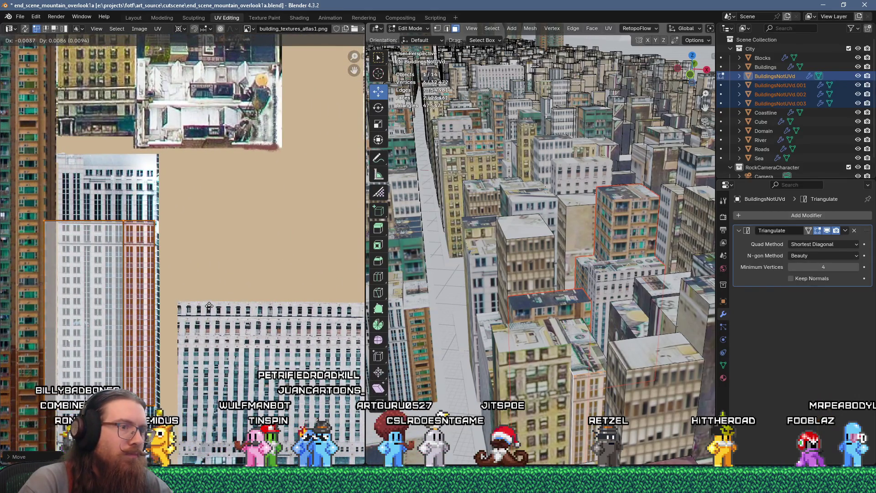
{"action": "key", "text": "p"}
{"action": "left_click", "coordinate": [601, 368]}
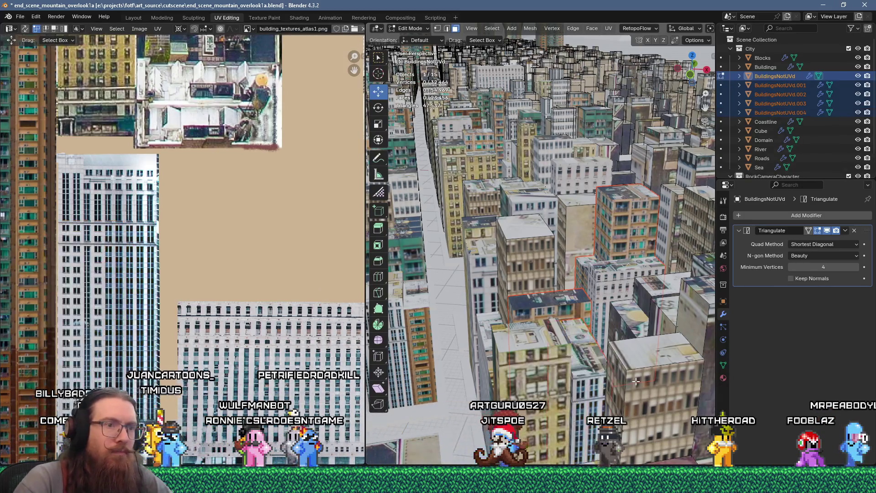
{"action": "key", "text": "ctrl+l"}
Step: Select a building face and move its UV island onto the white building photo
{"action": "key", "text": "p"}
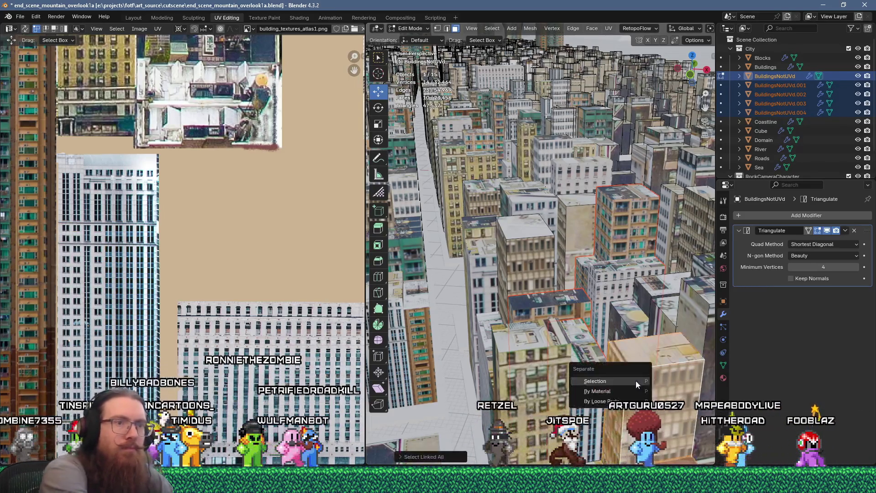
{"action": "mouse_move", "coordinate": [631, 373]}
{"action": "middle_mouse_down"}
{"action": "mouse_move", "coordinate": [597, 330]}
{"action": "mouse_move", "coordinate": [648, 388]}
{"action": "mouse_move", "coordinate": [653, 413]}
{"action": "mouse_move", "coordinate": [648, 402]}
{"action": "middle_mouse_up"}
{"action": "left_click", "coordinate": [658, 365]}
{"action": "key", "text": "u"}
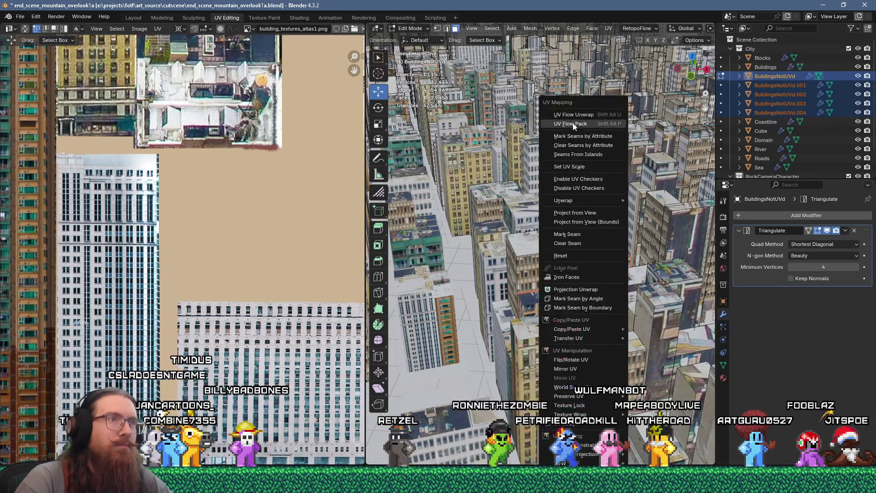
{"action": "scroll", "coordinate": [240, 231], "scroll_direction": "down", "scroll_amount": 3}
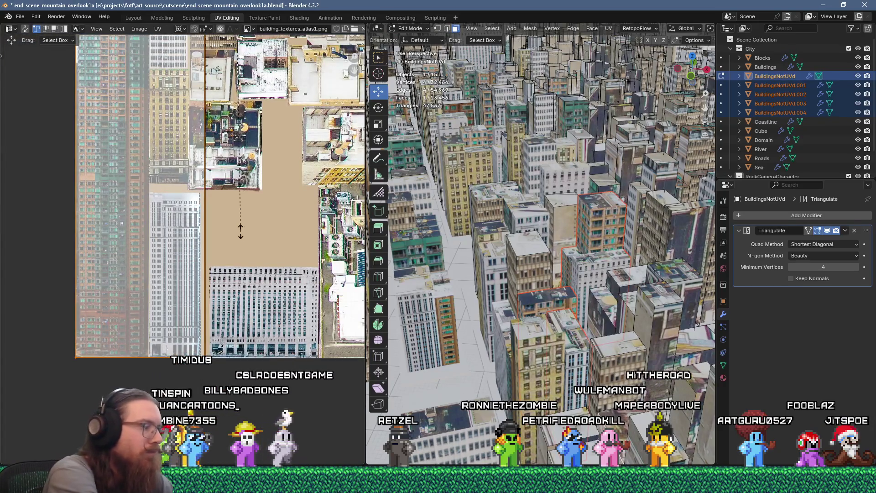
{"action": "key", "text": "g"}
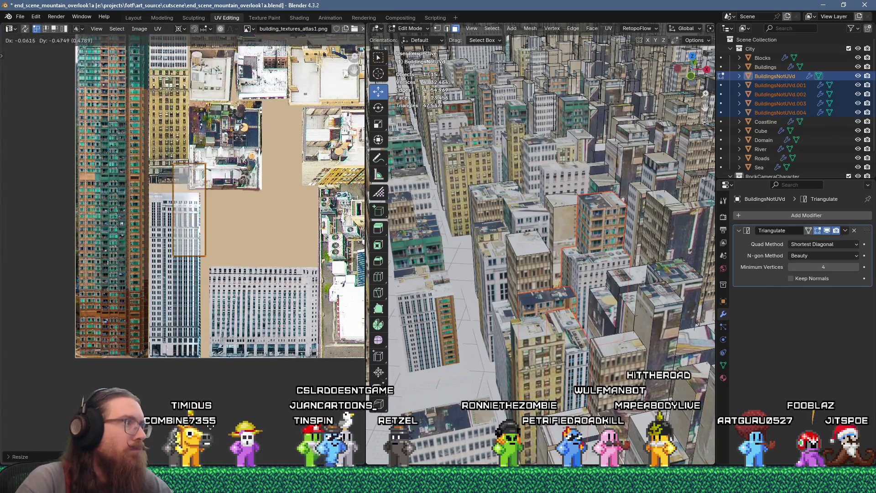
{"action": "left_click", "coordinate": [214, 455]}
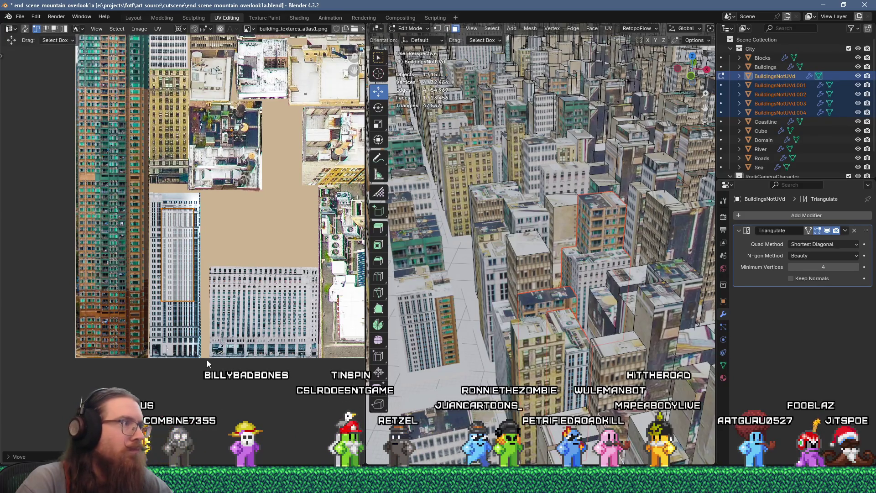
Step: Adjust the island's position, split the face from its neighbours and show the whole atlas
{"action": "scroll", "coordinate": [207, 360], "scroll_direction": "up", "scroll_amount": 2}
{"action": "key", "text": "g"}
{"action": "left_click", "coordinate": [207, 324]}
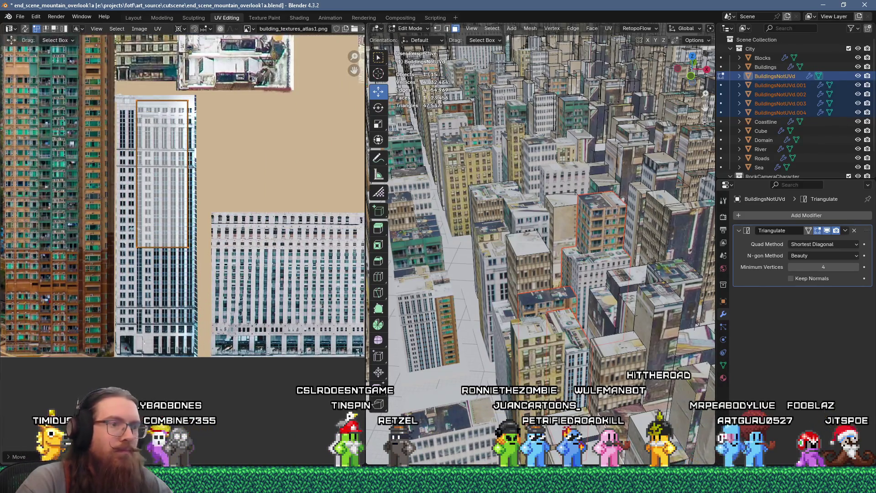
{"action": "right_click", "coordinate": [571, 131]}
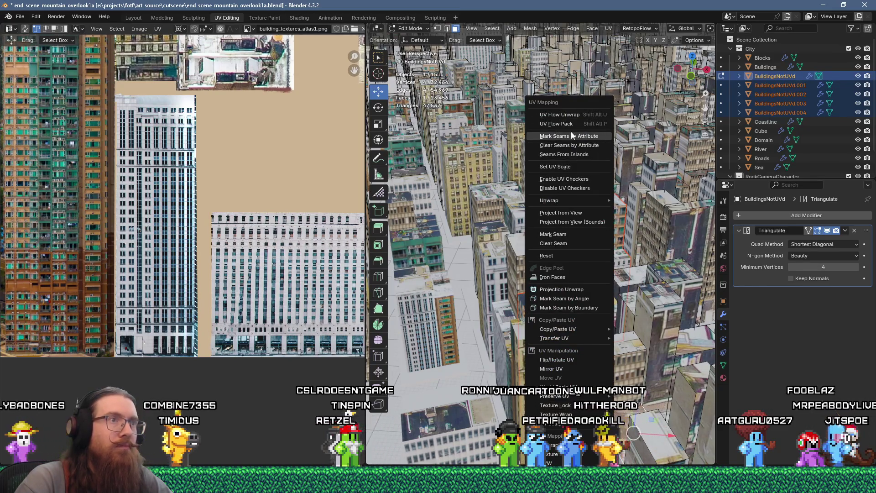
{"action": "left_click", "coordinate": [571, 132]}
{"action": "key", "text": "Home"}
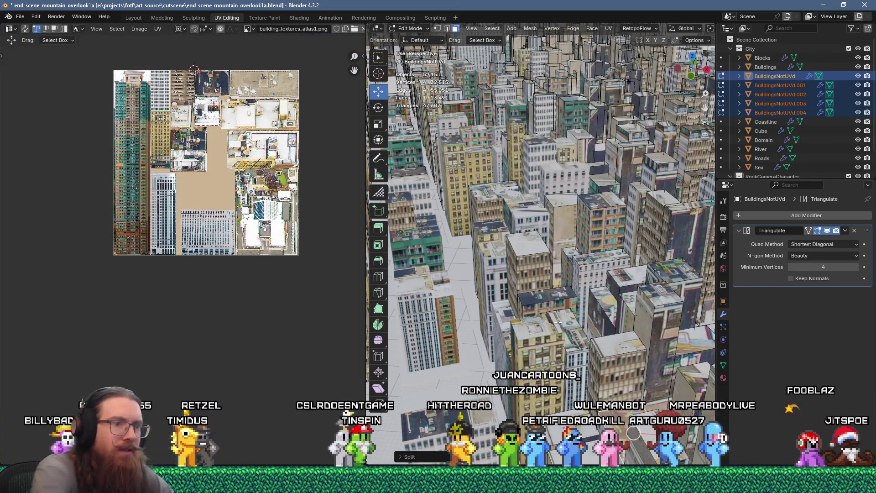
Step: Unwrap a face on another building and shrink its island to 0.15
{"action": "left_click", "coordinate": [558, 323]}
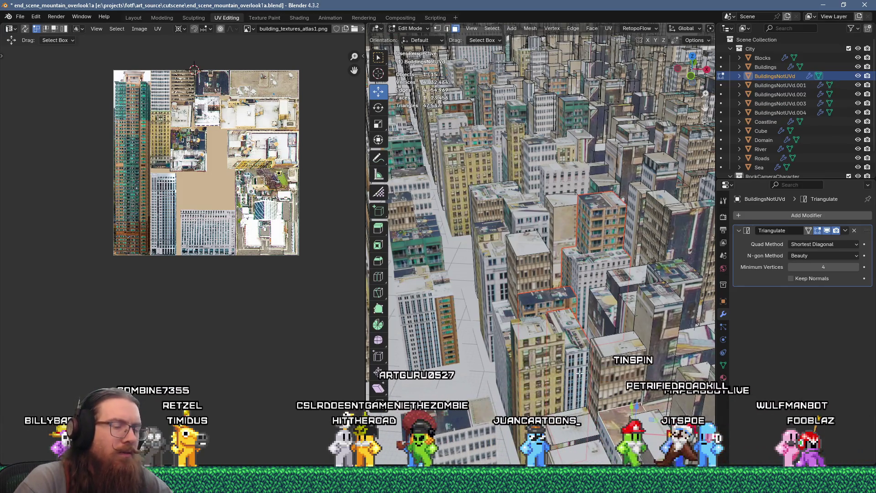
{"action": "key", "text": "u"}
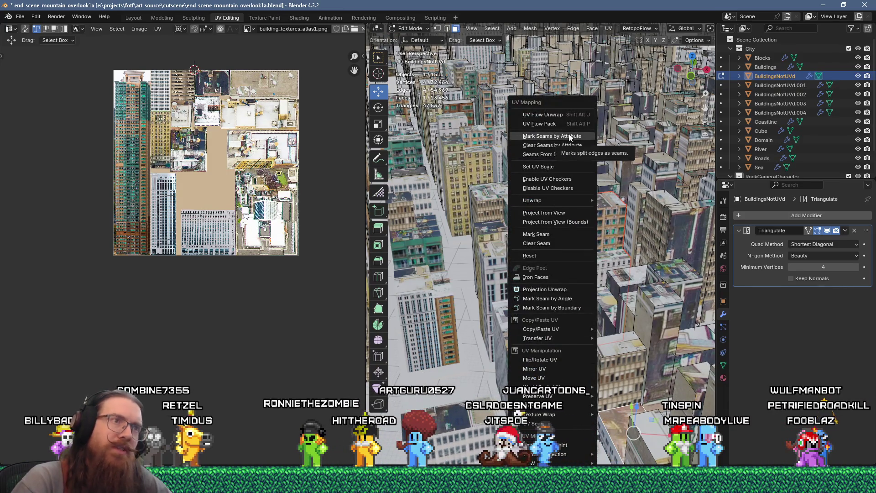
{"action": "left_click", "coordinate": [569, 116]}
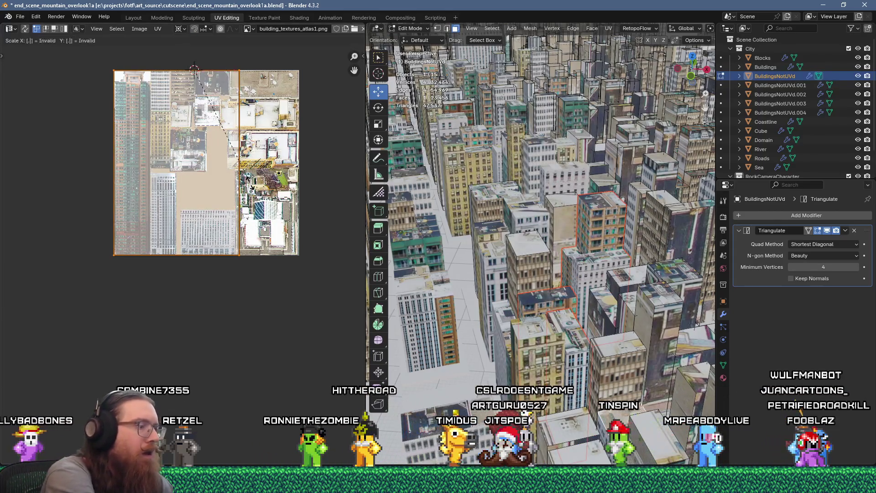
{"action": "type", "text": "s.15"}
{"action": "key", "text": "Return"}
{"action": "scroll", "coordinate": [263, 194], "scroll_direction": "up", "scroll_amount": 2}
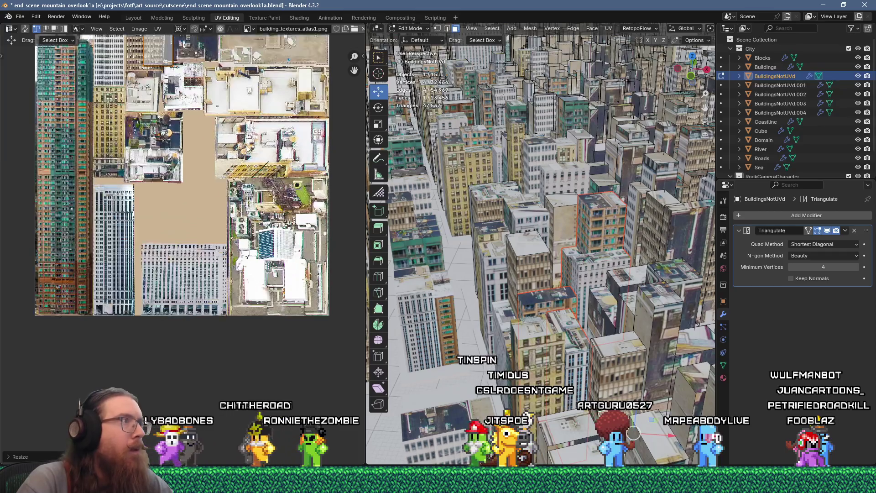
{"action": "key", "text": "g"}
{"action": "left_click", "coordinate": [214, 198]}
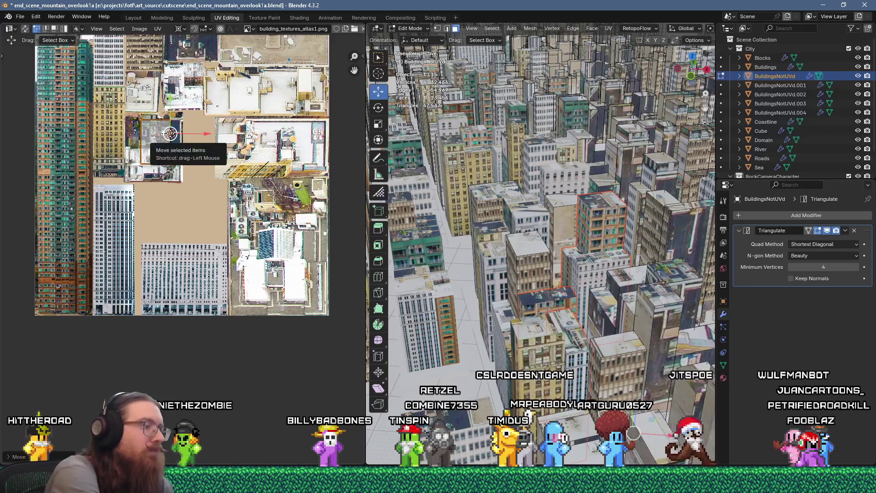
Step: Rotate the island 90 degrees onto the rooftop photo and separate it as BuildingsNotUVd.005
{"action": "type", "text": "r90"}
{"action": "key", "text": "Return"}
{"action": "key", "text": "g"}
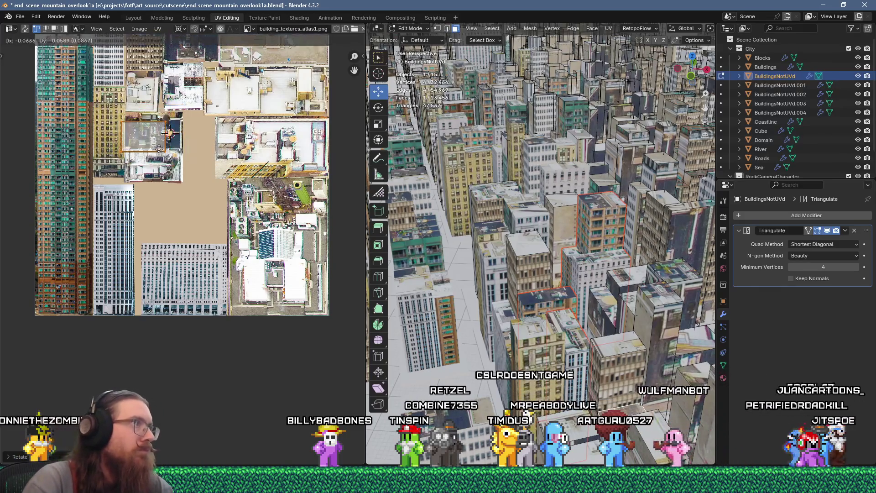
{"action": "left_click", "coordinate": [163, 150]}
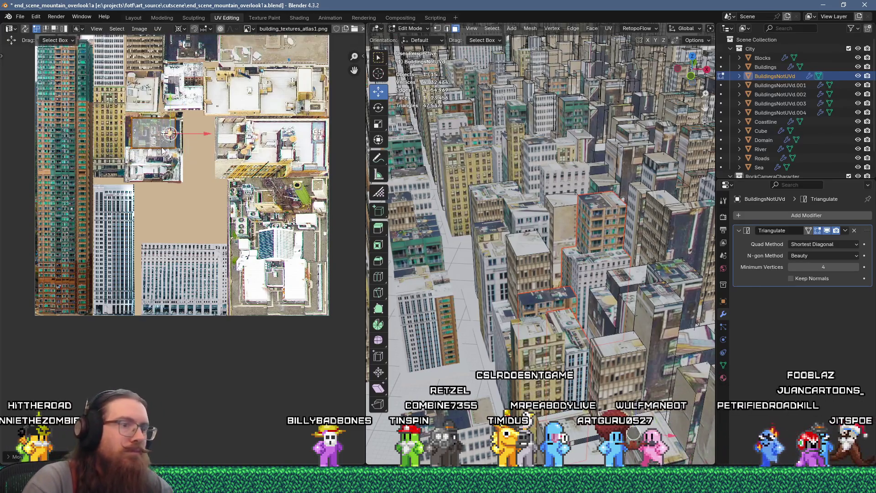
{"action": "key", "text": "p"}
{"action": "left_click", "coordinate": [555, 316]}
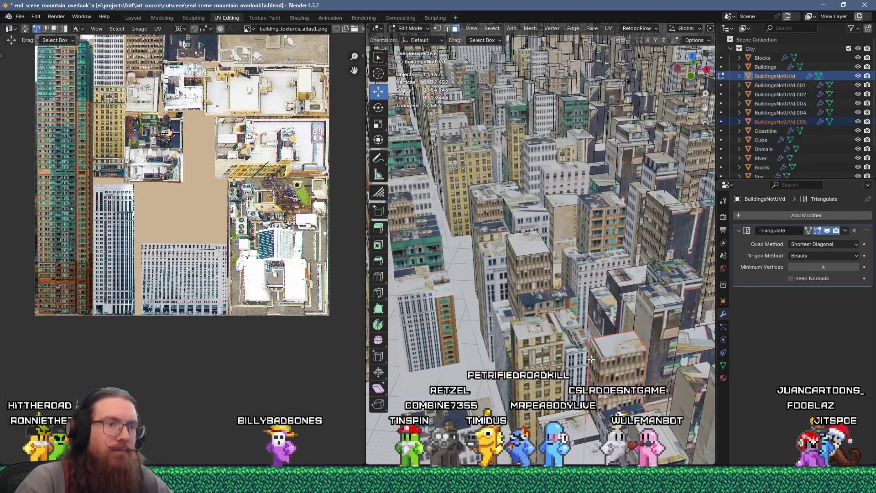
Step: Flow-unwrap the selected building faces, shrink the island and move it toward the brick-tower photo
{"action": "scroll", "coordinate": [591, 359], "scroll_direction": "down", "scroll_amount": 3}
{"action": "mouse_move", "coordinate": [591, 359]}
{"action": "middle_mouse_down"}
{"action": "mouse_move", "coordinate": [601, 369]}
{"action": "mouse_move", "coordinate": [559, 199]}
{"action": "middle_mouse_up"}
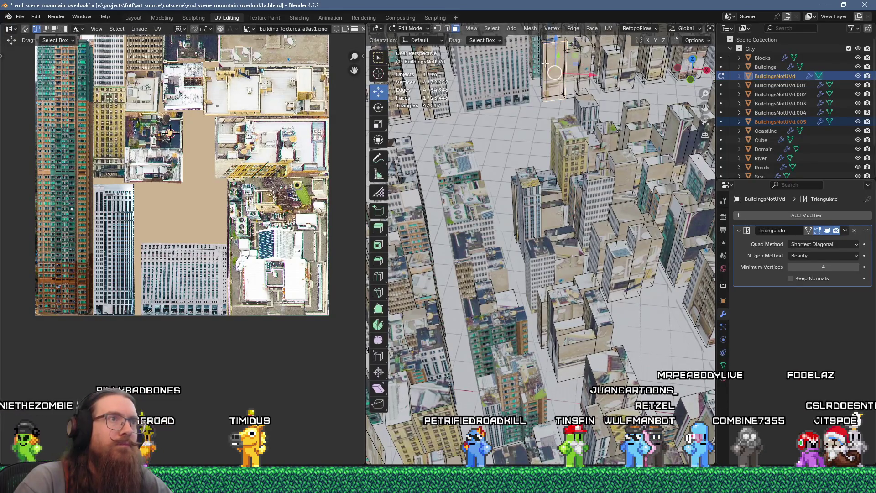
{"action": "key", "text": "u"}
{"action": "left_click", "coordinate": [545, 83]}
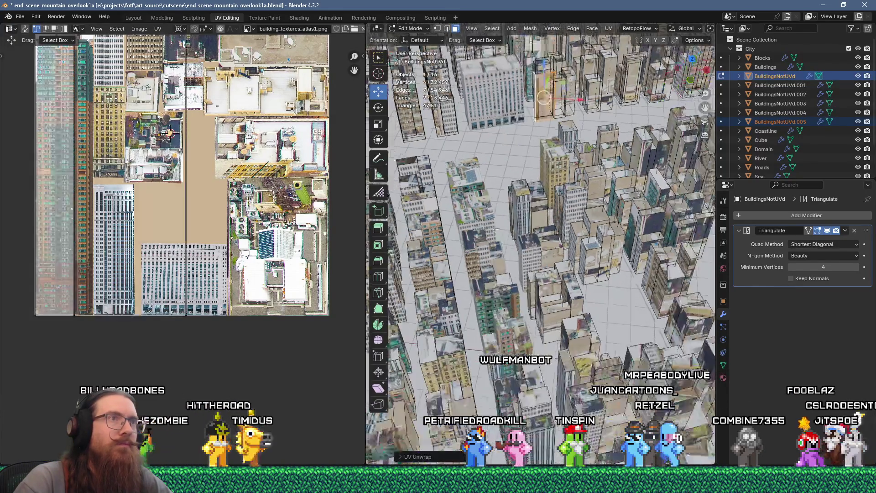
{"action": "key", "text": "s"}
{"action": "left_click", "coordinate": [207, 198]}
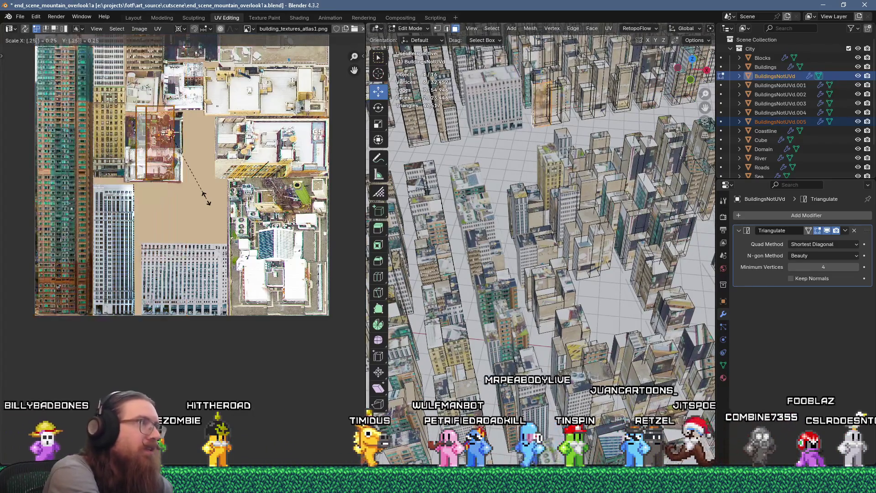
{"action": "key", "text": "g"}
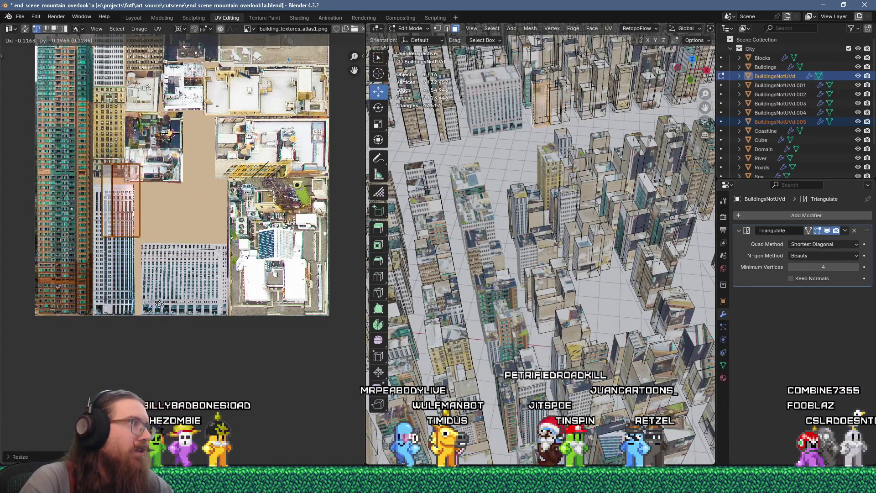
{"action": "scroll", "coordinate": [121, 203], "scroll_direction": "up", "scroll_amount": 5}
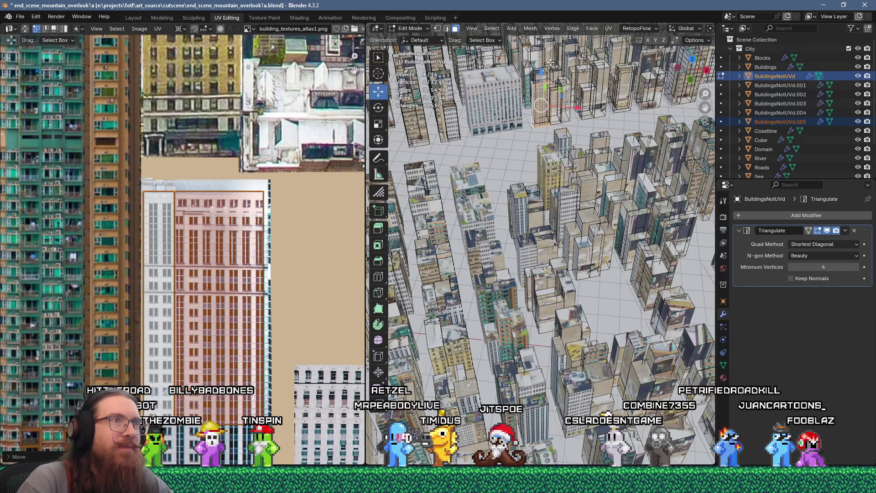
Step: Add faces from nine more city buildings to the selection and UV Flow Unwrap them together
{"action": "left_click", "coordinate": [541, 87]}
{"action": "middle_click_drag", "start_coordinate": [546, 83], "coordinate": [544, 115], "text": "shift"}
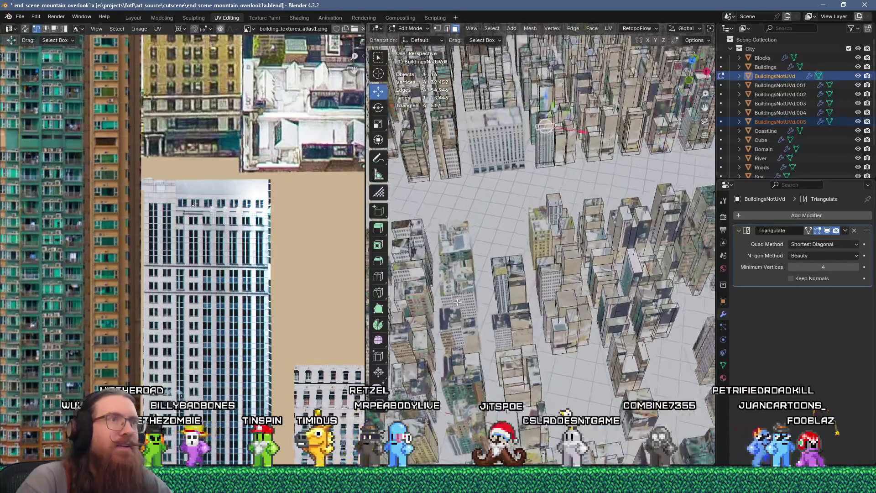
{"action": "left_click", "coordinate": [545, 114], "text": "shift"}
{"action": "left_click", "coordinate": [568, 107], "text": "shift"}
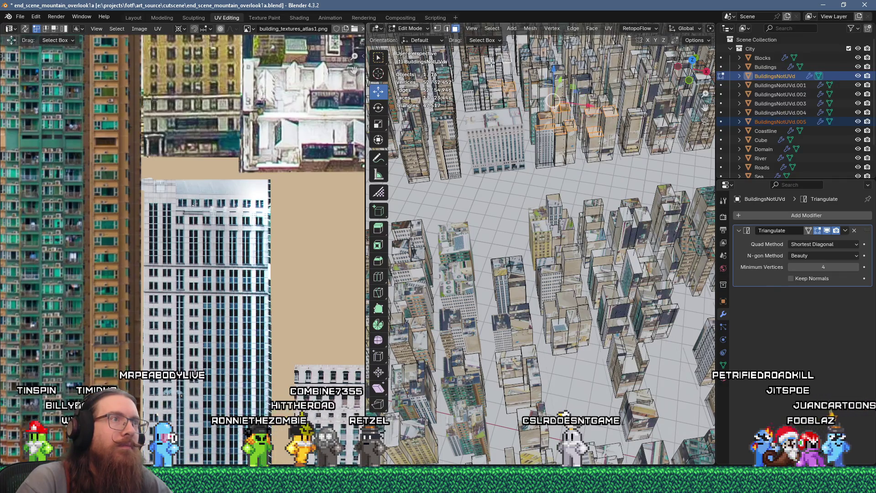
{"action": "left_click", "coordinate": [445, 113], "text": "shift"}
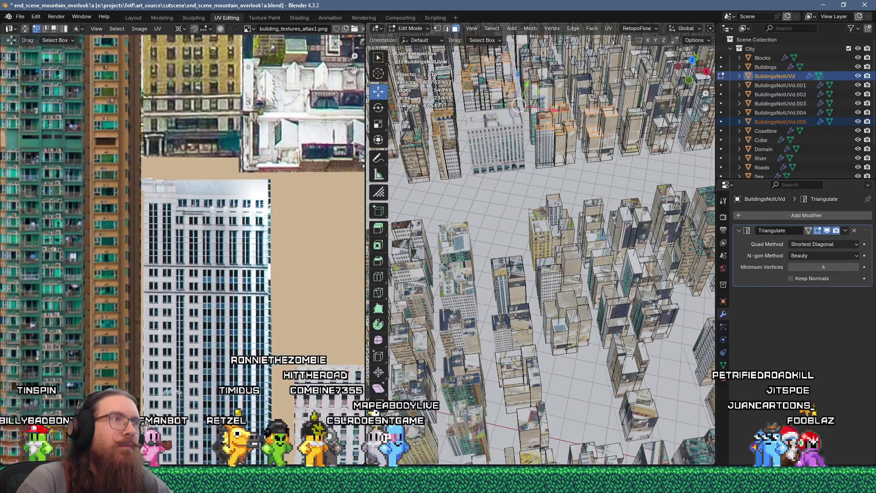
{"action": "left_click", "coordinate": [409, 147], "text": "shift"}
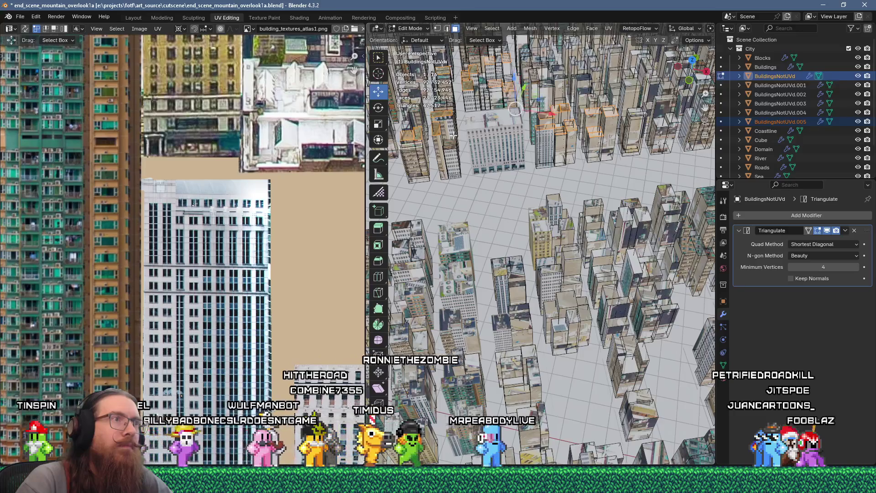
{"action": "left_click", "coordinate": [451, 150], "text": "shift"}
{"action": "left_click", "coordinate": [634, 117], "text": "shift"}
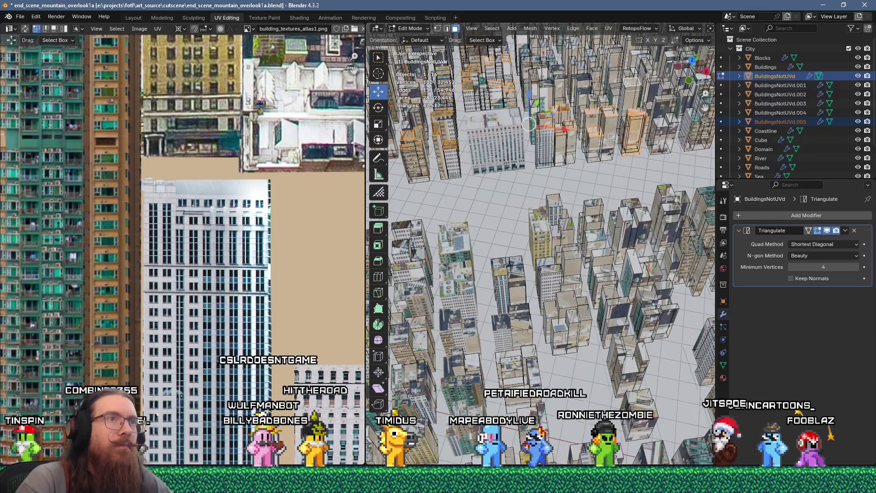
{"action": "left_click", "coordinate": [586, 77], "text": "shift"}
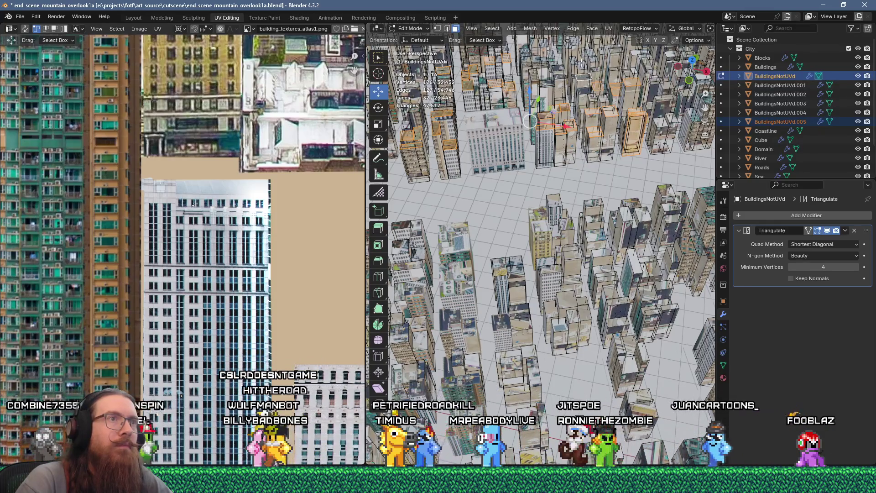
{"action": "left_click", "coordinate": [571, 56], "text": "shift"}
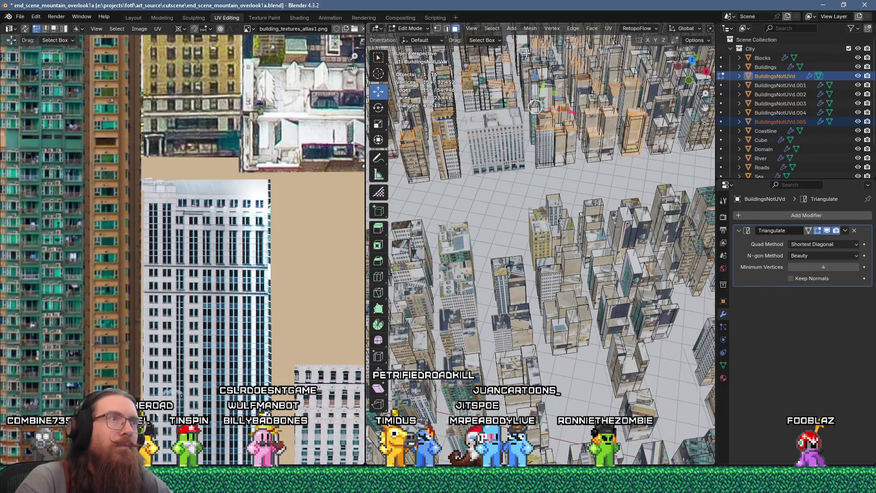
{"action": "key", "text": "u"}
{"action": "left_click", "coordinate": [555, 115]}
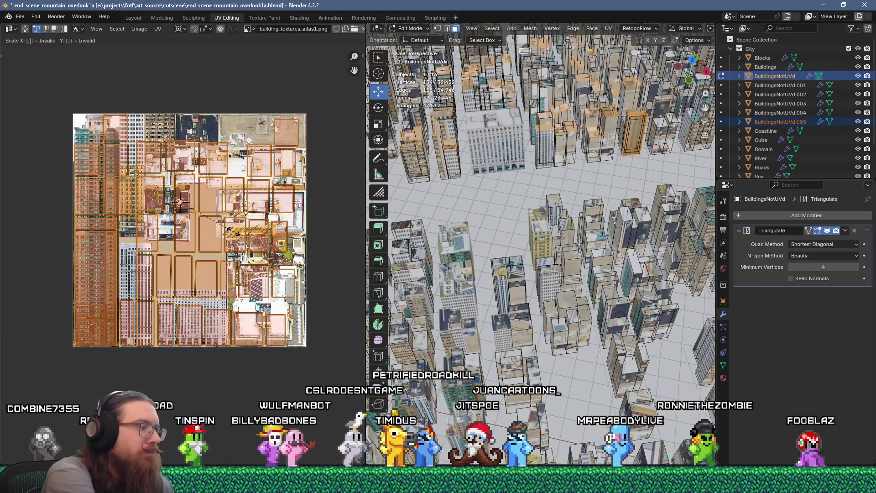
Step: Shrink the new islands to 0.4 and drop them over the building photos
{"action": "type", "text": "s0.4"}
{"action": "key", "text": "Return"}
{"action": "key", "text": "g"}
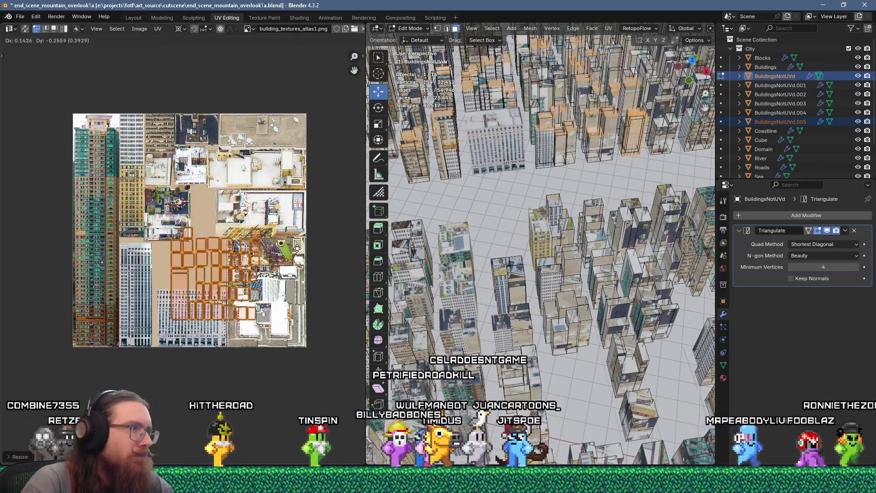
{"action": "left_click", "coordinate": [265, 246]}
{"action": "scroll", "coordinate": [266, 247], "scroll_direction": "up", "scroll_amount": 2}
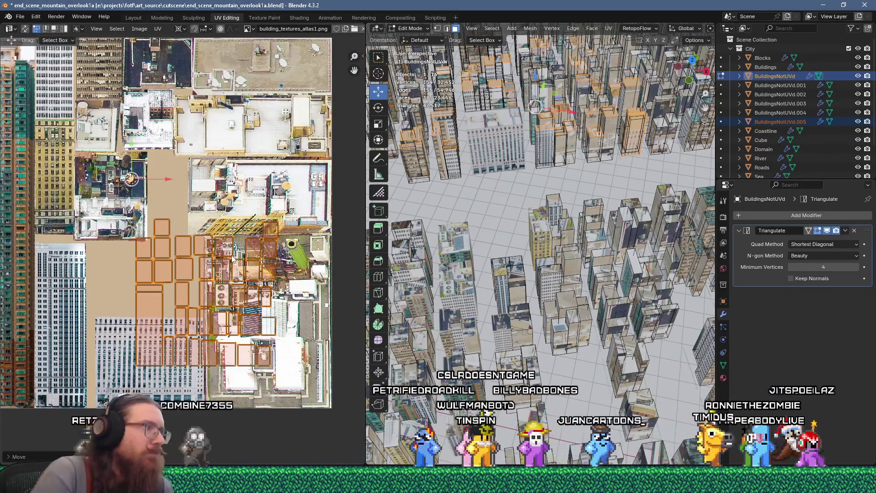
Step: Set the 2D cursor as pivot, scale the islands by 2, then pick up the small island
{"action": "right_click", "coordinate": [249, 283], "text": "shift"}
{"action": "key", "text": "s"}
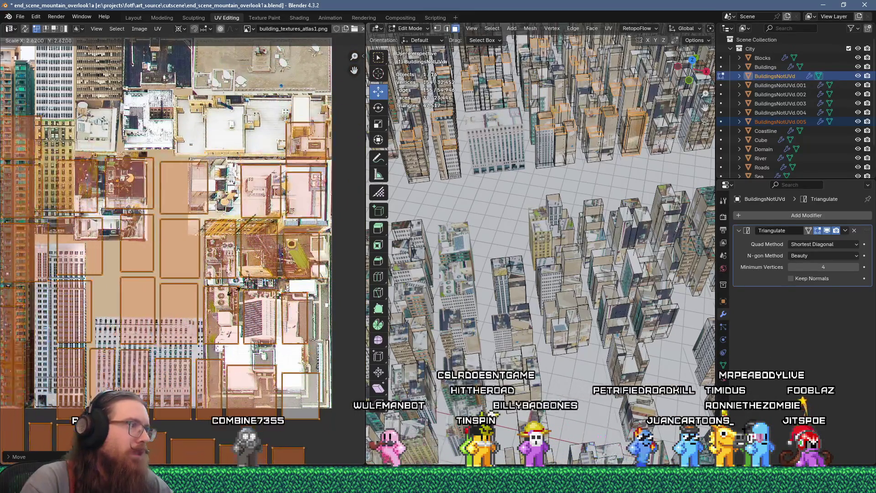
{"action": "key", "text": "Escape"}
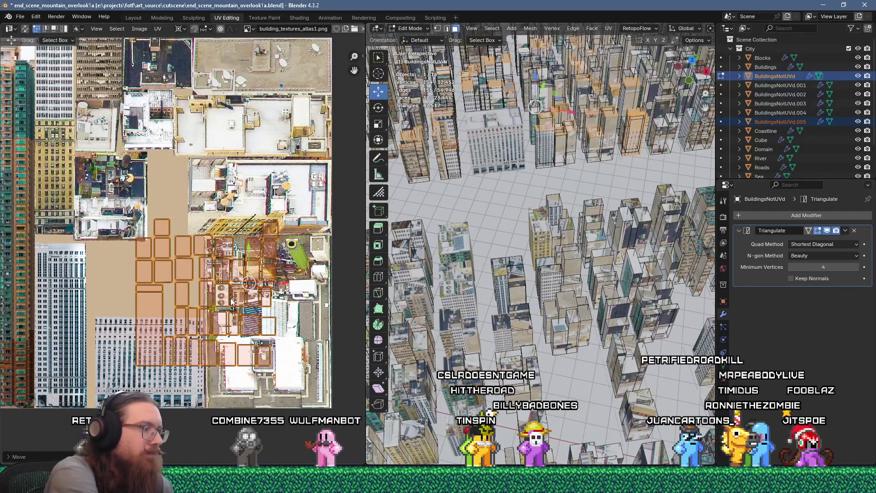
{"action": "key", "text": "s"}
{"action": "key", "text": "2"}
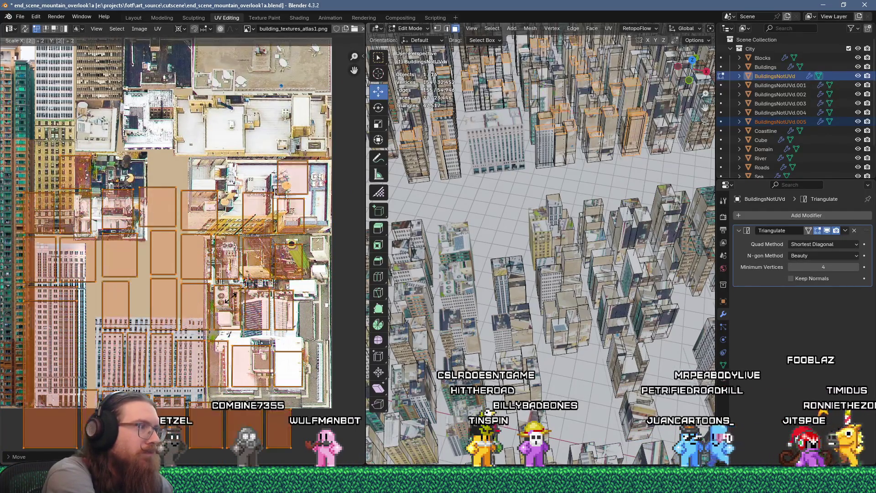
{"action": "key", "text": "Return"}
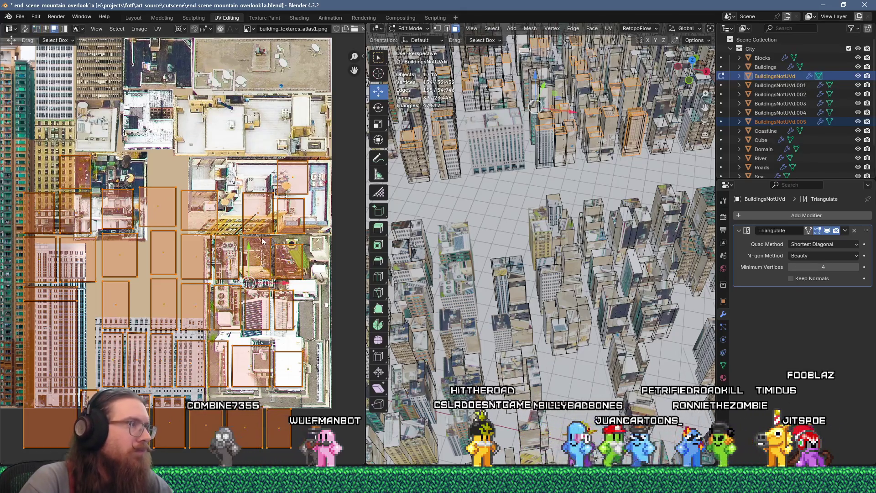
{"action": "left_click", "coordinate": [240, 261]}
{"action": "key", "text": "g"}
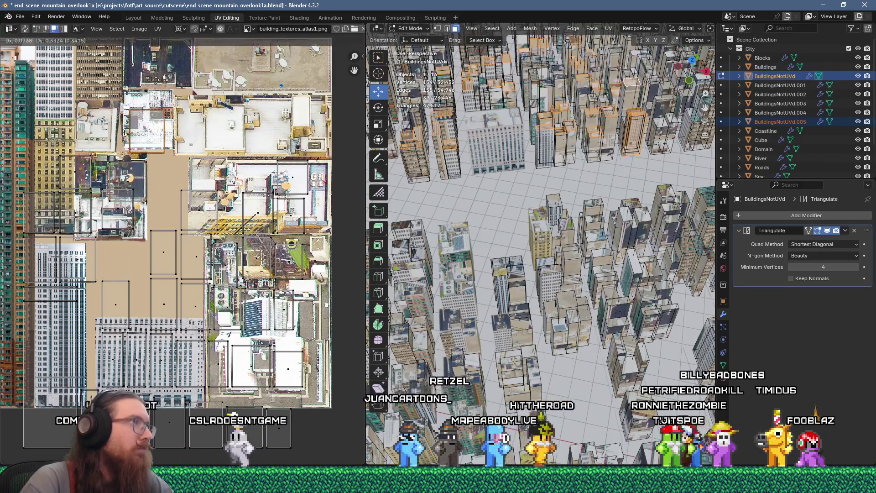
Step: Place the small island near the atlas top and move the tall building island rightward
{"action": "left_click", "coordinate": [113, 47]}
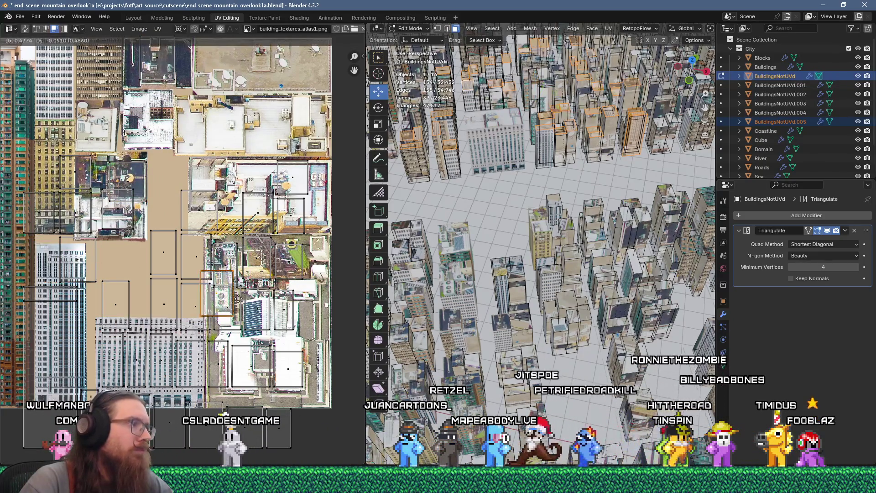
{"action": "left_click", "coordinate": [59, 319]}
{"action": "left_click", "coordinate": [632, 137], "text": "shift"}
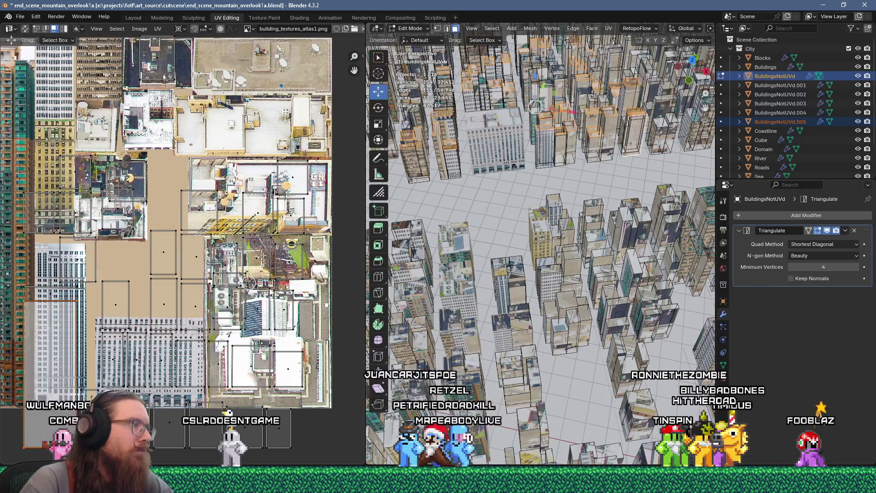
{"action": "left_click", "coordinate": [56, 297]}
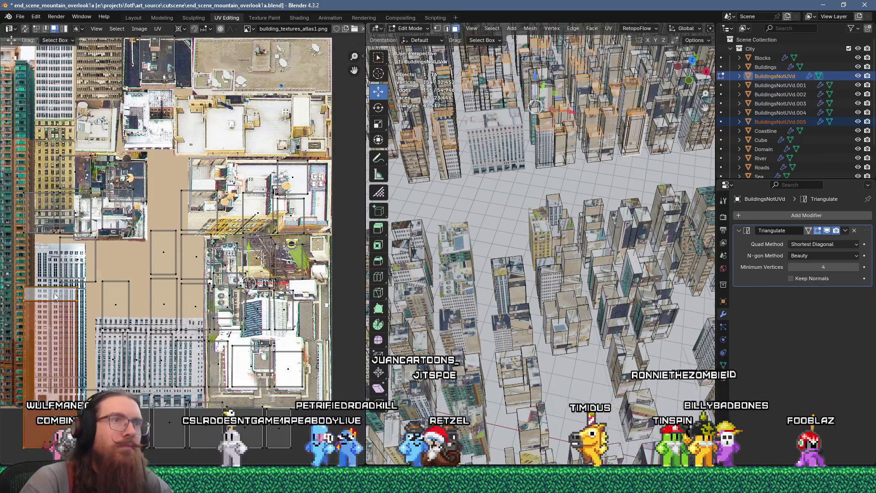
{"action": "left_click", "coordinate": [57, 296]}
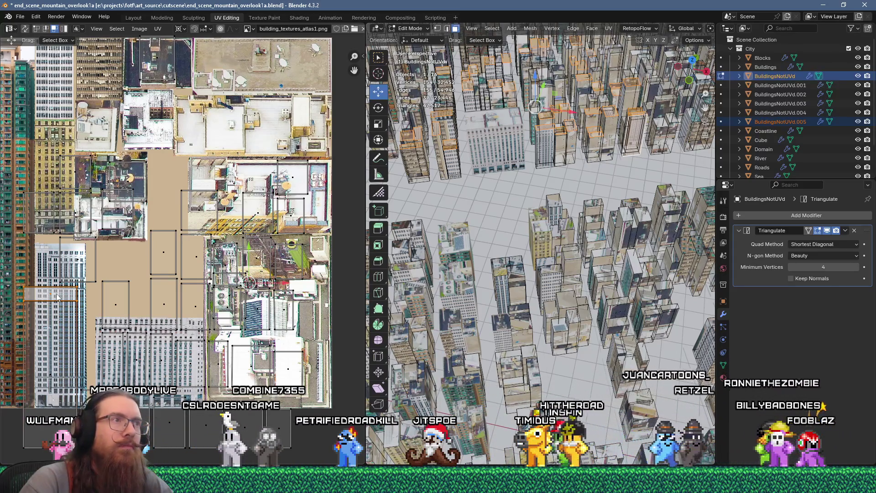
{"action": "key", "text": "ctrl+l"}
{"action": "key", "text": "g"}
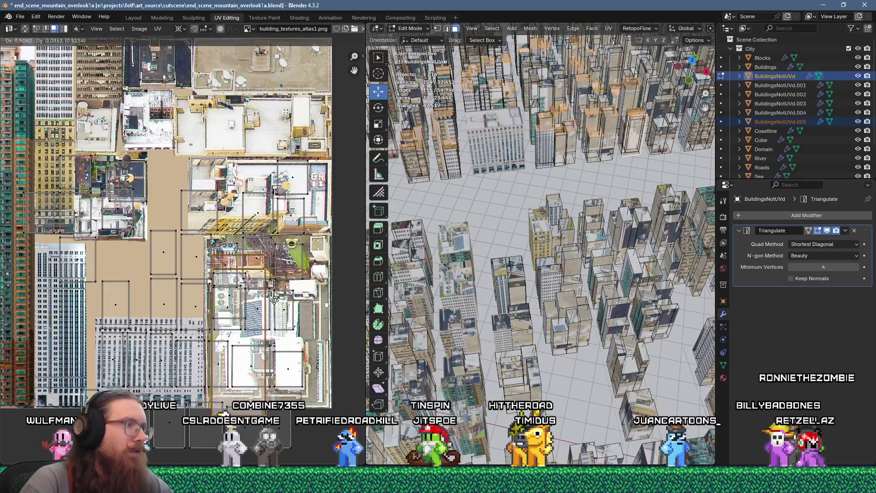
{"action": "left_click", "coordinate": [131, 389]}
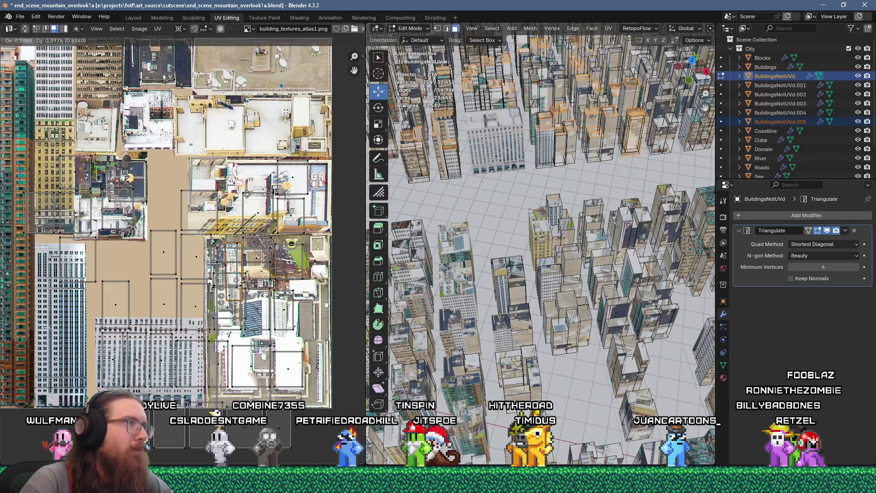
{"action": "left_click", "coordinate": [239, 160]}
Step: Try repositioning the narrow and rooftop islands, cancelling the rooftop move
{"action": "left_click", "coordinate": [115, 310]}
{"action": "key", "text": "g"}
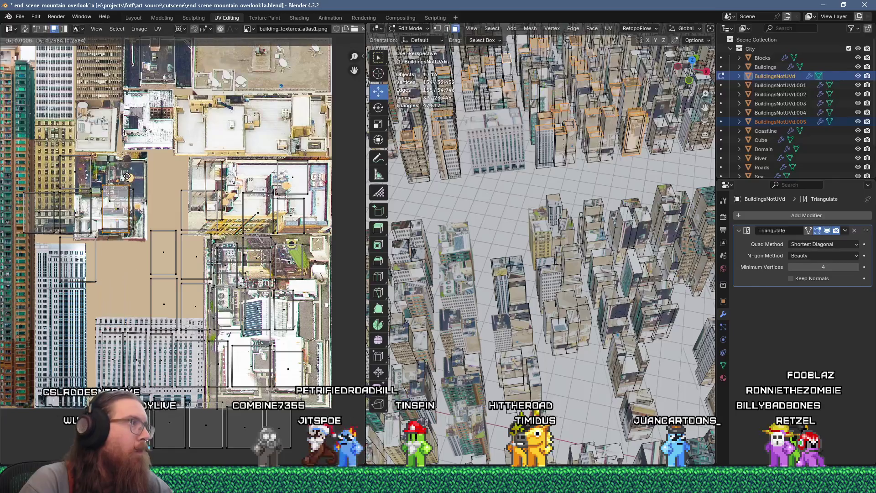
{"action": "left_click", "coordinate": [221, 78]}
{"action": "key", "text": "g"}
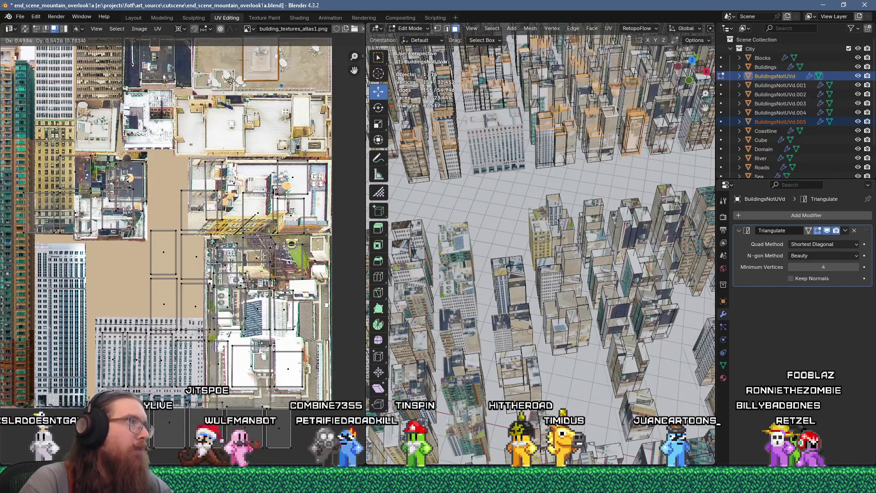
{"action": "left_click", "coordinate": [216, 89]}
{"action": "key", "text": "g"}
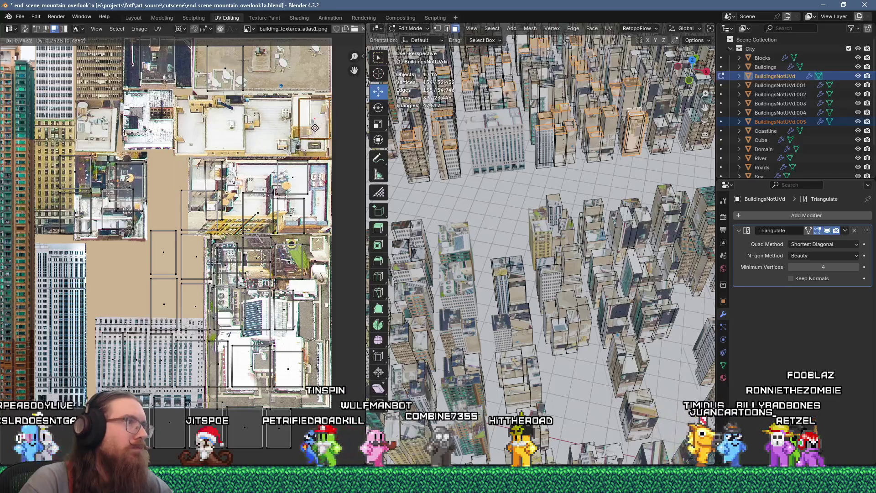
{"action": "right_click", "coordinate": [318, 141]}
Step: Move the lower-middle island up toward the upper left of the atlas
{"action": "left_click", "coordinate": [118, 209]}
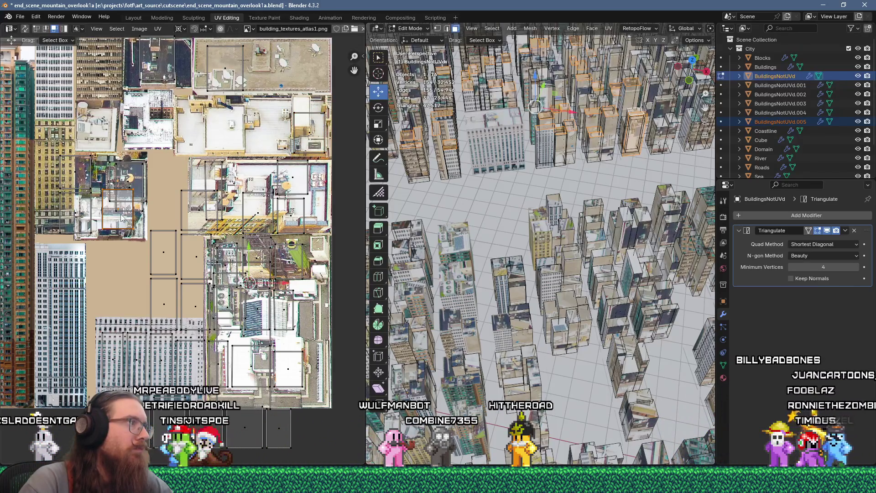
{"action": "left_click", "coordinate": [171, 261]}
{"action": "key", "text": "g"}
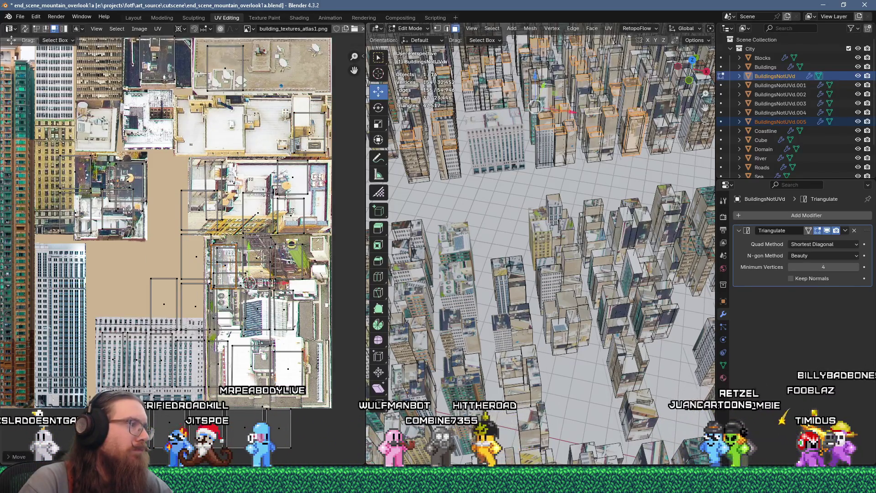
{"action": "left_click", "coordinate": [187, 127]}
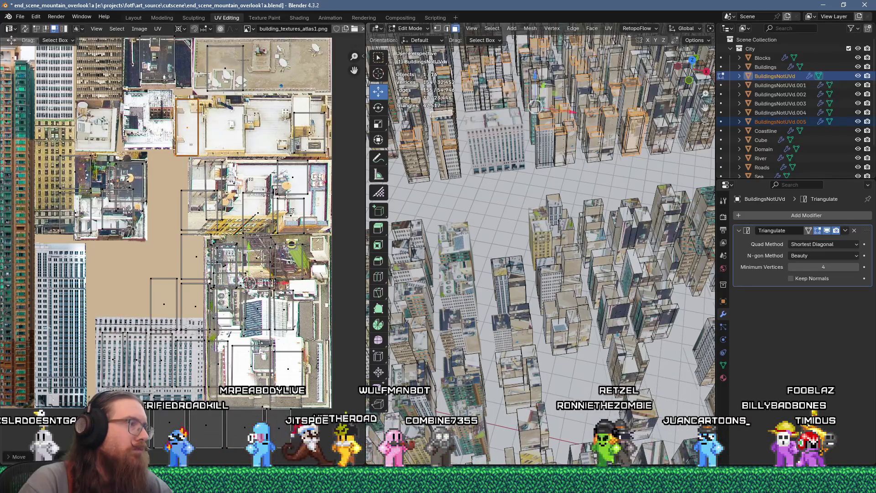
{"action": "key", "text": "g"}
{"action": "left_click", "coordinate": [134, 105]}
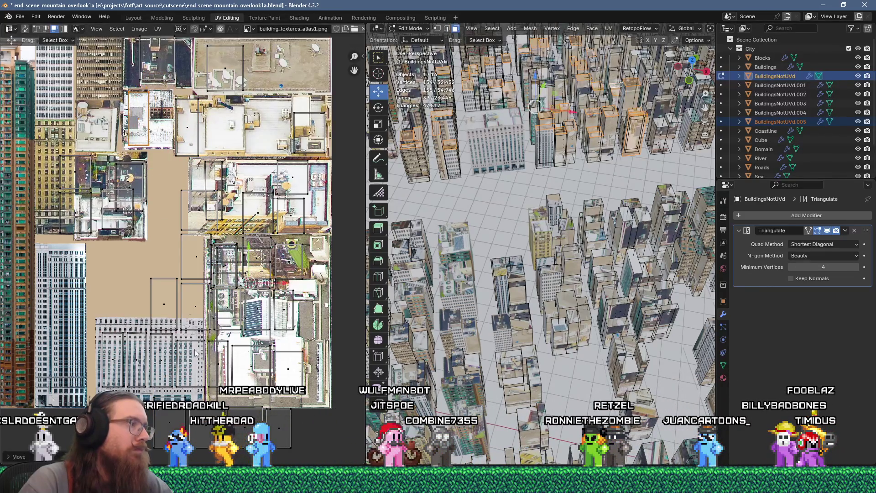
{"action": "left_click", "coordinate": [102, 133]}
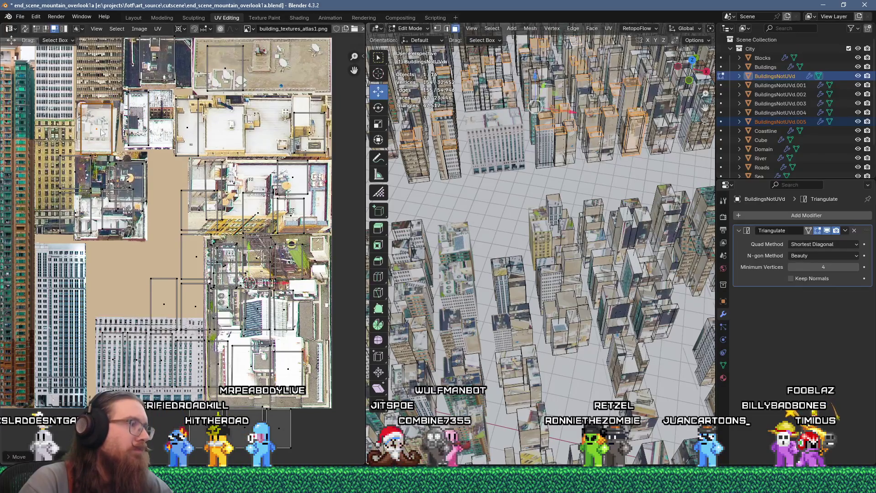
Step: Move another island onto the lower atlas, then up to the atlas top
{"action": "key", "text": "g"}
{"action": "left_click", "coordinate": [236, 280]}
{"action": "key", "text": "g"}
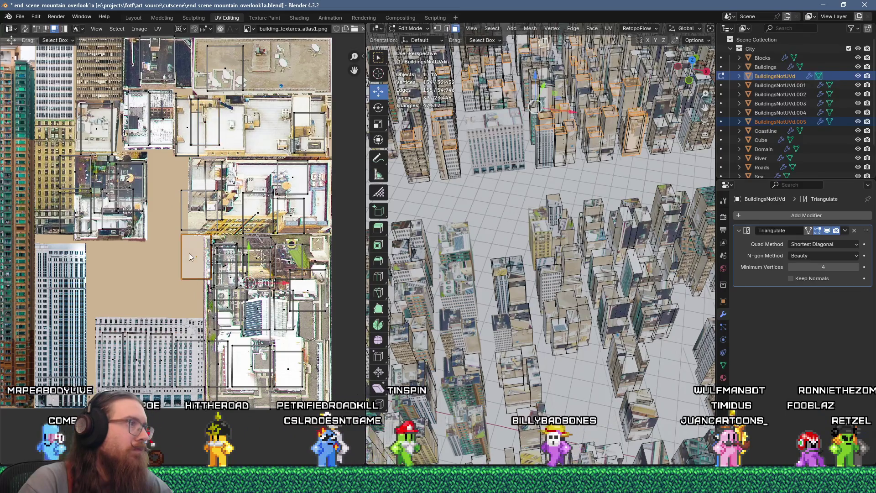
{"action": "key", "text": "g"}
{"action": "left_click", "coordinate": [187, 358]}
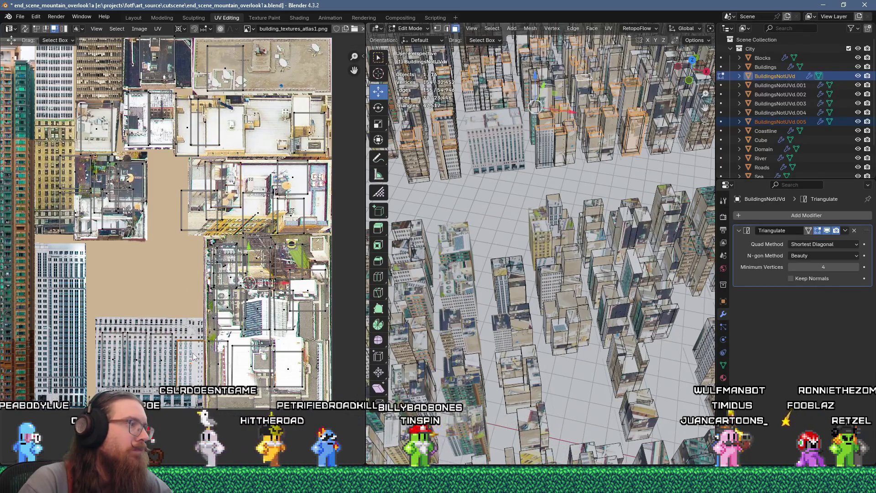
{"action": "key", "text": "g"}
{"action": "left_click", "coordinate": [266, 56]}
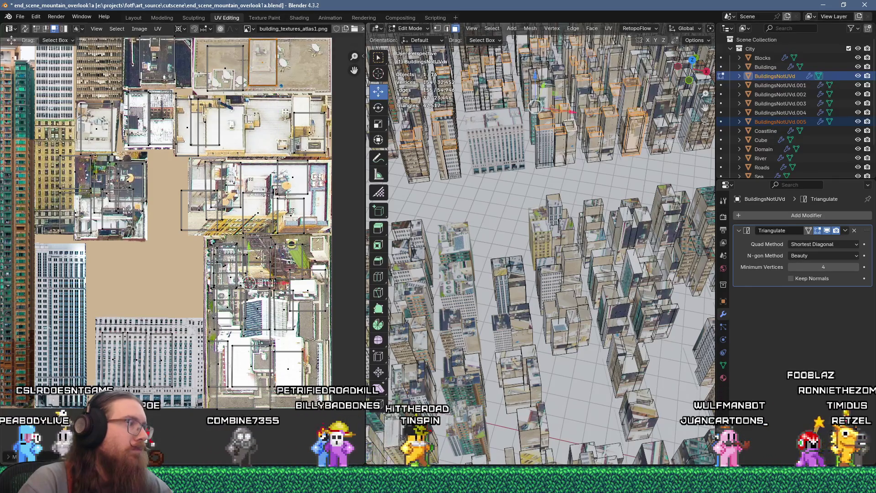
Step: Move two more islands up near the atlas top and shift the view to see it
{"action": "key", "text": "g"}
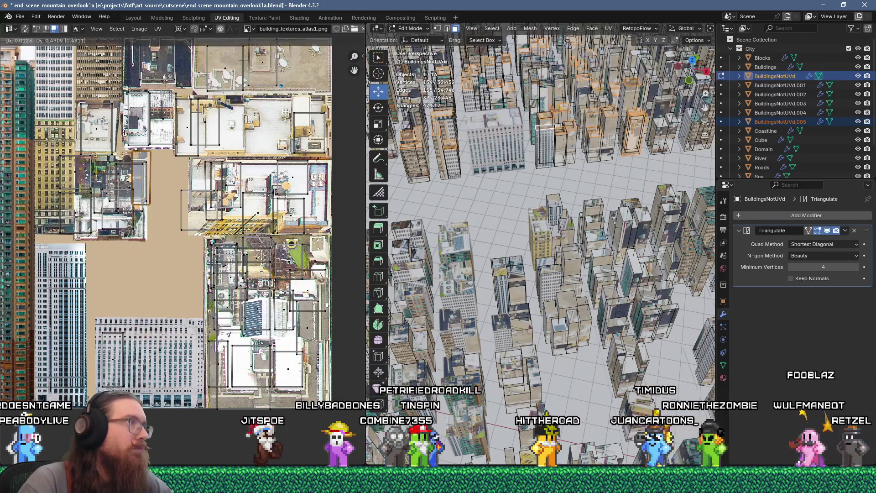
{"action": "key", "text": "Return"}
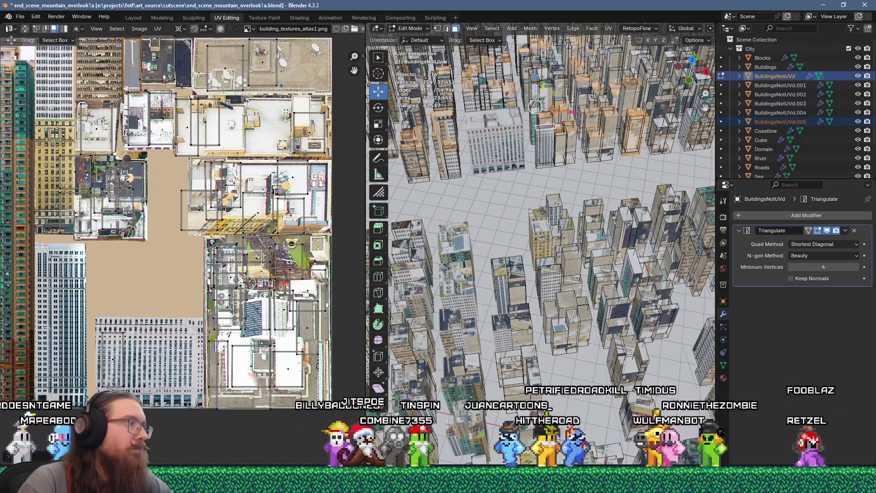
{"action": "left_click", "coordinate": [249, 283]}
{"action": "key", "text": "g"}
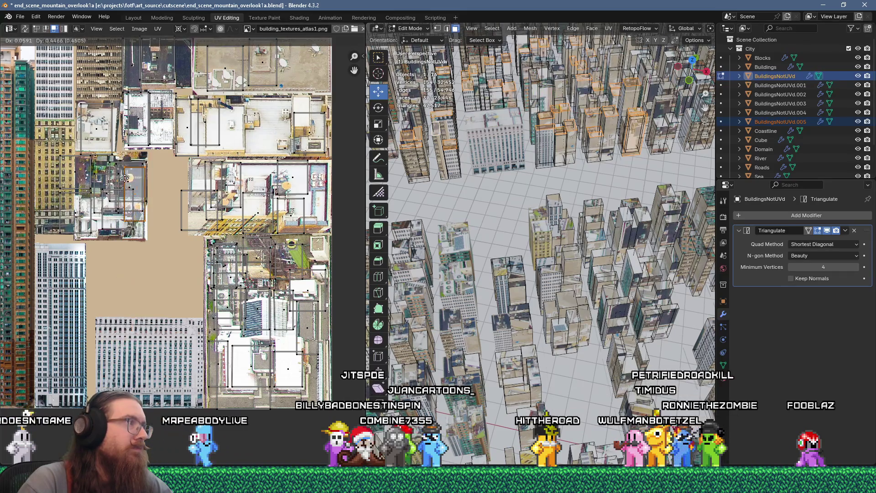
{"action": "left_click", "coordinate": [174, 49]}
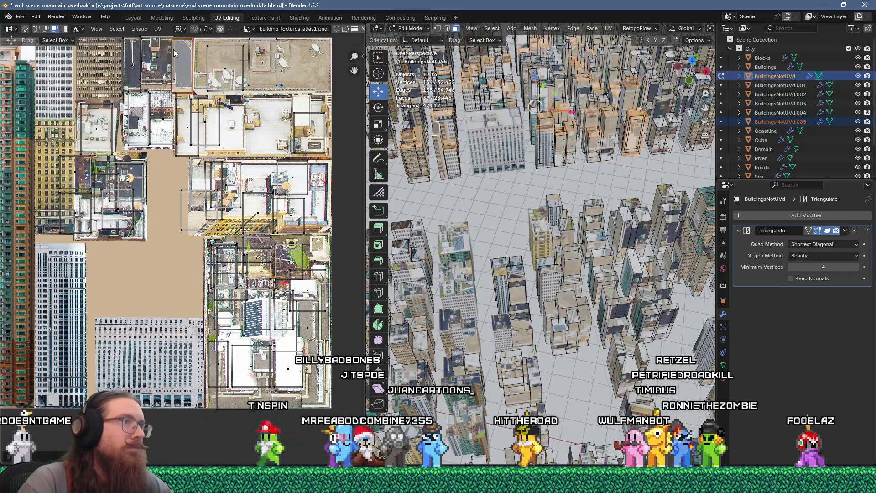
{"action": "middle_click_drag", "start_coordinate": [184, 93], "coordinate": [197, 220]}
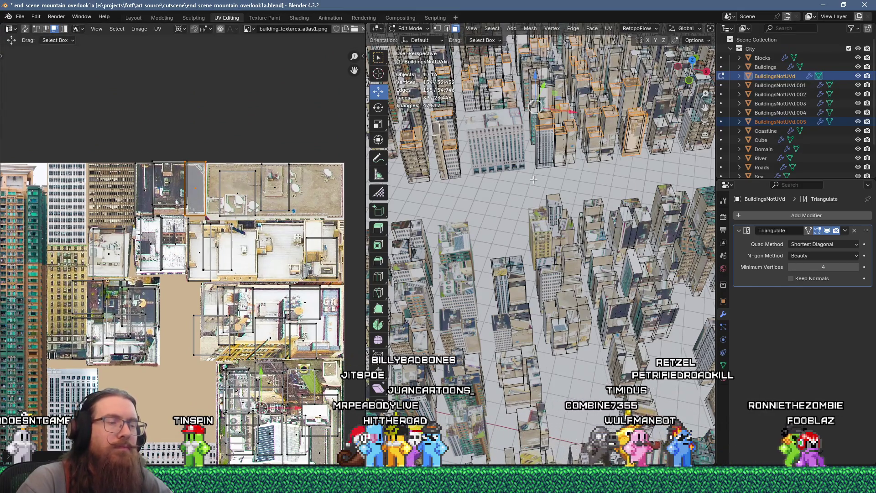
Step: Select a building face, save the blend file, and extend the selection to the whole building
{"action": "left_click", "coordinate": [561, 148]}
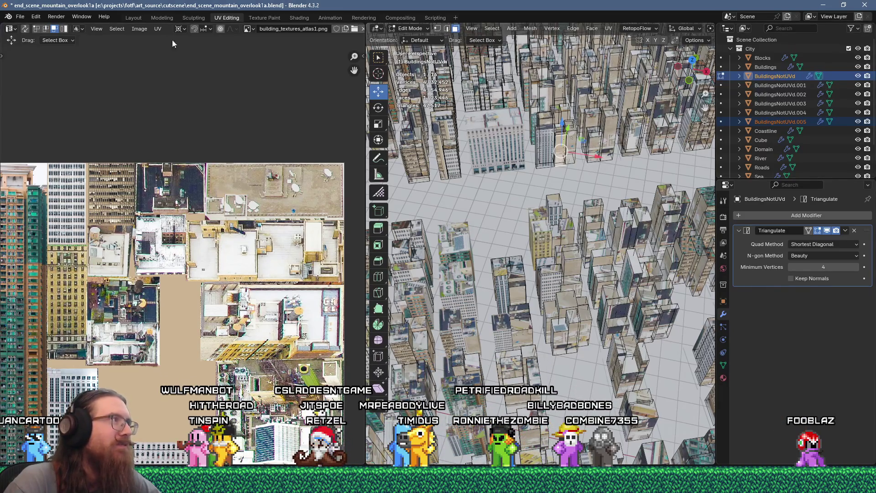
{"action": "left_click", "coordinate": [24, 17]}
{"action": "left_click", "coordinate": [37, 76]}
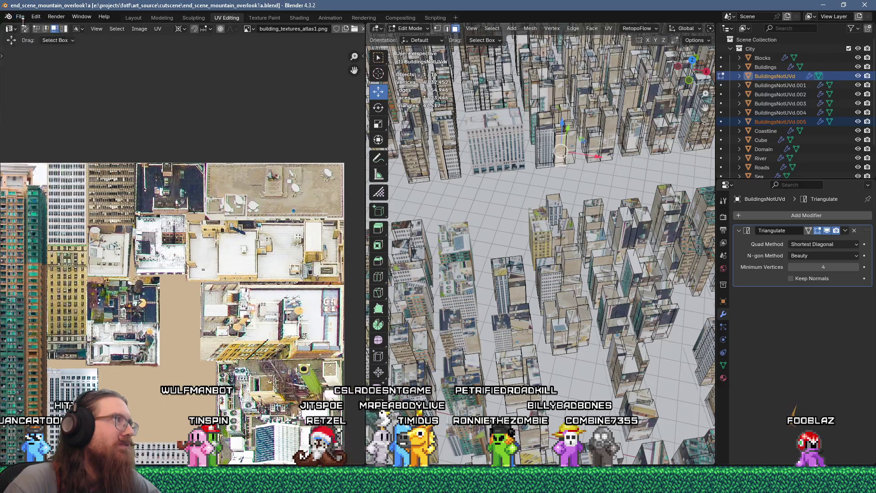
{"action": "left_click", "coordinate": [21, 18]}
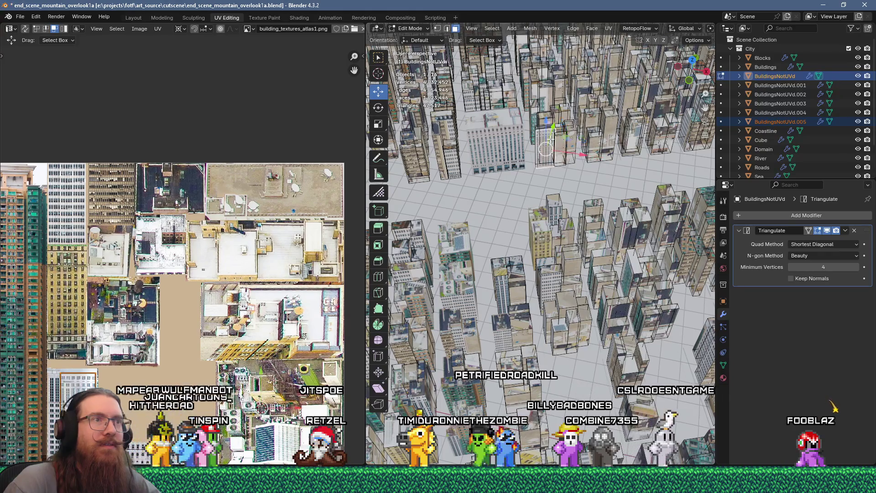
{"action": "key", "text": "ctrl+l"}
Step: Separate the selected building into its own object, BuildingsNotUVd.006
{"action": "key", "text": "p"}
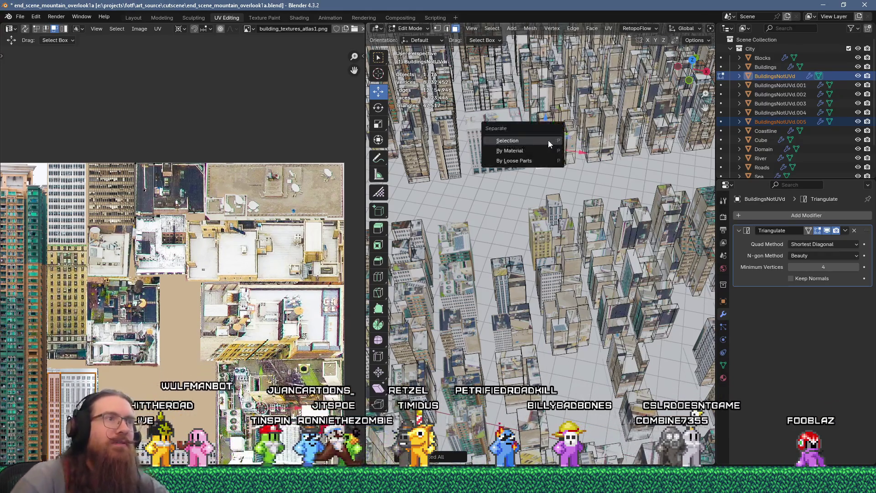
{"action": "left_click", "coordinate": [549, 141]}
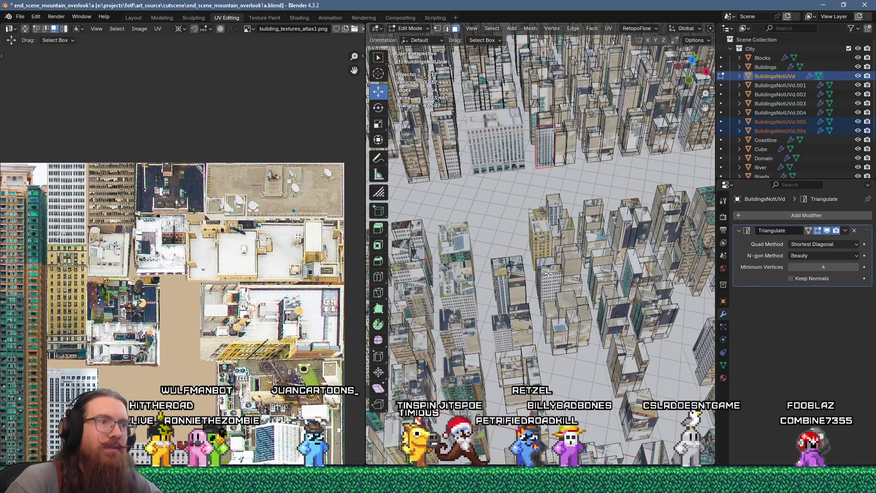
{"action": "mouse_move", "coordinate": [562, 259]}
{"action": "middle_mouse_down"}
{"action": "mouse_move", "coordinate": [498, 274]}
{"action": "mouse_move", "coordinate": [525, 311]}
{"action": "mouse_move", "coordinate": [559, 301]}
{"action": "middle_mouse_up"}
Step: Select faces across several buildings, separate them into a new object, then undo that split
{"action": "left_click", "coordinate": [525, 311]}
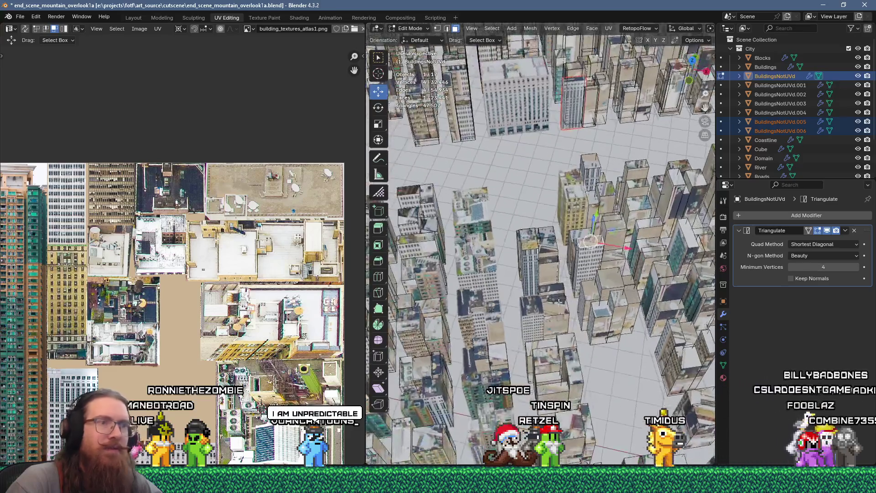
{"action": "left_click", "coordinate": [616, 222], "text": "shift"}
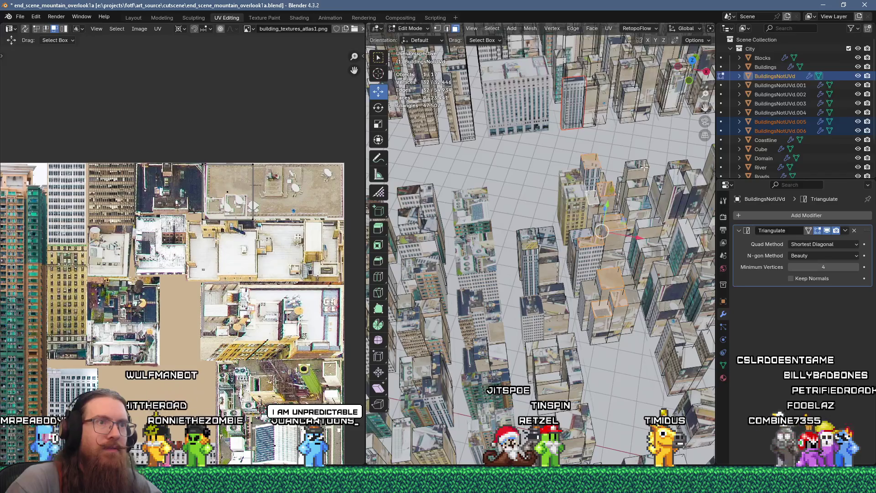
{"action": "left_click", "coordinate": [685, 173], "text": "shift"}
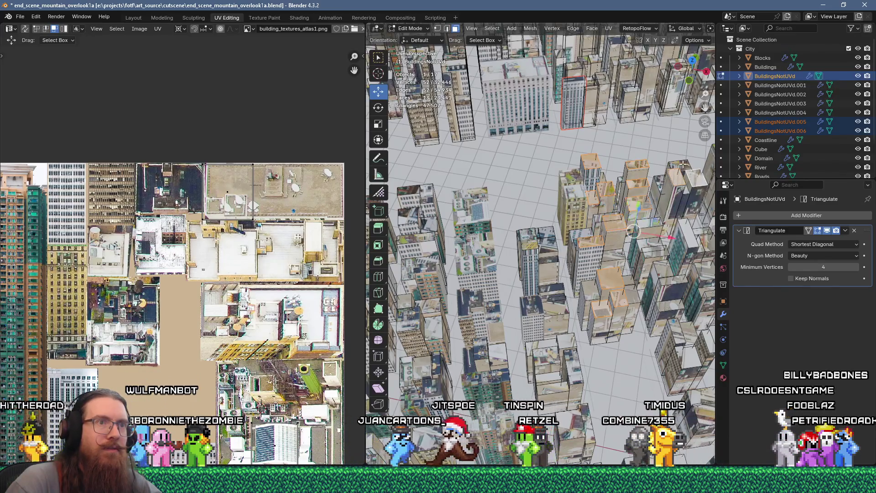
{"action": "left_click", "coordinate": [659, 248], "text": "shift"}
{"action": "left_click", "coordinate": [649, 235], "text": "shift"}
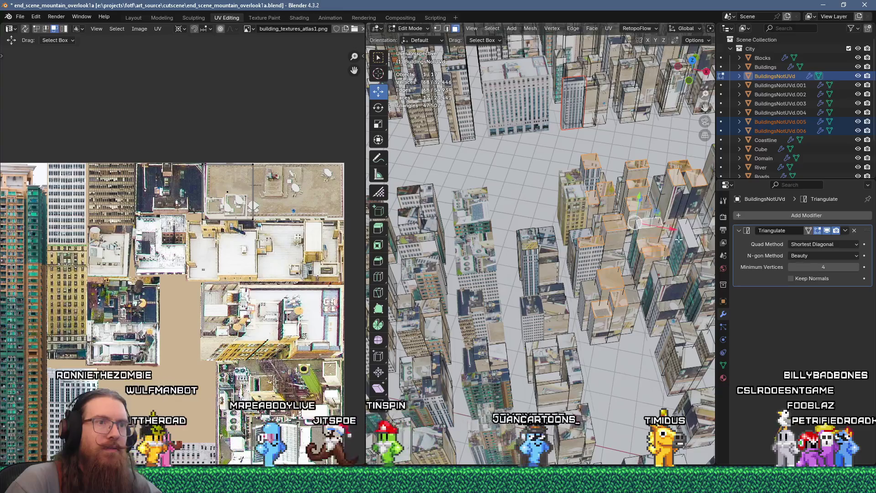
{"action": "left_click", "coordinate": [679, 308], "text": "shift"}
{"action": "left_click", "coordinate": [682, 312], "text": "shift"}
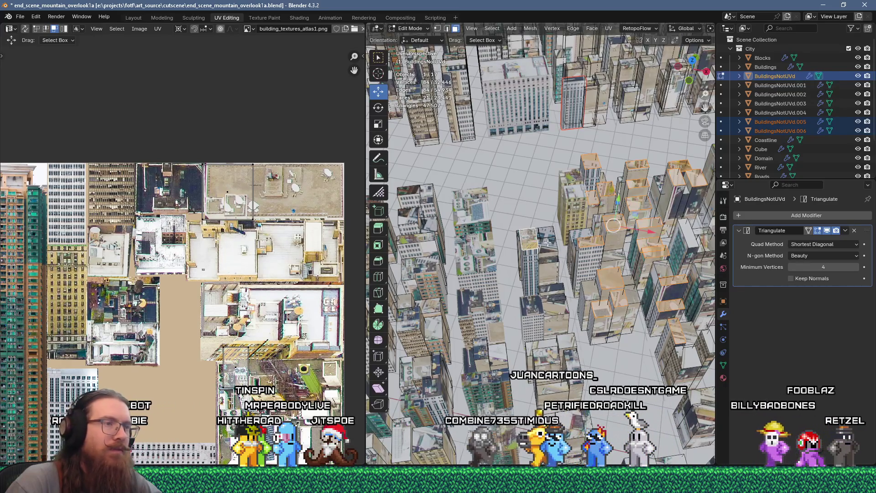
{"action": "key", "text": "p"}
{"action": "left_click", "coordinate": [639, 204]}
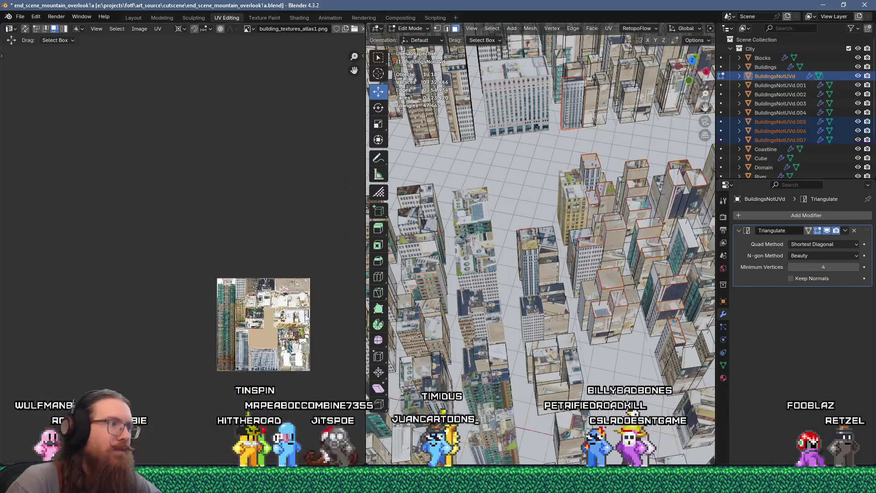
{"action": "key", "text": "ctrl+z"}
Step: Flow-unwrap the faces, rescale their UVs, and move the islands over the photo buildings
{"action": "right_click", "coordinate": [575, 240]}
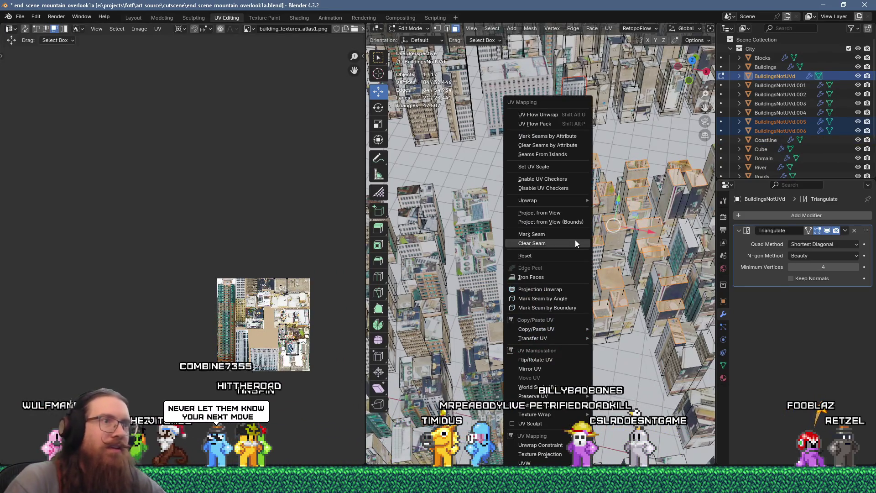
{"action": "left_click", "coordinate": [566, 114]}
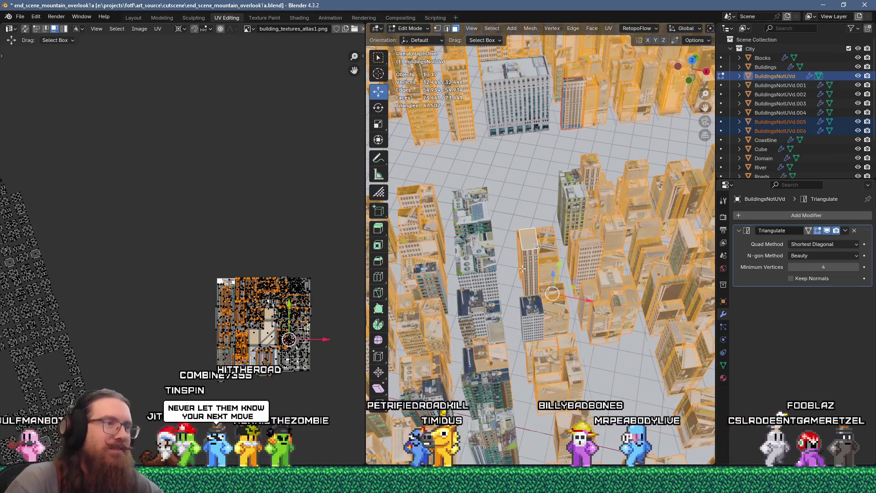
{"action": "key", "text": "ctrl+z"}
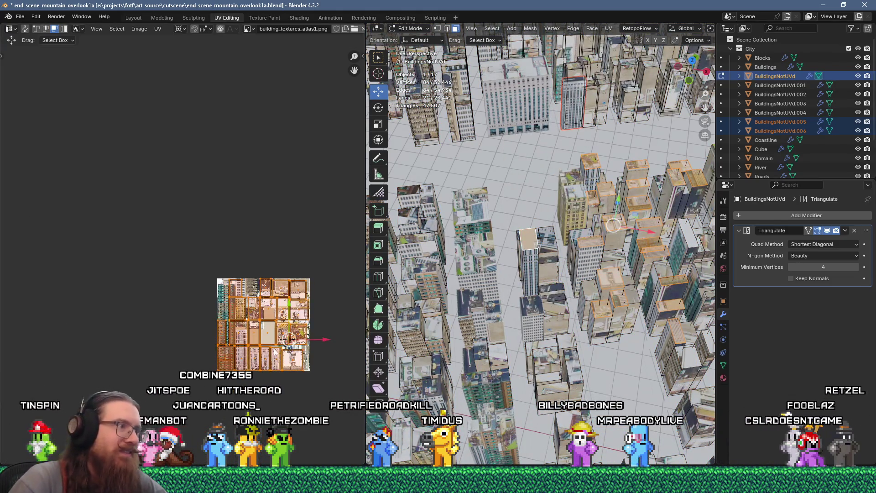
{"action": "scroll", "coordinate": [255, 320], "scroll_direction": "up", "scroll_amount": 2}
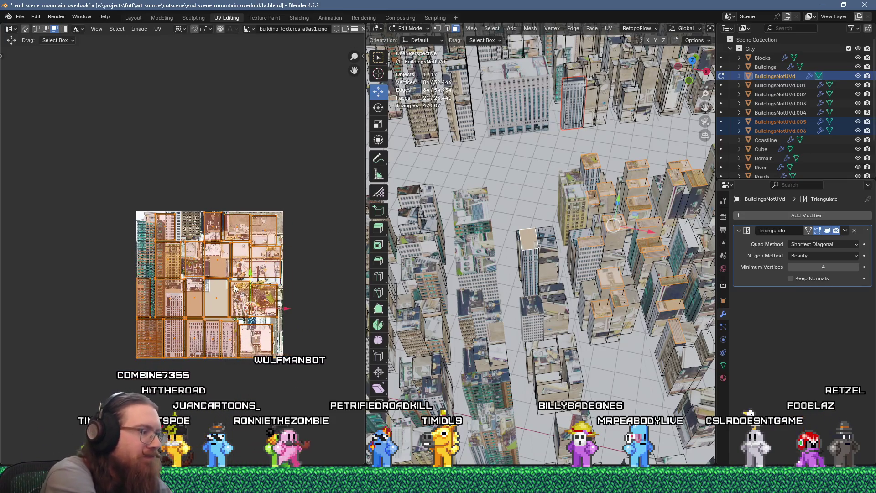
{"action": "key", "text": "Return"}
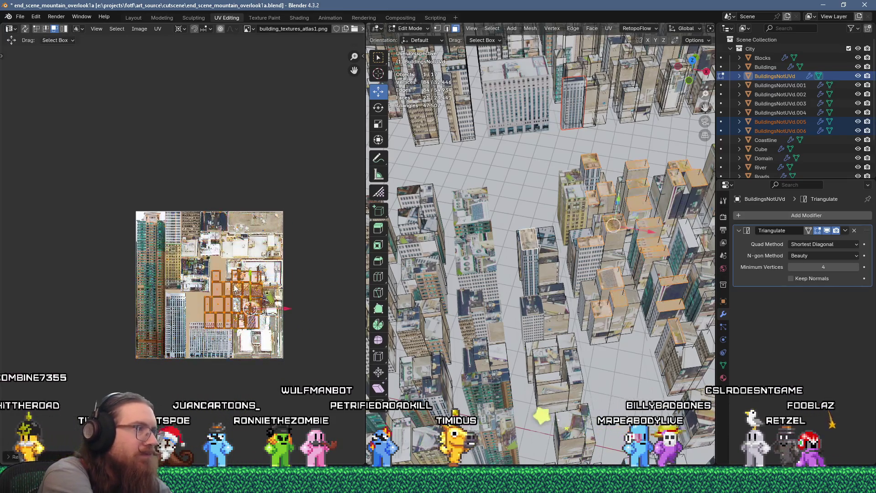
{"action": "scroll", "coordinate": [232, 280], "scroll_direction": "up", "scroll_amount": 5}
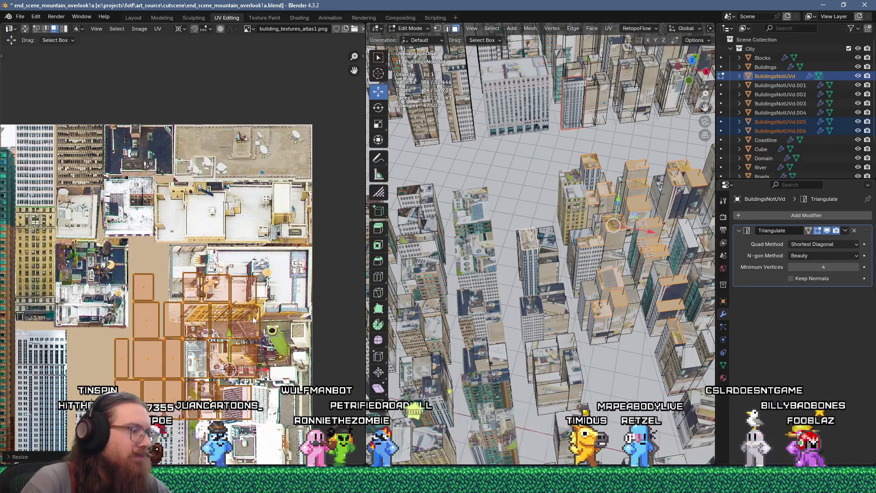
{"action": "key", "text": "g"}
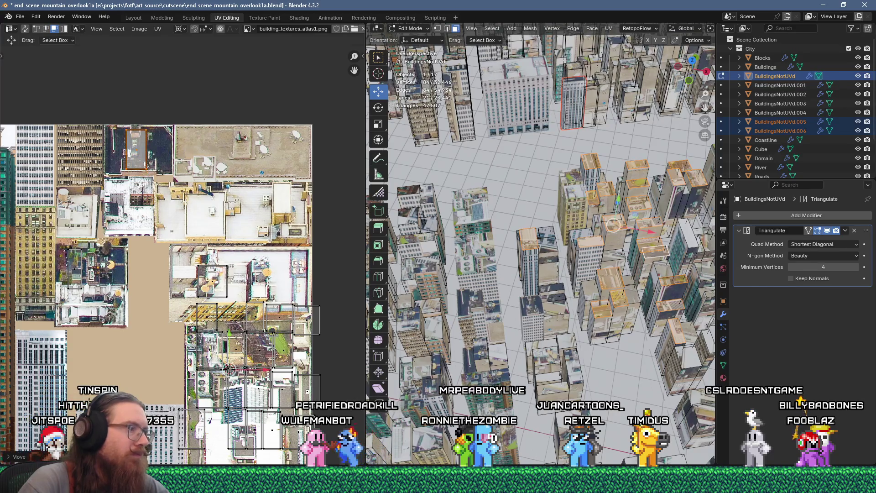
{"action": "left_click", "coordinate": [128, 161]}
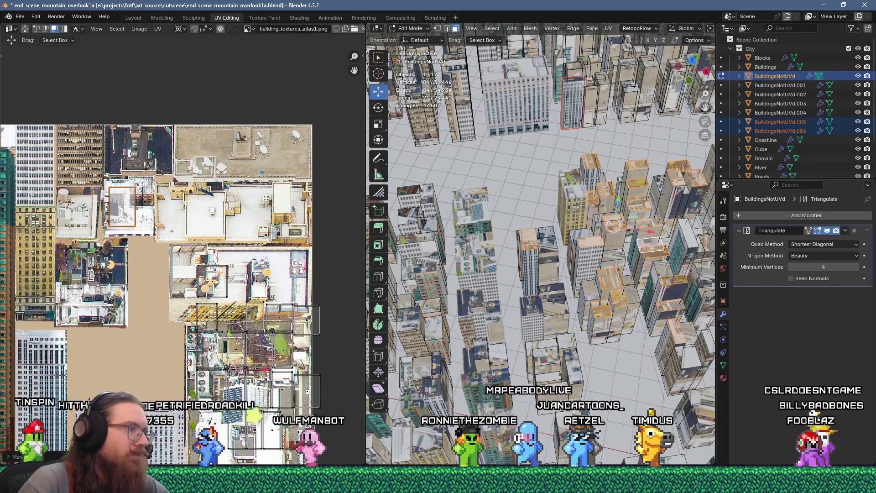
Step: Reposition two more UV faces on the atlas, one lower-left and one higher up
{"action": "left_click", "coordinate": [303, 325]}
{"action": "key", "text": "g"}
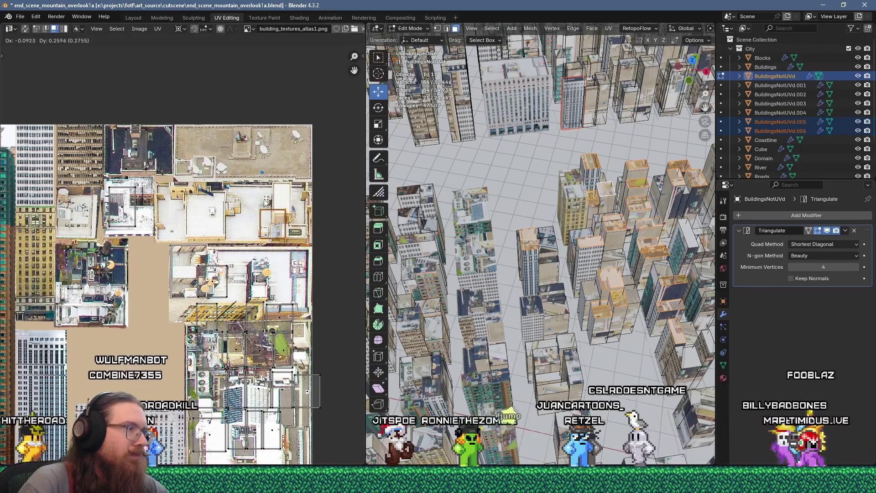
{"action": "left_click", "coordinate": [238, 254]}
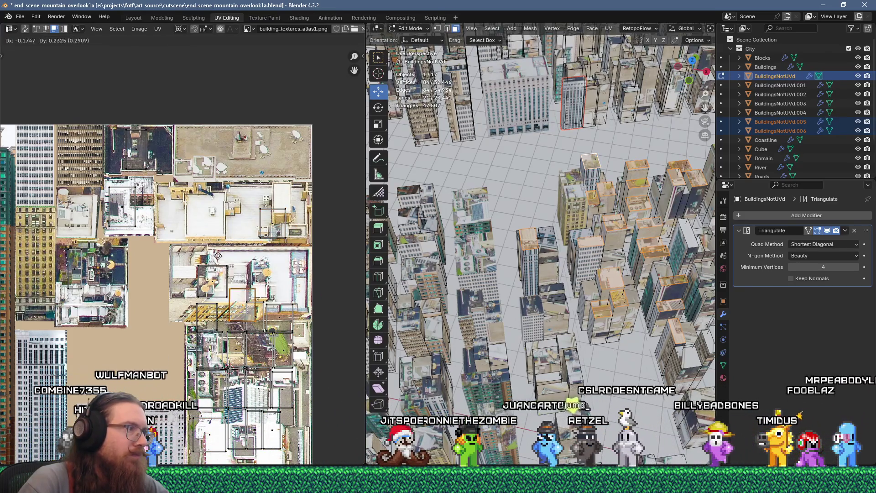
{"action": "left_click", "coordinate": [290, 407]}
{"action": "key", "text": "g"}
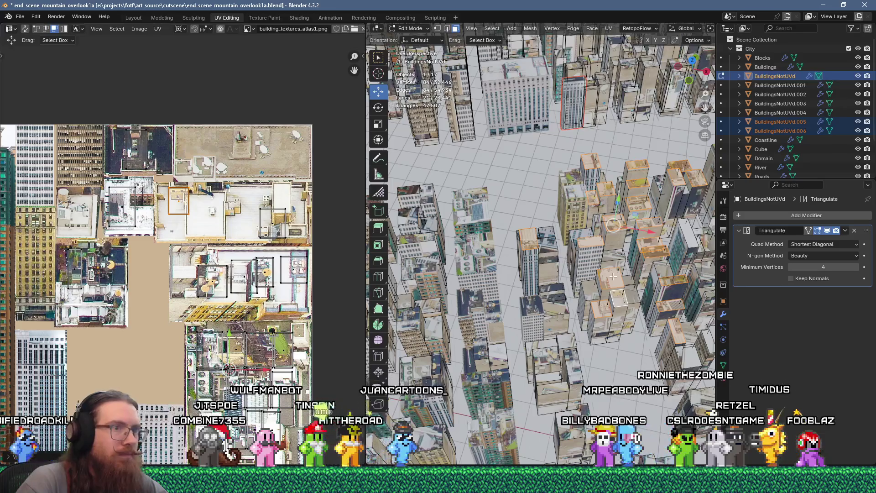
Step: Mirror one building face's UVs horizontally by scaling them -1 along X
{"action": "left_click", "coordinate": [593, 286]}
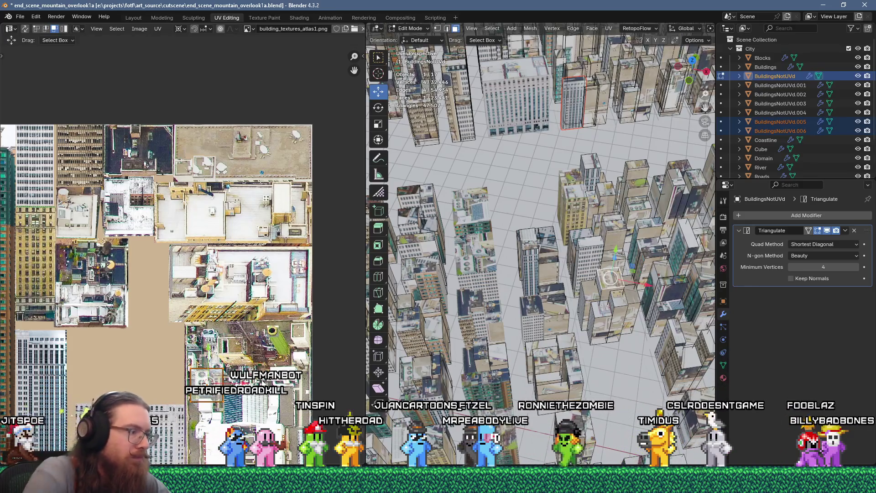
{"action": "key", "text": "s"}
{"action": "key", "text": "x"}
{"action": "key", "text": "minus"}
{"action": "key", "text": "1"}
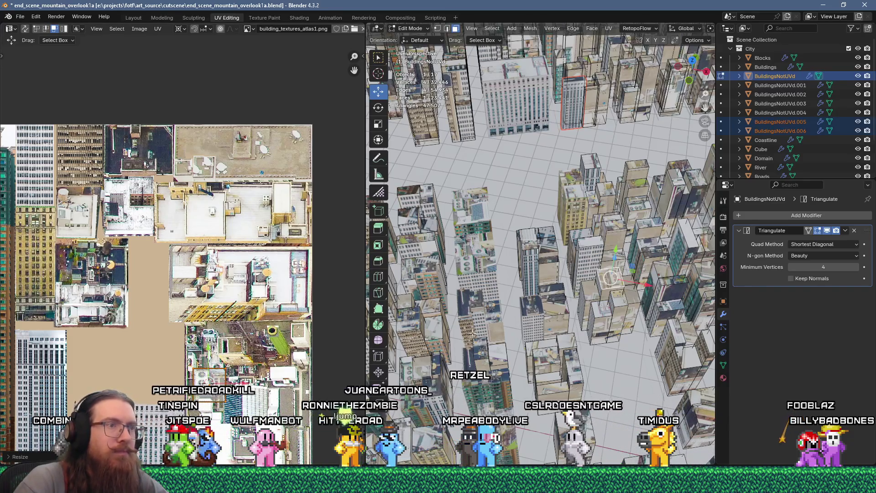
{"action": "scroll", "coordinate": [571, 294], "scroll_direction": "down", "scroll_amount": 5}
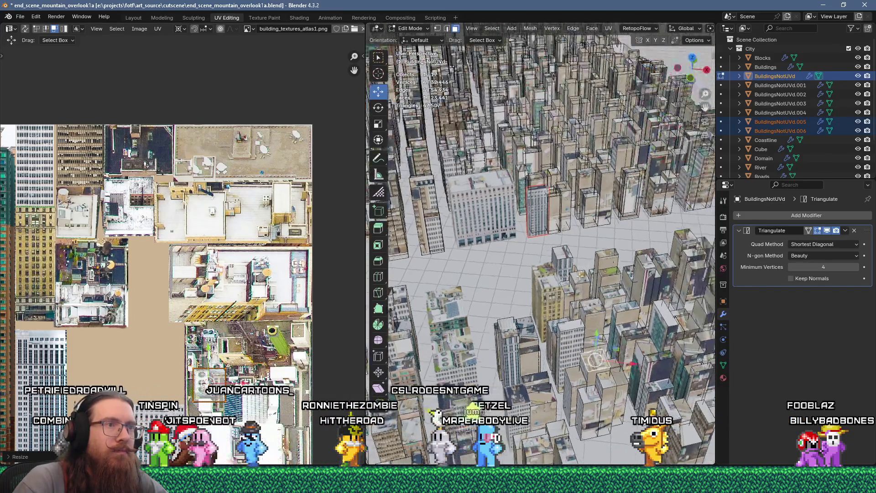
Step: Join BuildingsNotUVd.001–.006 into the Buildings object in Object Mode
{"action": "key", "text": "Tab"}
{"action": "left_click", "coordinate": [779, 130]}
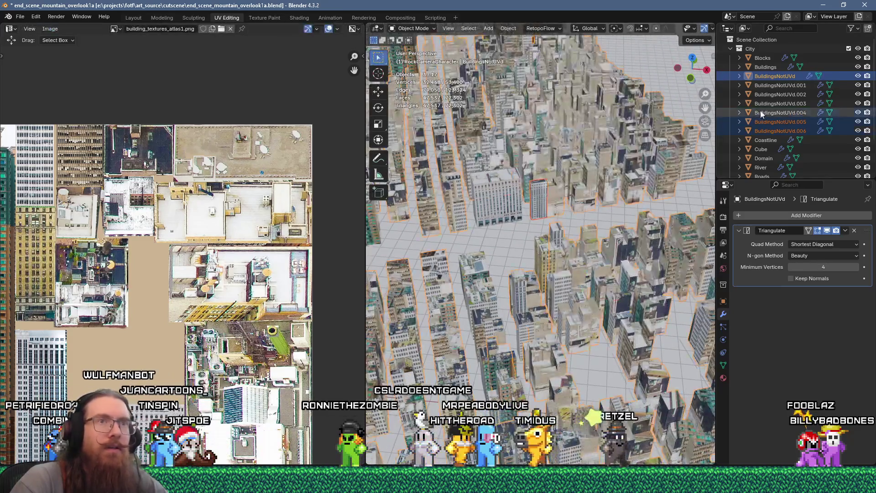
{"action": "left_click", "coordinate": [801, 87], "text": "shift"}
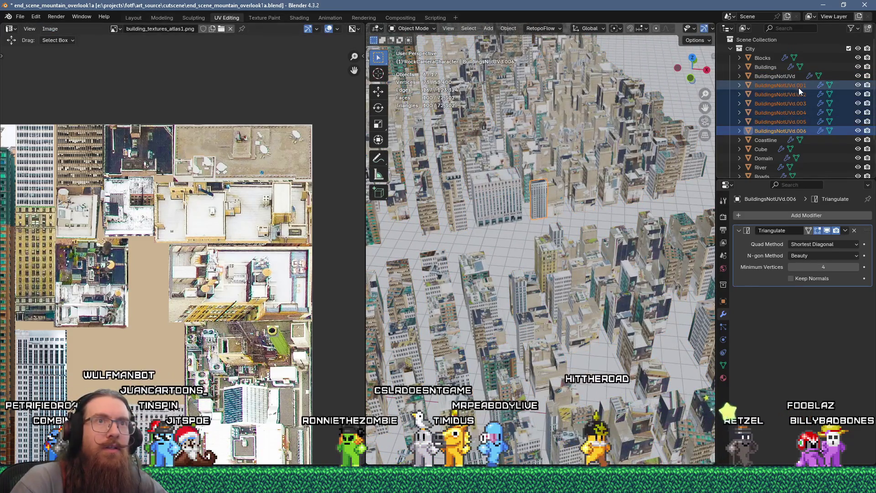
{"action": "left_click", "coordinate": [773, 67], "text": "ctrl"}
{"action": "key", "text": "ctrl+j"}
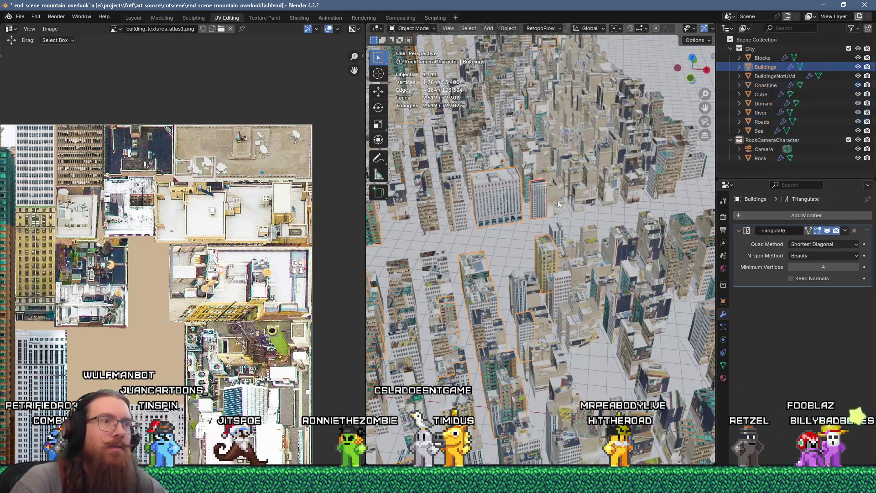
Step: Save the blend file and export the city as glTF
{"action": "left_click", "coordinate": [20, 16]}
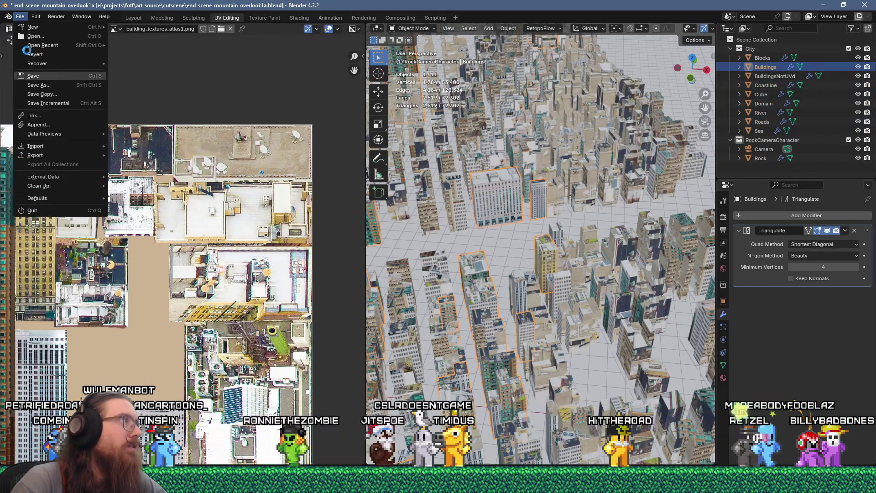
{"action": "left_click", "coordinate": [33, 76]}
{"action": "left_click", "coordinate": [20, 17]}
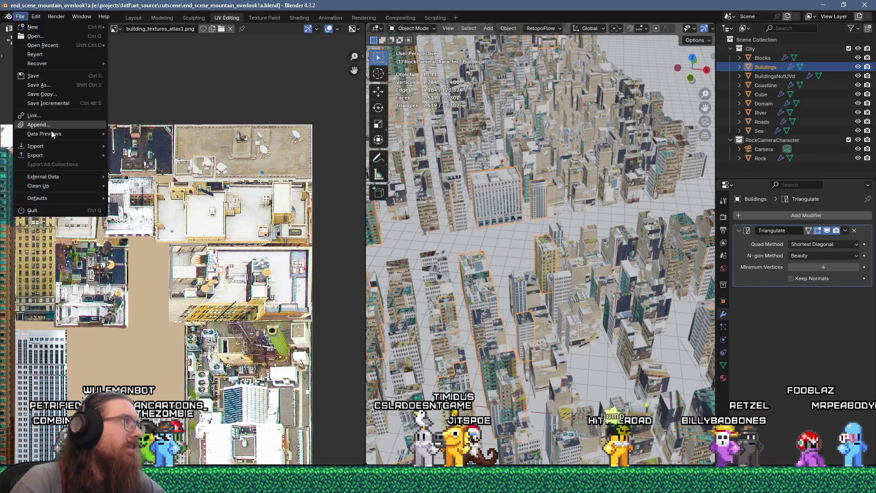
{"action": "left_click", "coordinate": [26, 19]}
{"action": "left_click", "coordinate": [26, 18]}
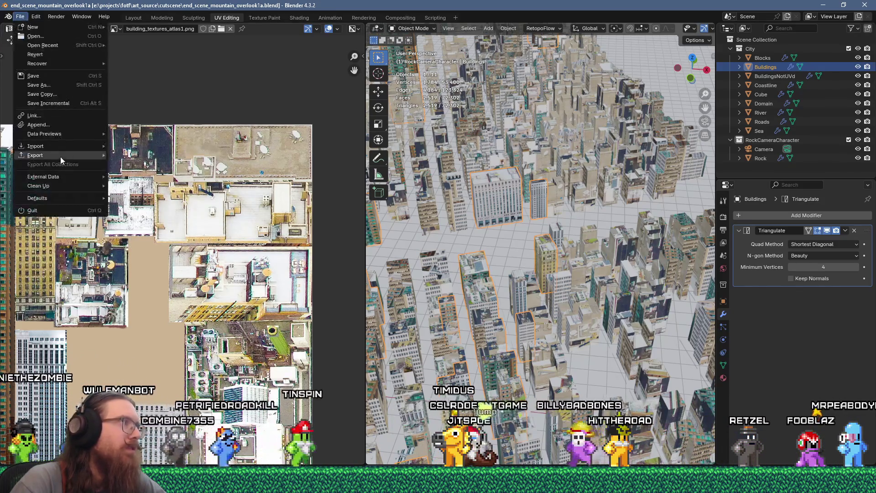
{"action": "mouse_move", "coordinate": [54, 156]}
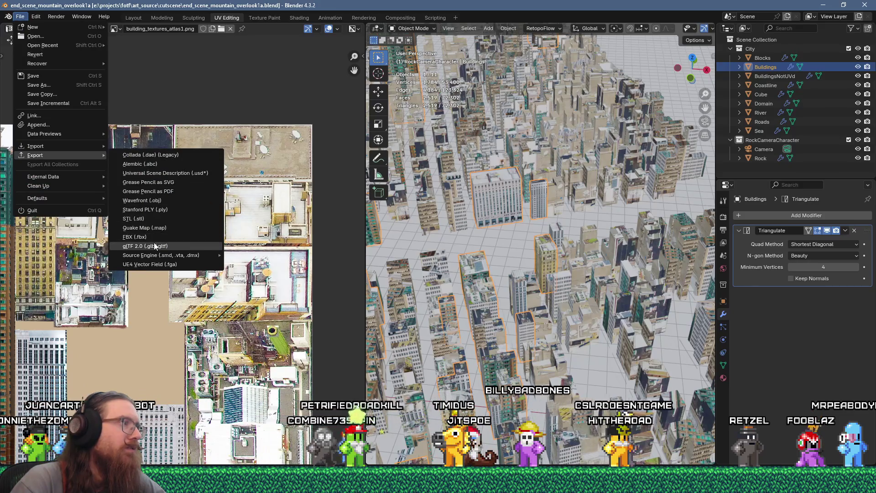
{"action": "left_click", "coordinate": [151, 236]}
{"action": "left_click", "coordinate": [632, 389]}
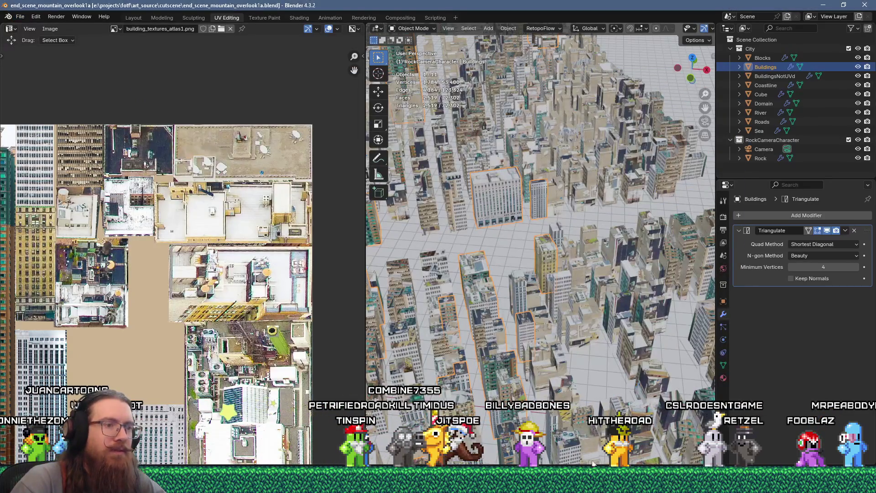
{"action": "key", "text": "alt+Tab"}
{"action": "left_click", "coordinate": [43, 20]}
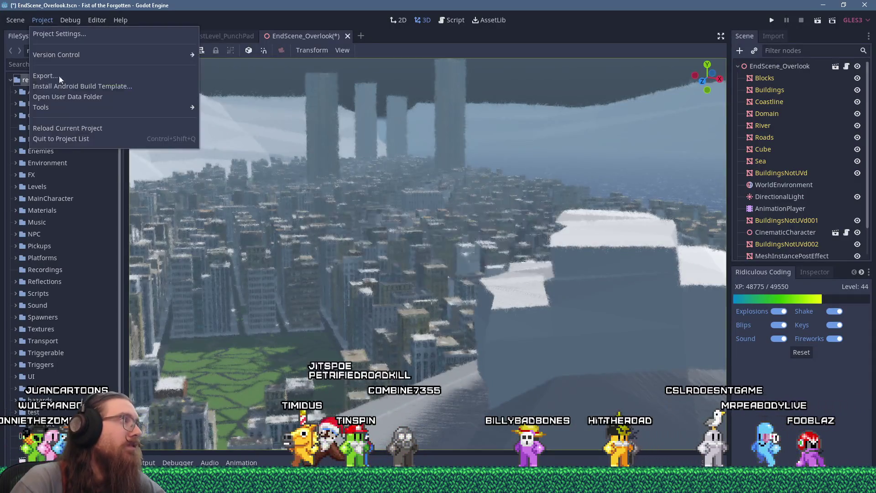
Step: Reload the current Godot project without saving scene changes
{"action": "left_click", "coordinate": [73, 132]}
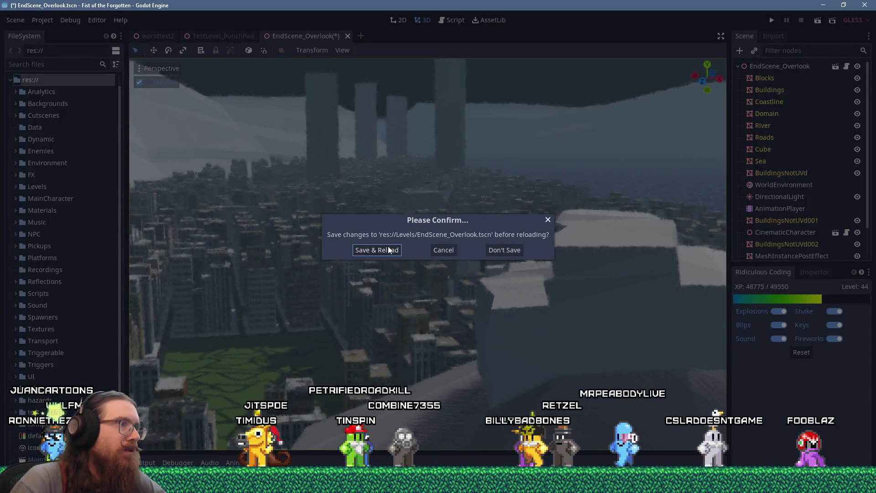
{"action": "left_click", "coordinate": [494, 253]}
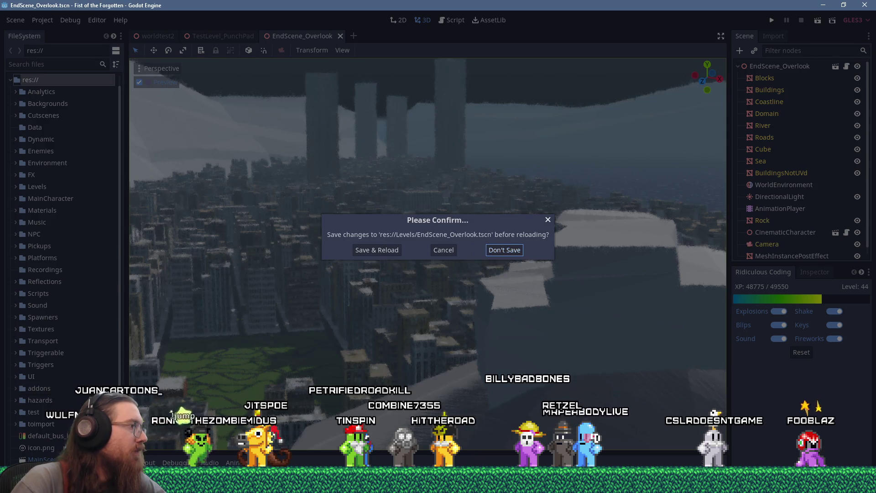
{"action": "key", "text": "alt+Tab"}
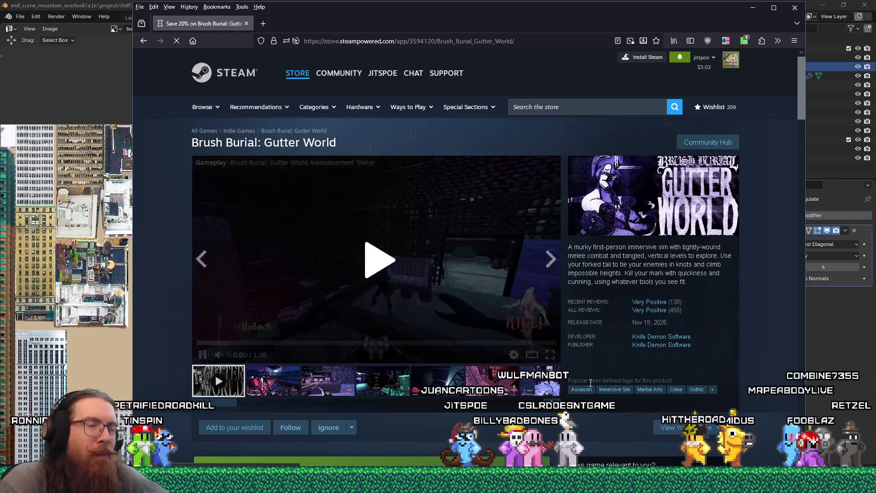
Step: Browse the Brush Burial: Gutter World screenshot gallery, including the costume menu, Toolbox and teal scenes
{"action": "left_click", "coordinate": [299, 385]}
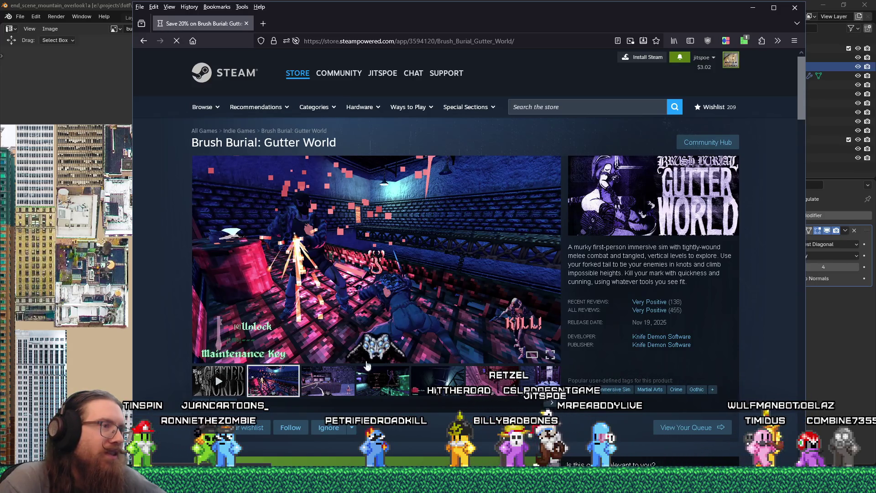
{"action": "left_click", "coordinate": [331, 392]}
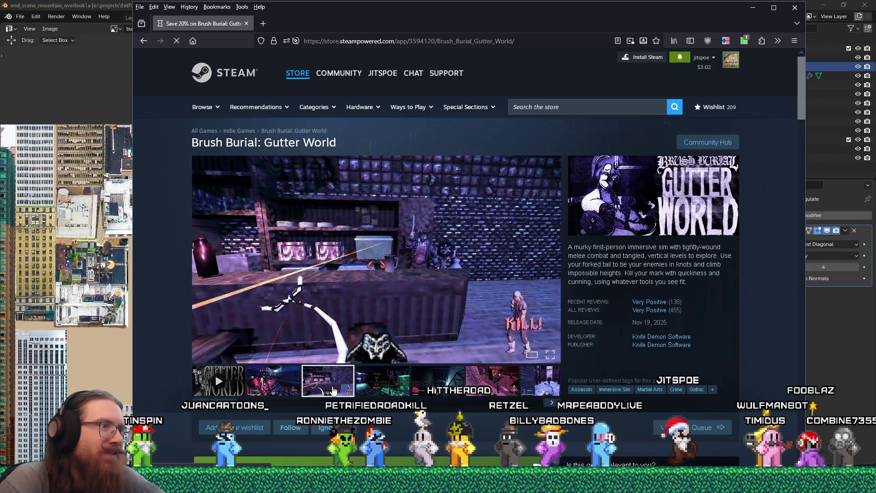
{"action": "left_click", "coordinate": [388, 390]}
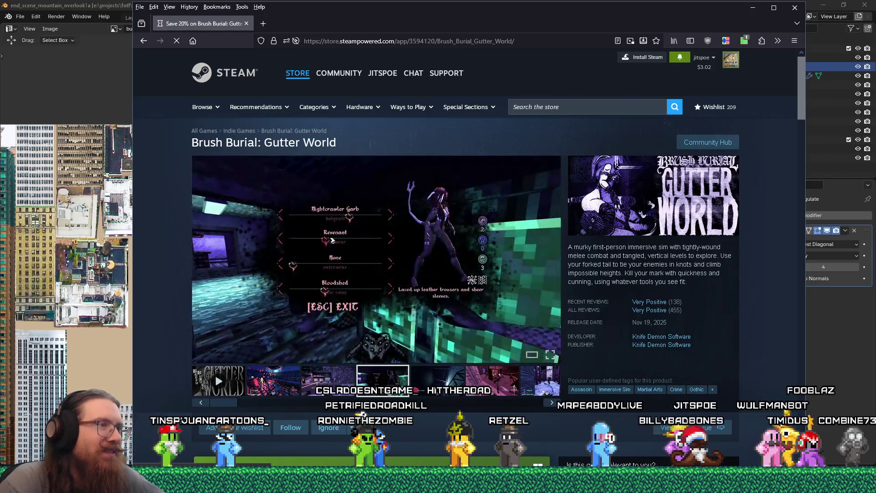
{"action": "left_click", "coordinate": [438, 386]}
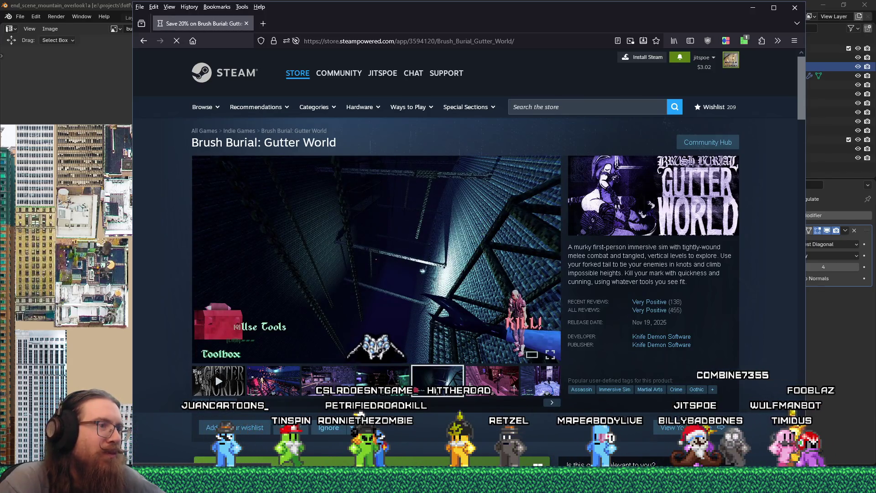
{"action": "left_click", "coordinate": [472, 385]}
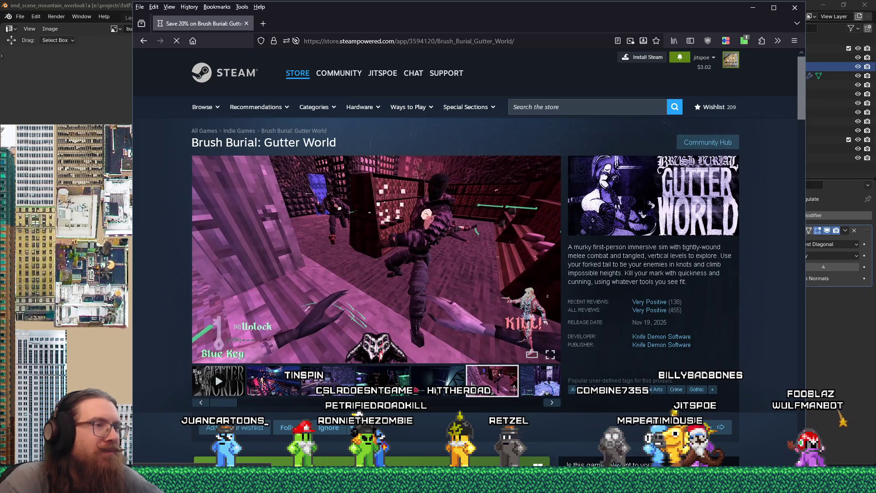
{"action": "scroll", "coordinate": [472, 385], "scroll_direction": "down", "scroll_amount": 2}
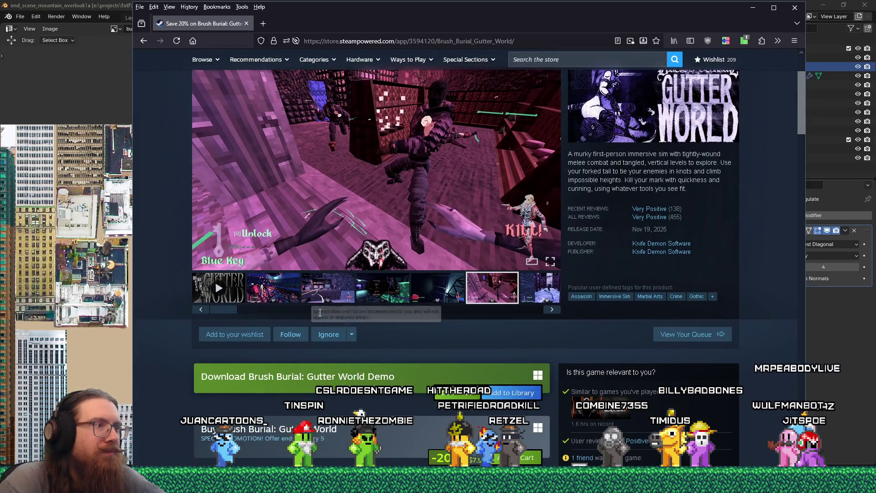
{"action": "left_click_drag", "start_coordinate": [224, 310], "coordinate": [360, 310]}
{"action": "left_click", "coordinate": [308, 293]}
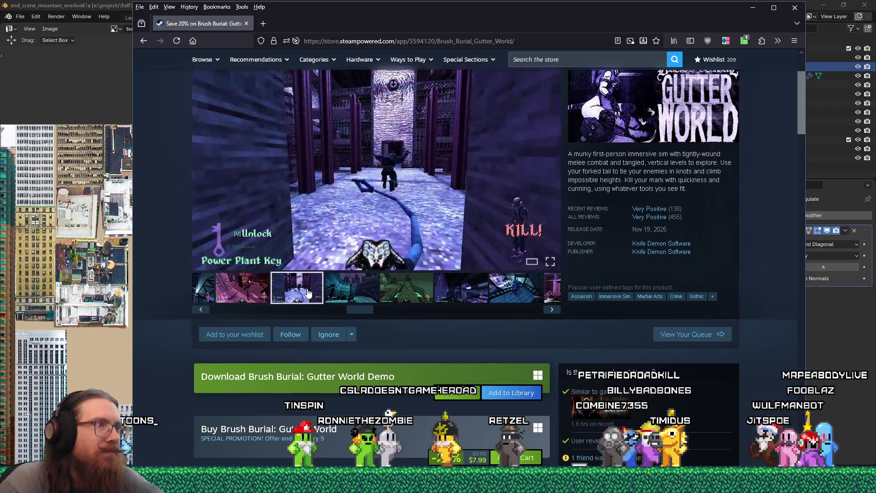
{"action": "left_click", "coordinate": [371, 289]}
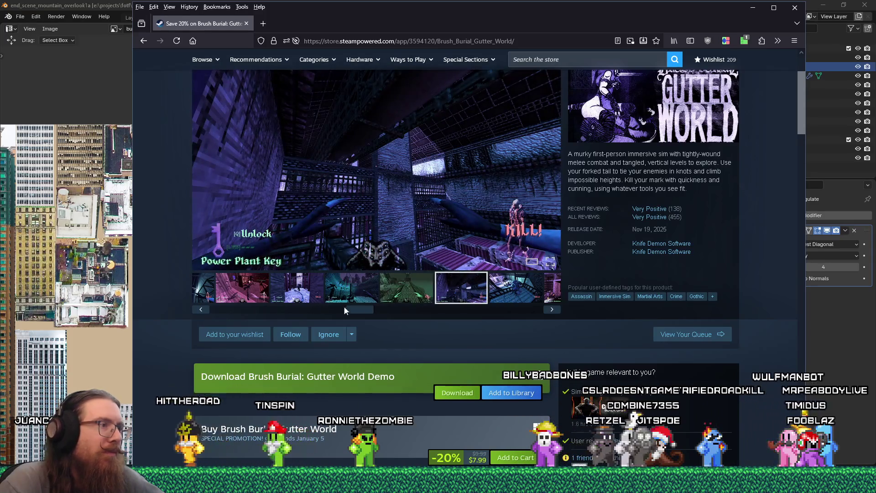
{"action": "left_click_drag", "start_coordinate": [345, 310], "coordinate": [228, 306]}
Step: Watch the game's trailer full screen, then return to Blender
{"action": "left_click", "coordinate": [215, 280]}
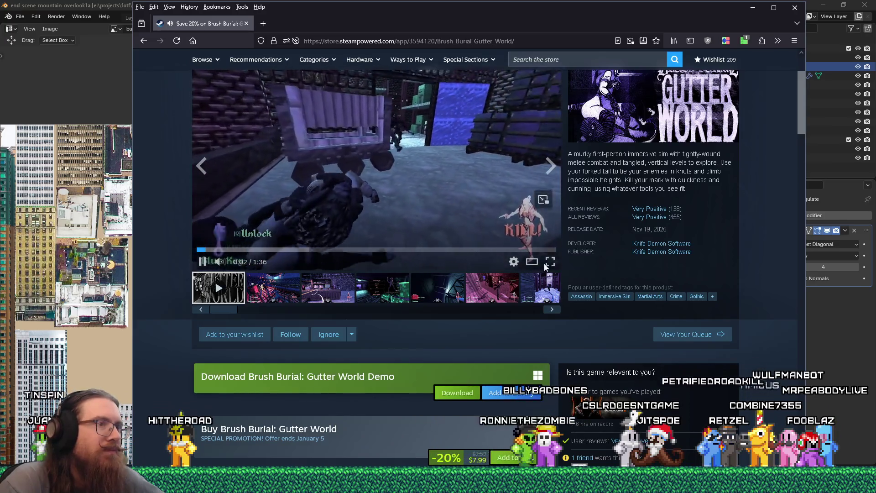
{"action": "left_click", "coordinate": [549, 264]}
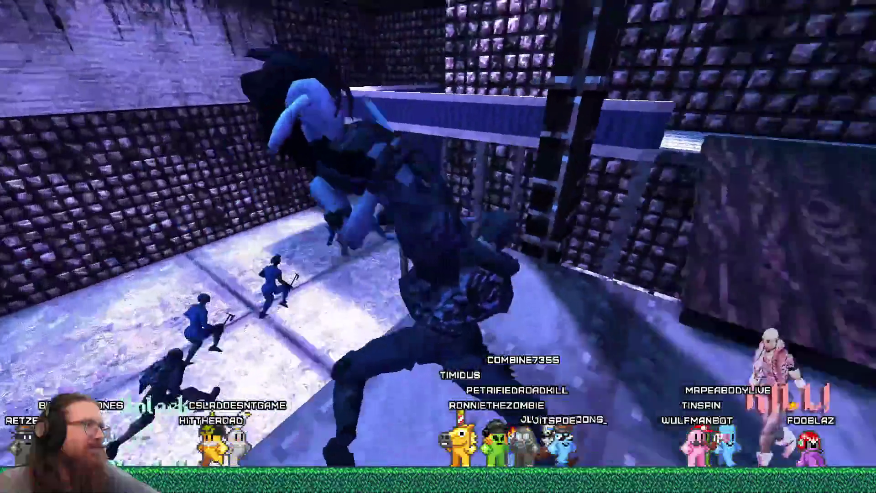
{"action": "key", "text": "Escape"}
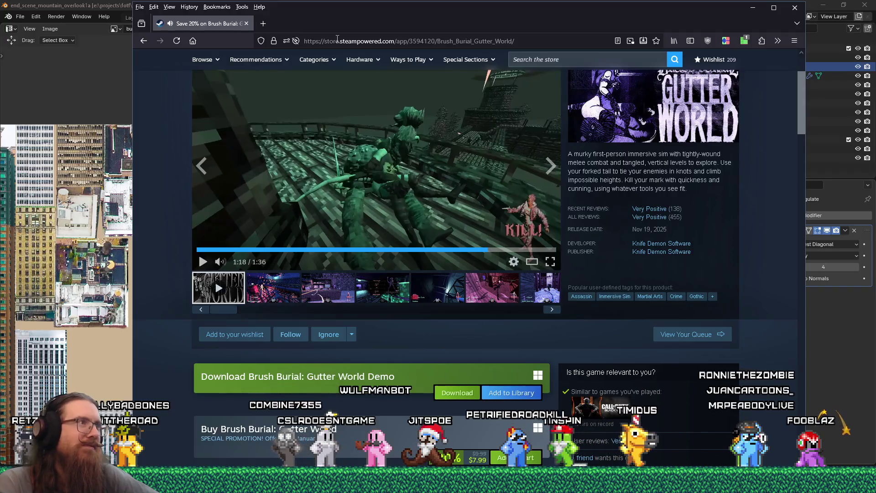
{"action": "key", "text": "alt+Tab"}
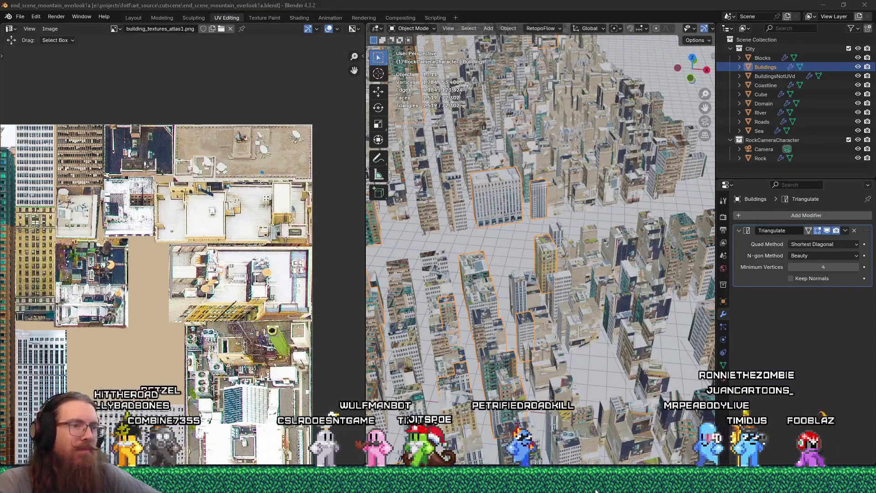
{"action": "left_click", "coordinate": [596, 491]}
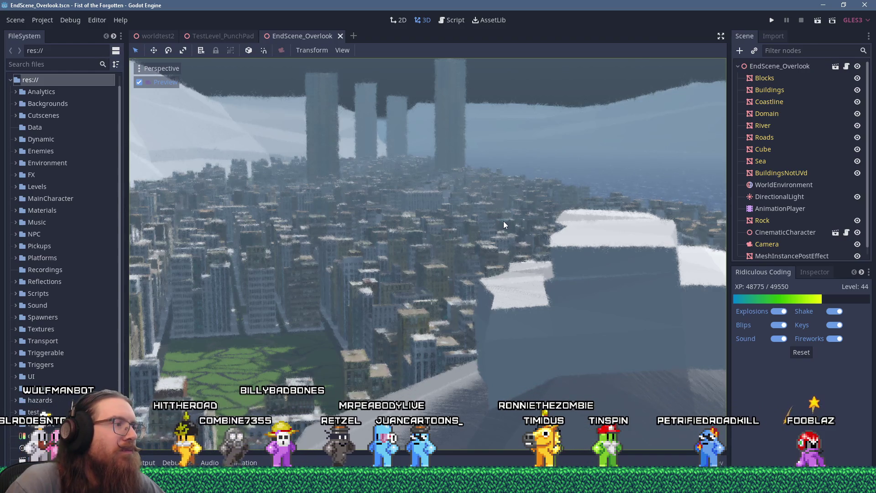
{"action": "key", "text": "alt+Tab"}
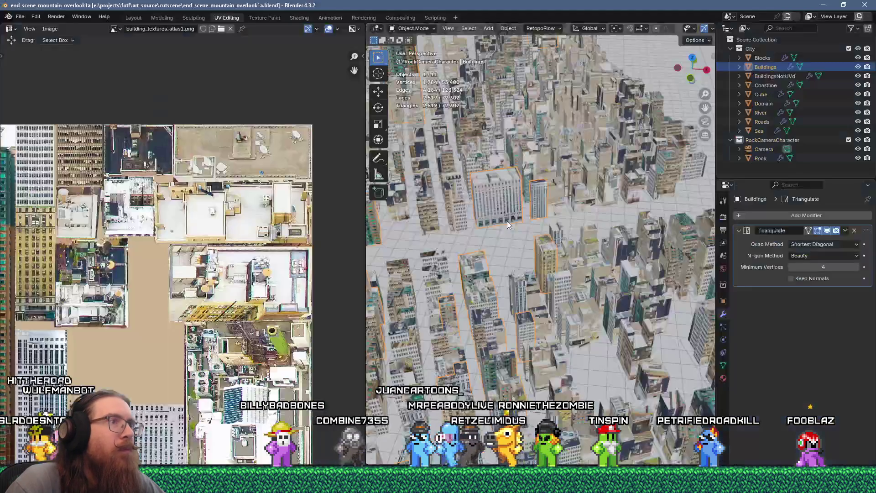
{"action": "key", "text": "alt+Tab"}
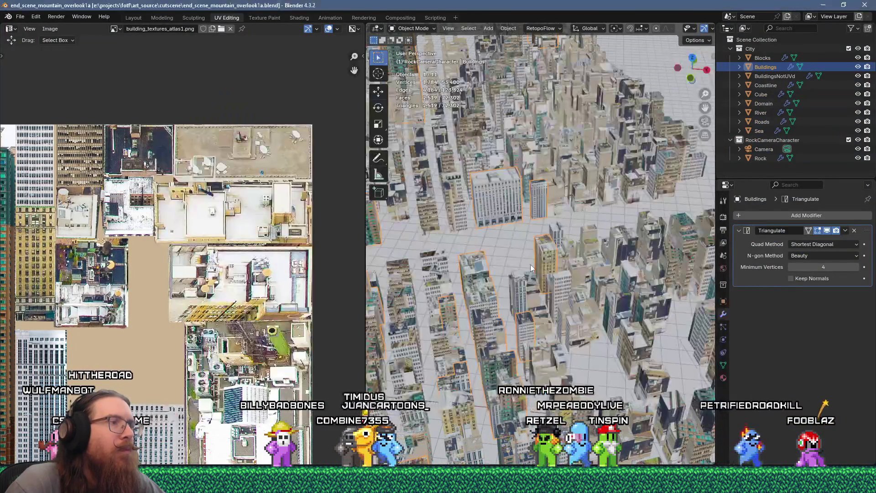
{"action": "mouse_move", "coordinate": [508, 221]}
{"action": "middle_mouse_down"}
{"action": "mouse_move", "coordinate": [523, 267]}
{"action": "mouse_move", "coordinate": [541, 160]}
{"action": "mouse_move", "coordinate": [487, 341]}
{"action": "mouse_move", "coordinate": [500, 305]}
{"action": "mouse_move", "coordinate": [503, 327]}
{"action": "mouse_move", "coordinate": [518, 283]}
{"action": "mouse_move", "coordinate": [505, 304]}
{"action": "mouse_move", "coordinate": [497, 297]}
{"action": "mouse_move", "coordinate": [506, 280]}
{"action": "mouse_move", "coordinate": [491, 309]}
{"action": "mouse_move", "coordinate": [554, 273]}
{"action": "mouse_move", "coordinate": [550, 245]}
{"action": "mouse_move", "coordinate": [585, 187]}
{"action": "mouse_move", "coordinate": [554, 252]}
{"action": "mouse_move", "coordinate": [570, 233]}
{"action": "middle_mouse_up"}
{"action": "right_click", "coordinate": [491, 308]}
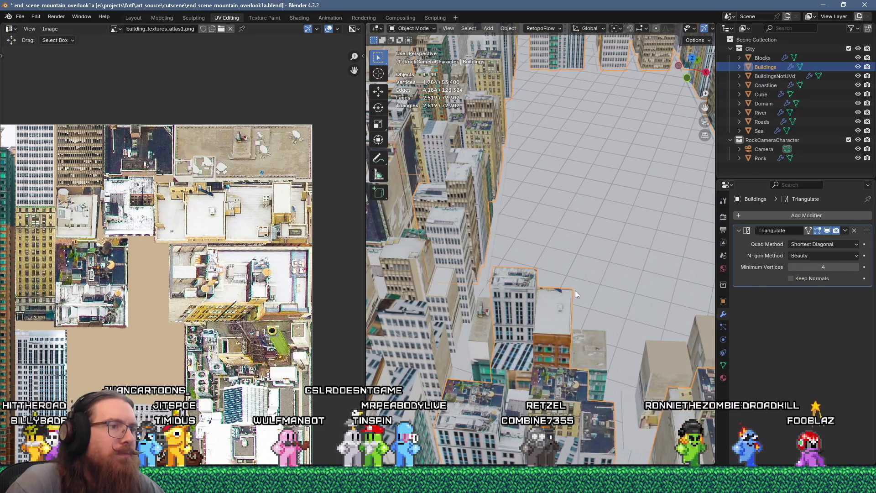
{"action": "key", "text": "alt+Tab"}
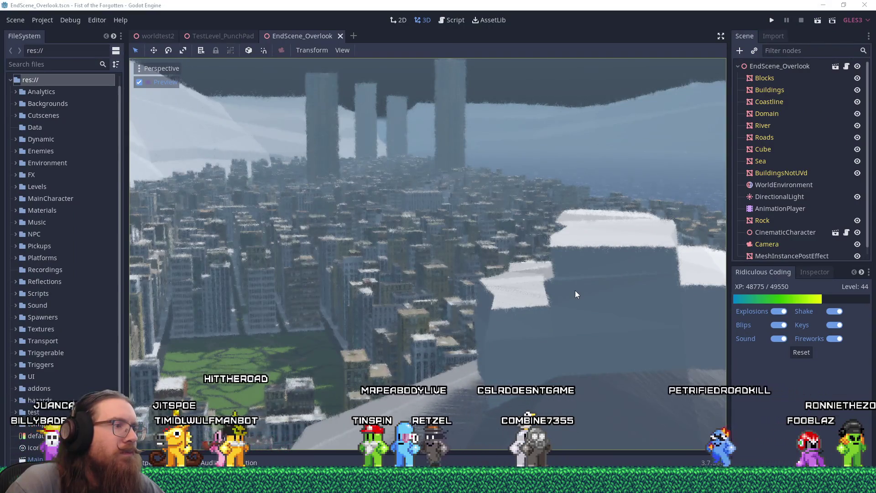
{"action": "key", "text": "alt+Tab"}
{"action": "mouse_move", "coordinate": [570, 314]}
{"action": "middle_mouse_down"}
{"action": "mouse_move", "coordinate": [532, 332]}
{"action": "mouse_move", "coordinate": [544, 338]}
{"action": "middle_mouse_up"}
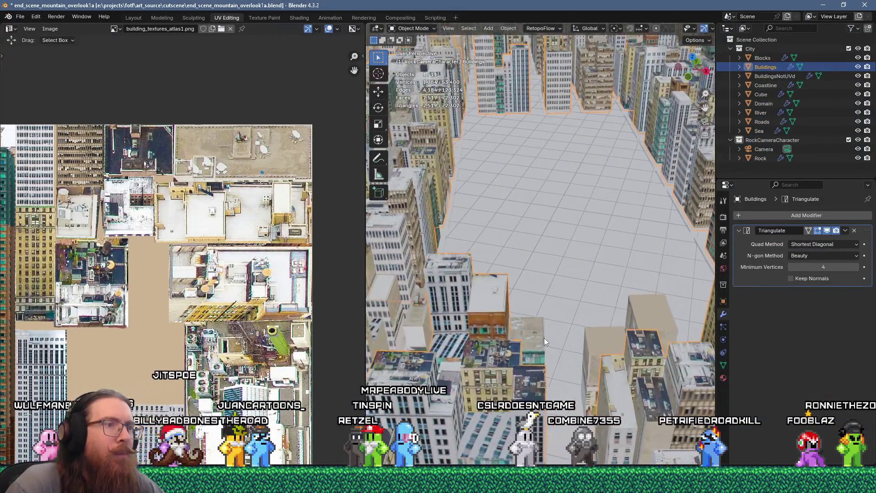
{"action": "key", "text": "alt+Tab"}
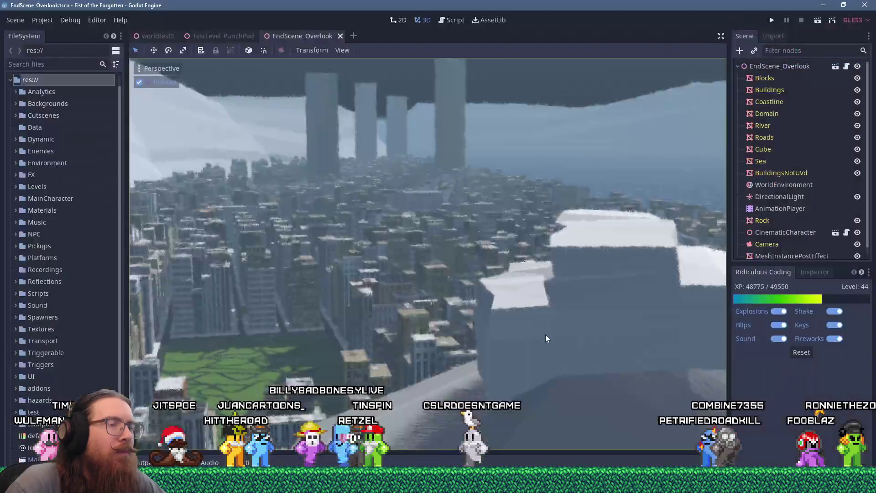
{"action": "key", "text": "alt+Tab"}
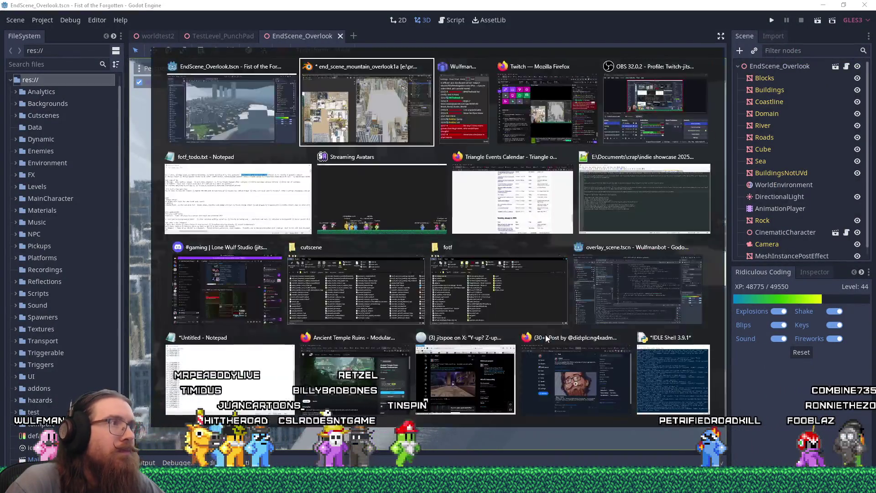
{"action": "key", "text": "alt+Tab"}
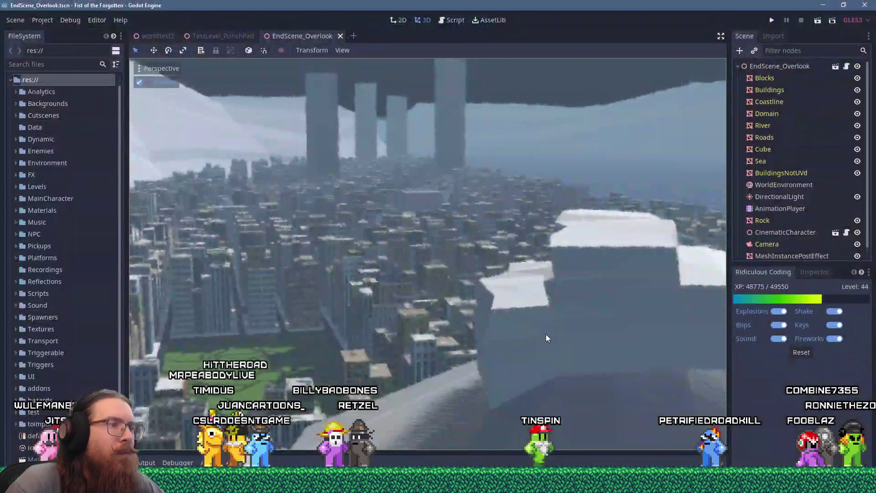
{"action": "key", "text": "alt+Tab"}
{"action": "mouse_move", "coordinate": [594, 349]}
{"action": "middle_mouse_down"}
{"action": "mouse_move", "coordinate": [601, 335]}
{"action": "mouse_move", "coordinate": [592, 319]}
{"action": "middle_mouse_up"}
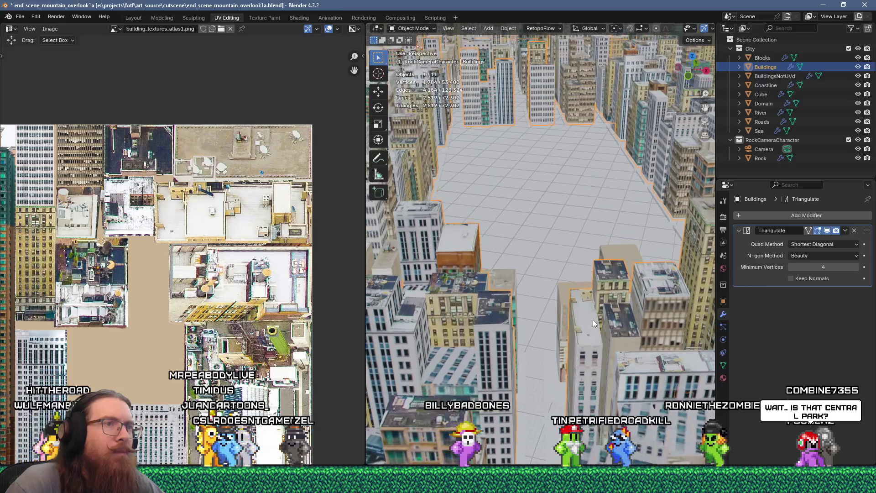
{"action": "key", "text": "alt+Tab"}
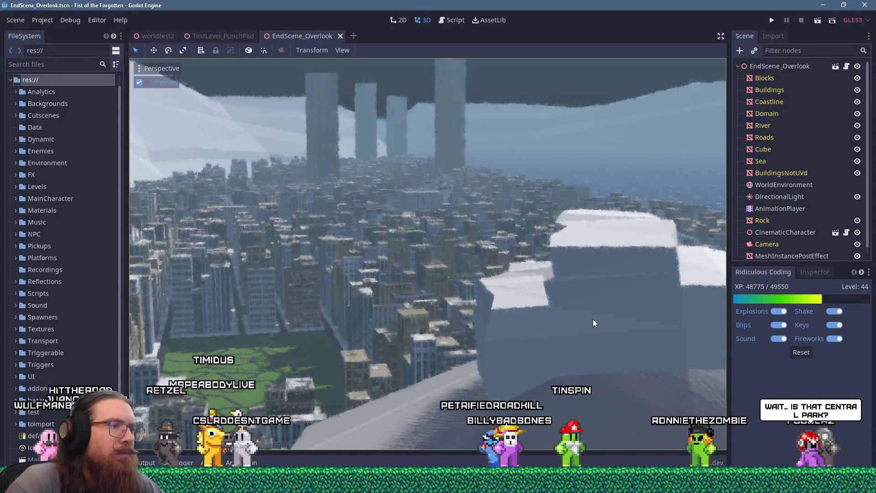
{"action": "key", "text": "alt+Tab"}
{"action": "mouse_move", "coordinate": [597, 303]}
{"action": "middle_mouse_down"}
{"action": "mouse_move", "coordinate": [597, 284]}
{"action": "mouse_move", "coordinate": [588, 327]}
{"action": "middle_mouse_up"}
{"action": "key", "text": "alt+Tab"}
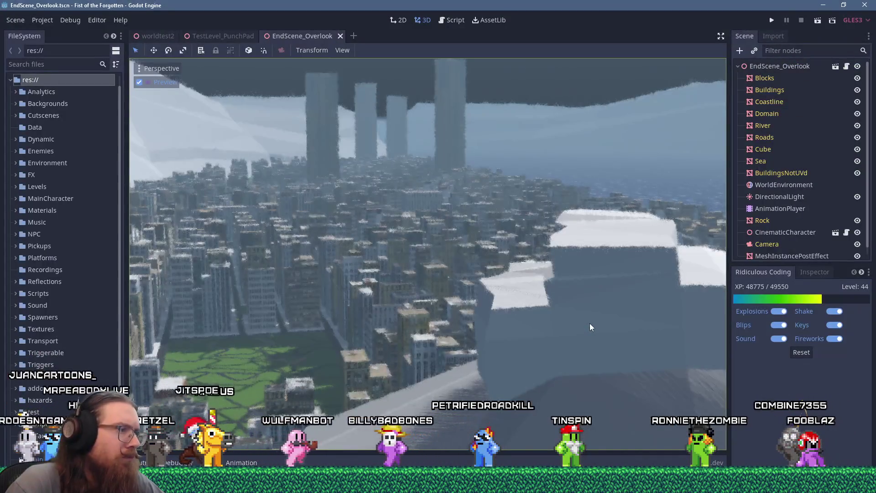
{"action": "key", "text": "alt+Tab"}
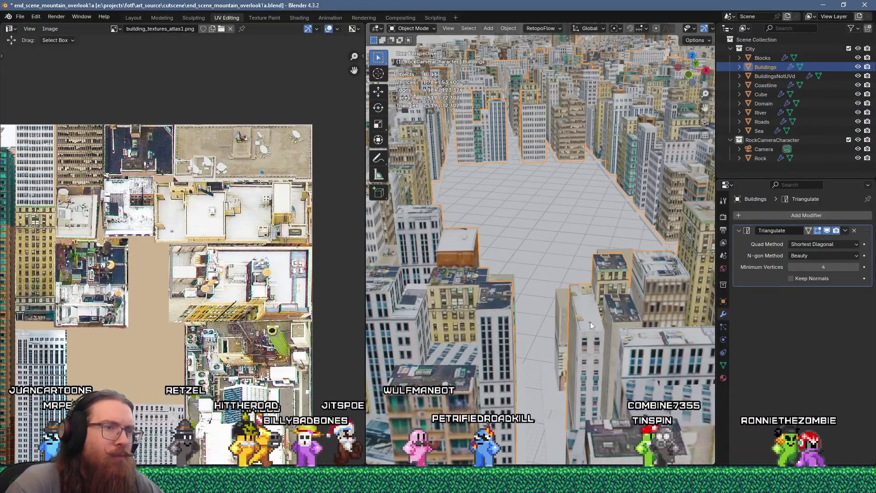
{"action": "key", "text": "alt+Tab"}
{"action": "key", "text": "alt+Tab"}
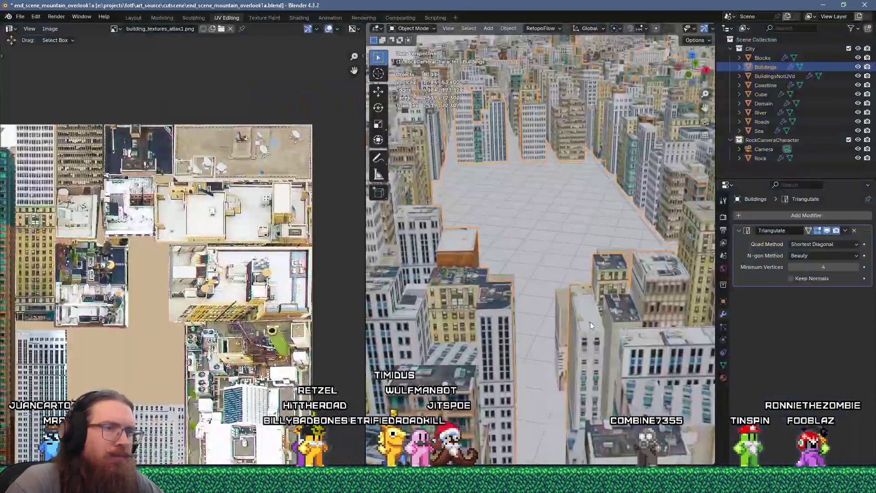
{"action": "key", "text": "Tab"}
{"action": "mouse_move", "coordinate": [604, 317]}
{"action": "middle_mouse_down"}
{"action": "mouse_move", "coordinate": [579, 316]}
{"action": "mouse_move", "coordinate": [581, 388]}
{"action": "middle_mouse_up"}
Step: Unwrap a BuildingsNotUVd rooftop face, scale its island to 0.1 and place it on a rooftop area
{"action": "left_click", "coordinate": [578, 391]}
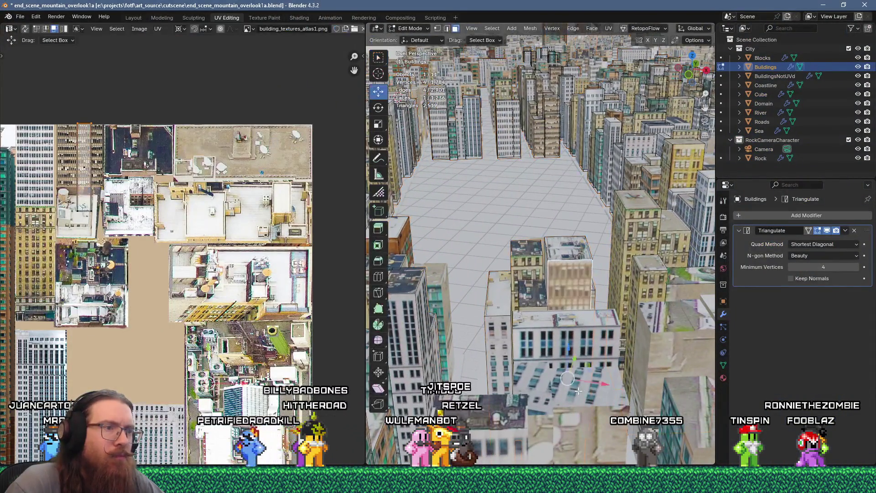
{"action": "key", "text": "Tab"}
{"action": "left_click", "coordinate": [571, 402]}
{"action": "key", "text": "Tab"}
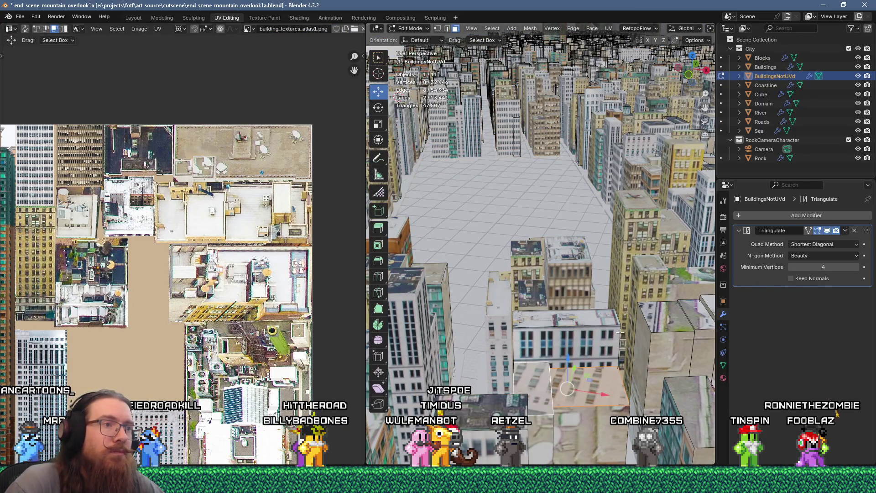
{"action": "key", "text": "u"}
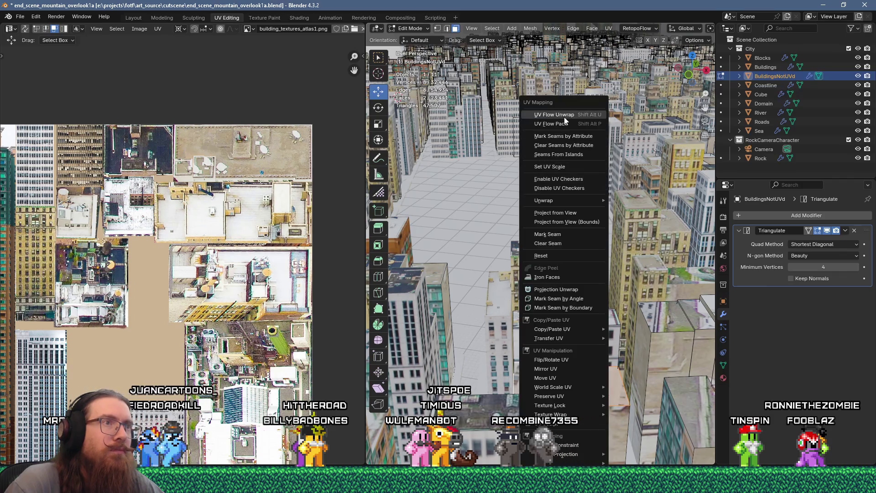
{"action": "left_click", "coordinate": [564, 117]}
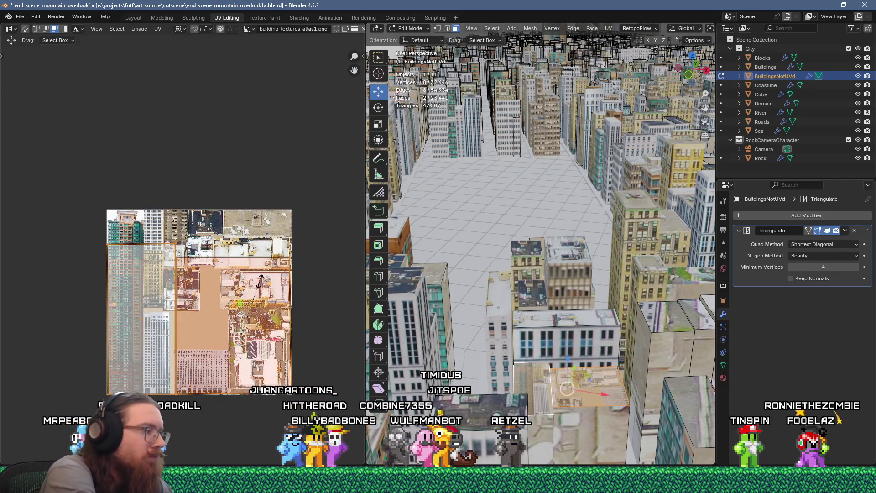
{"action": "type", "text": "s.1"}
{"action": "key", "text": "Return"}
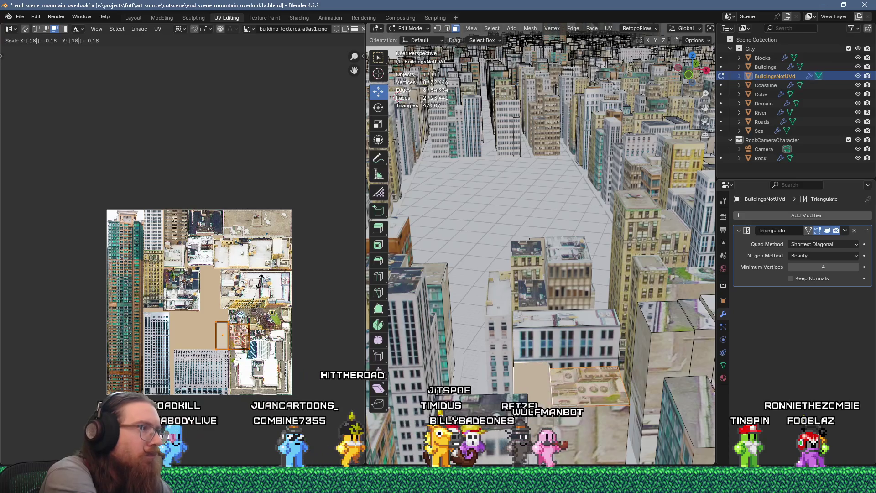
{"action": "scroll", "coordinate": [251, 263], "scroll_direction": "up", "scroll_amount": 3}
{"action": "key", "text": "g"}
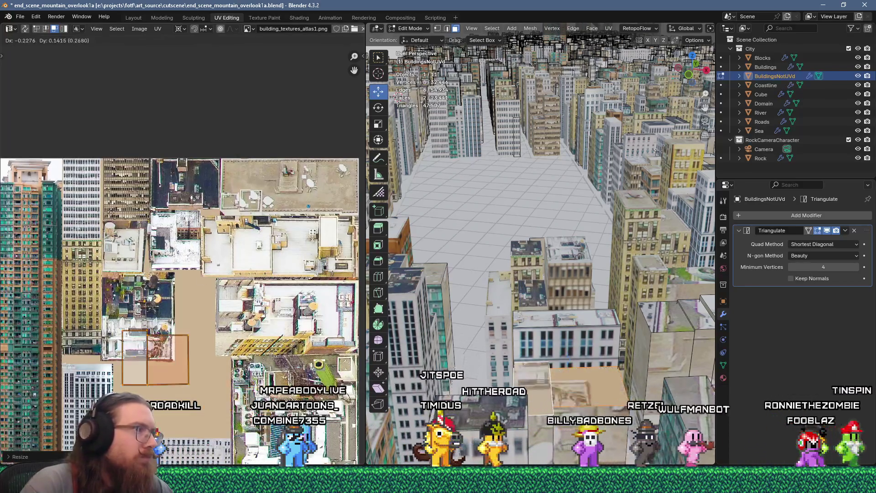
{"action": "left_click", "coordinate": [106, 185]}
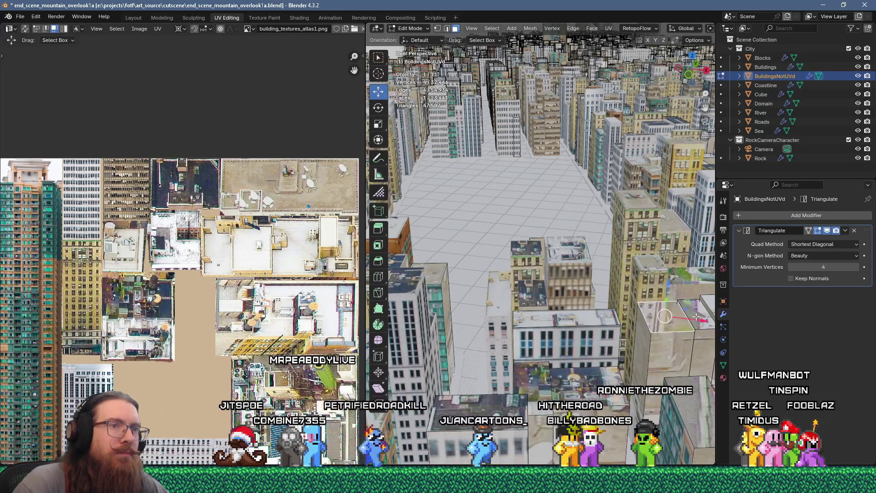
Step: Unwrap the adjacent rooftop face, scale it to 0.18 and move it up onto rooftop texture
{"action": "middle_click_drag", "start_coordinate": [657, 326], "coordinate": [656, 331]}
{"action": "left_click", "coordinate": [591, 351], "text": "shift"}
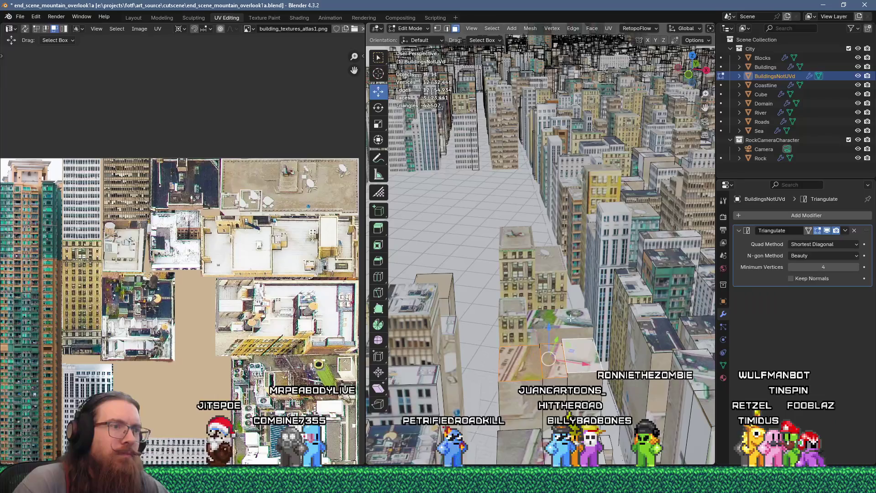
{"action": "key", "text": "u"}
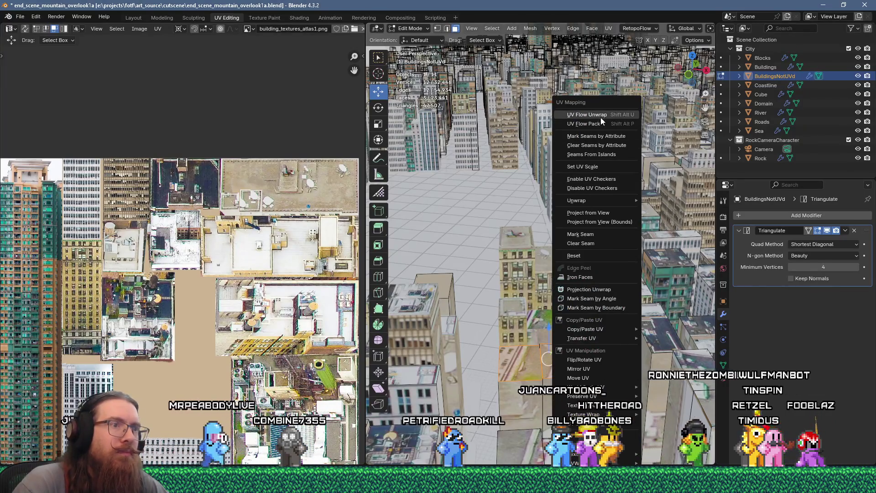
{"action": "left_click", "coordinate": [600, 116]}
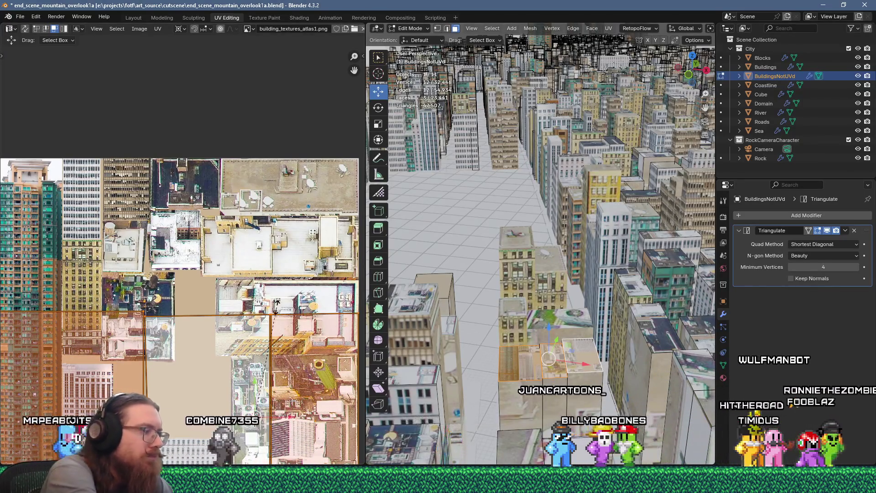
{"action": "type", "text": "s.18"}
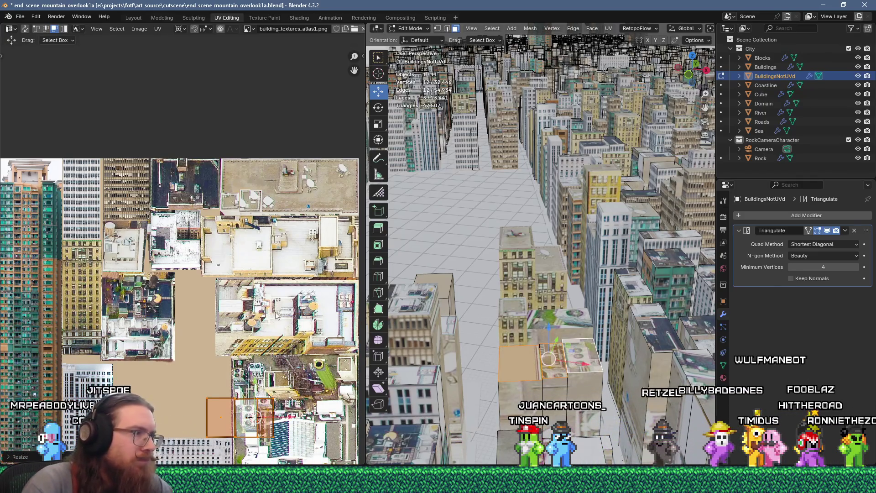
{"action": "type", "text": "g"}
{"action": "left_click", "coordinate": [316, 343]}
{"action": "key", "text": "g"}
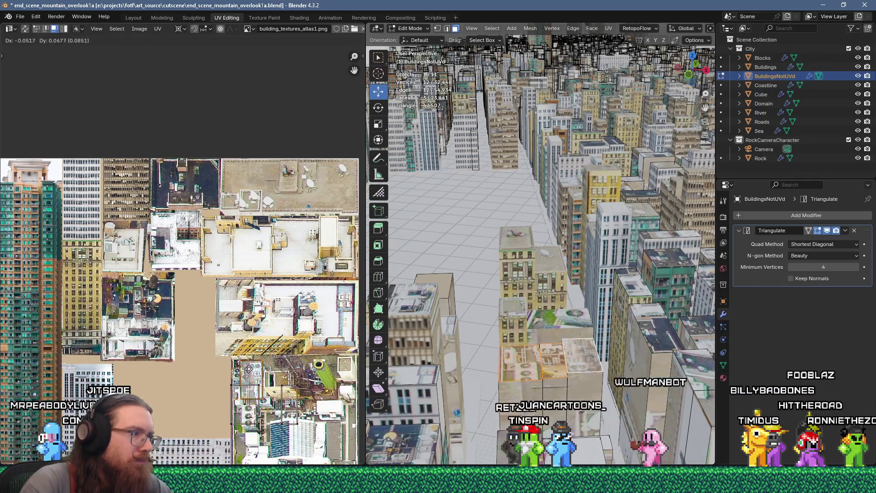
{"action": "key", "text": "g"}
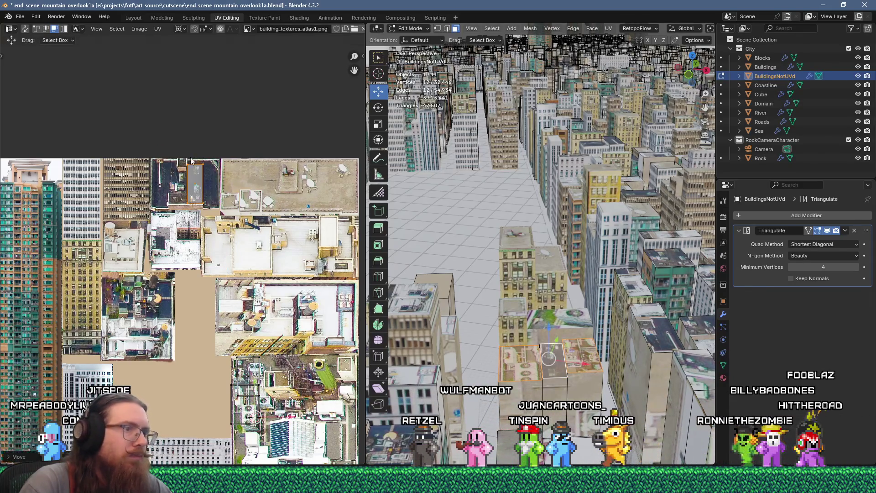
{"action": "scroll", "coordinate": [564, 330], "scroll_direction": "up", "scroll_amount": 4}
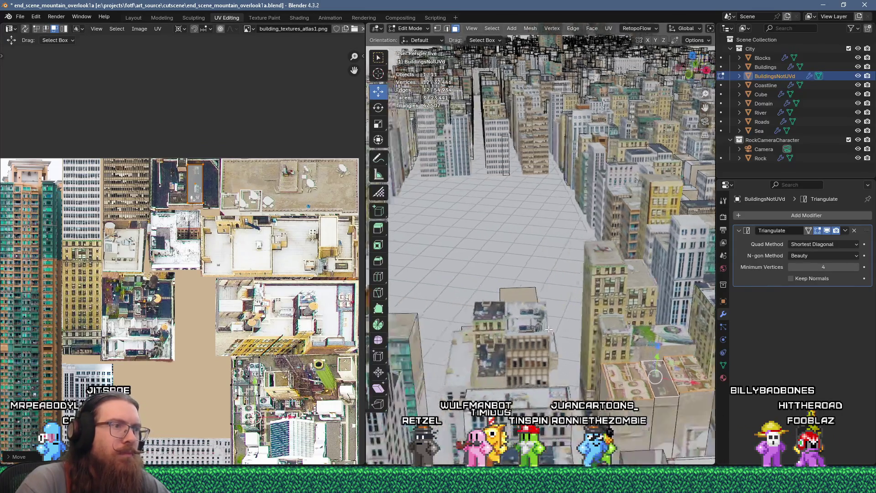
Step: Flow-unwrap a single rooftop face, shrink its island, and drop it on an atlas rooftop
{"action": "left_click", "coordinate": [609, 307]}
{"action": "key", "text": "u"}
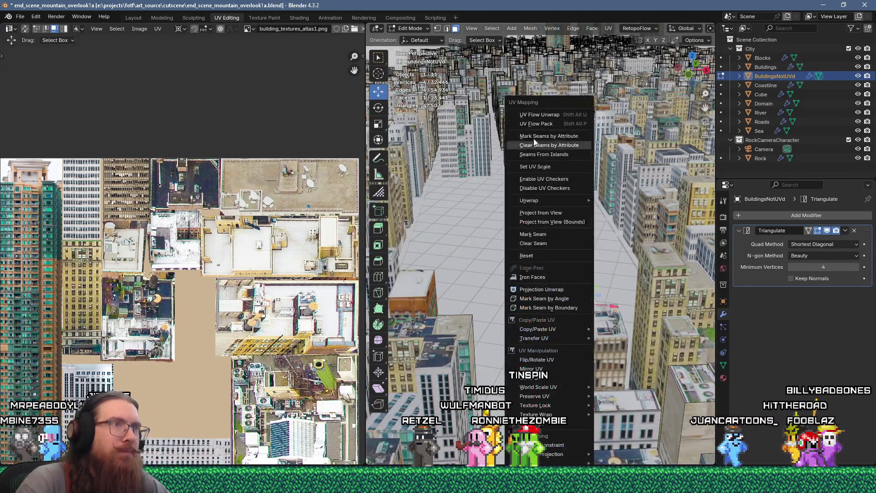
{"action": "left_click", "coordinate": [531, 114]}
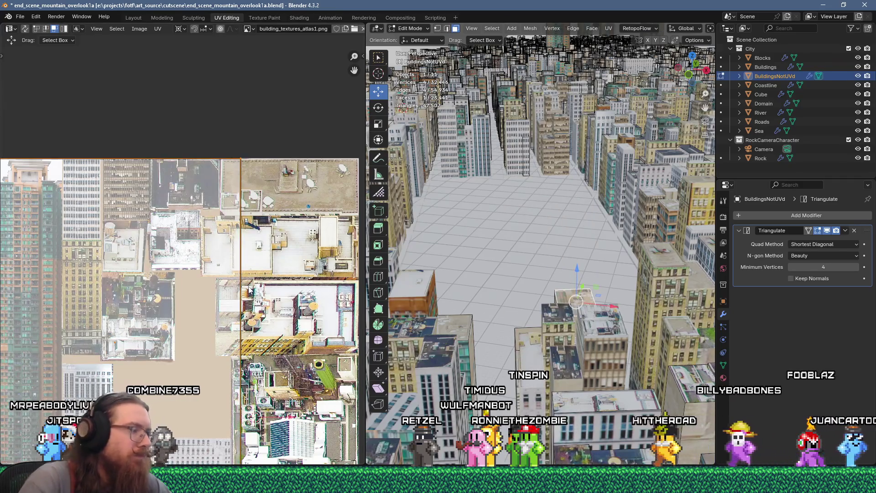
{"action": "key", "text": "s"}
{"action": "left_click", "coordinate": [249, 289]}
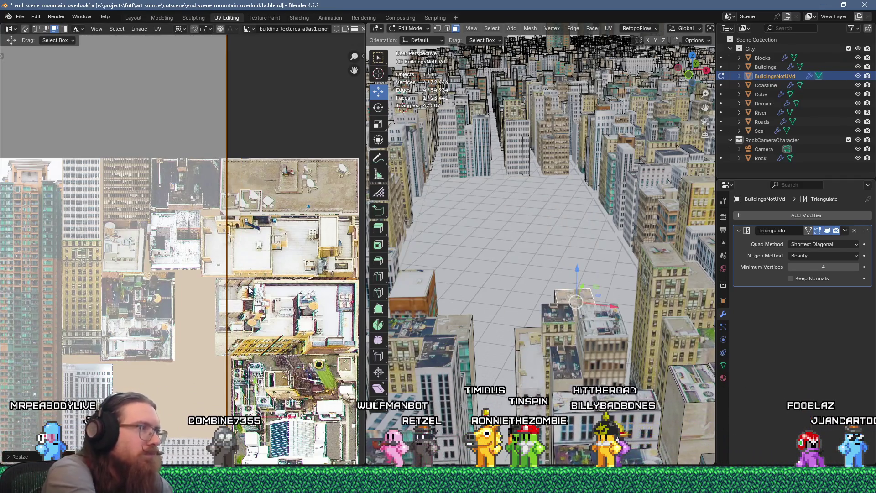
{"action": "key", "text": "s"}
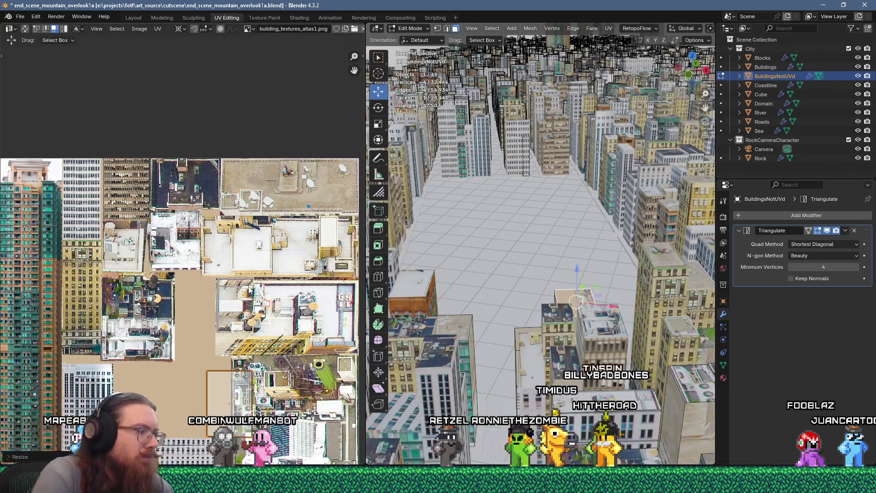
{"action": "key", "text": "g"}
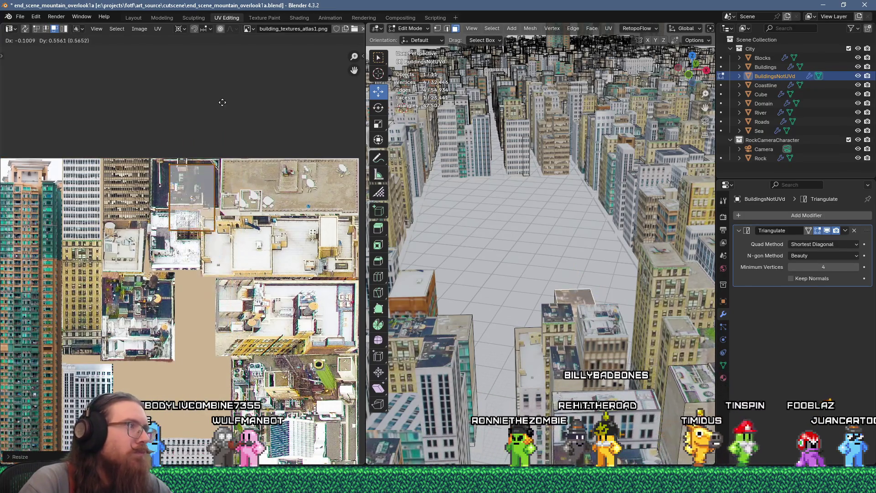
{"action": "left_click", "coordinate": [222, 102]}
Step: Rotate the rooftop island 90°, reposition it, and switch to vertex selection
{"action": "type", "text": "r90"}
{"action": "key", "text": "Return"}
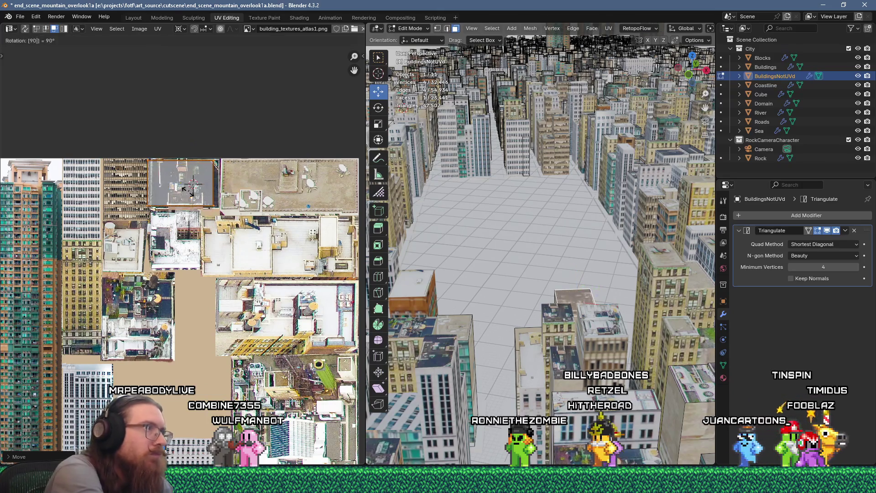
{"action": "scroll", "coordinate": [219, 162], "scroll_direction": "up", "scroll_amount": 3}
{"action": "key", "text": "g"}
{"action": "left_click", "coordinate": [224, 161]}
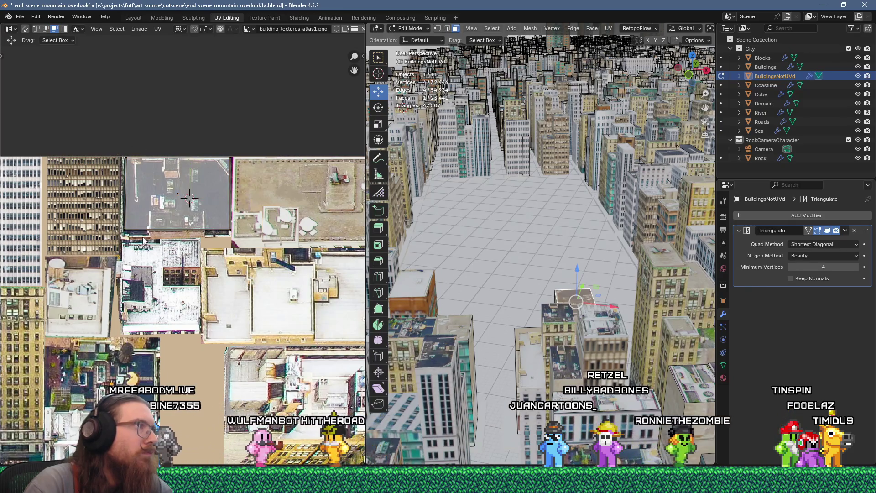
{"action": "key", "text": "1"}
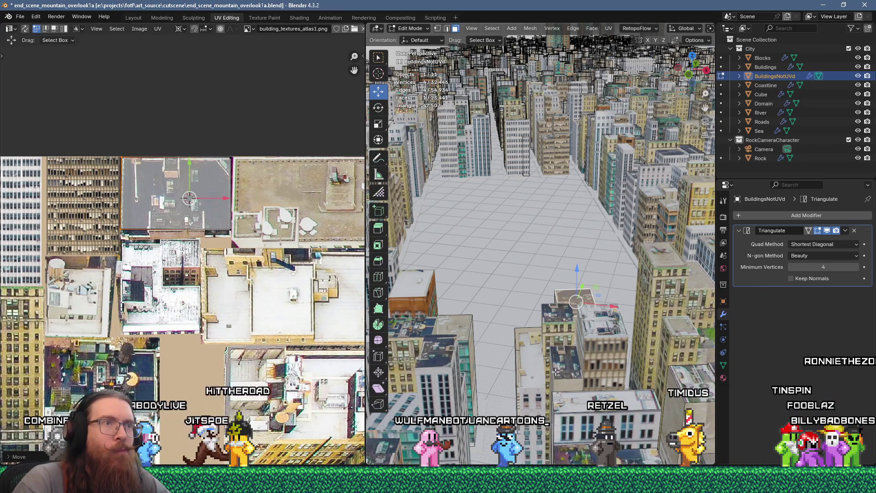
{"action": "middle_click_drag", "start_coordinate": [559, 380], "coordinate": [572, 311]}
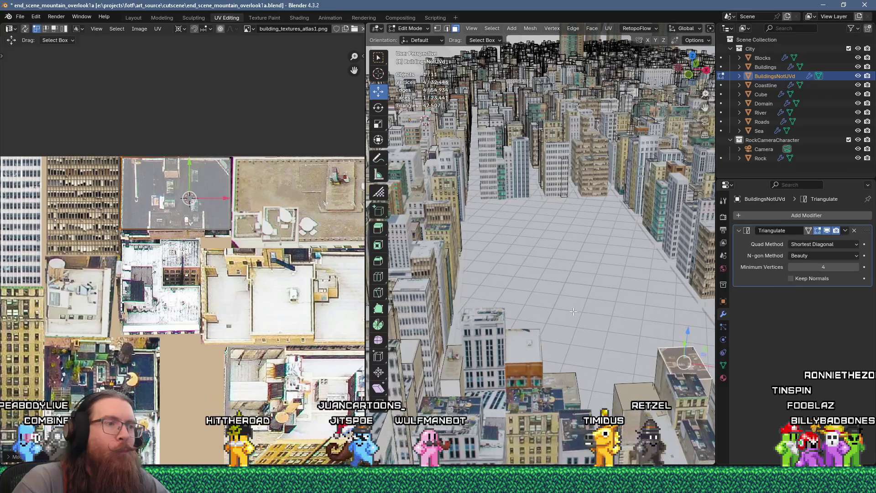
Step: In Buildings, flow-unwrap a rooftop face, scale it to 0.2, and move it onto a dark rooftop photo
{"action": "key", "text": "alt+q"}
{"action": "left_click", "coordinate": [494, 401]}
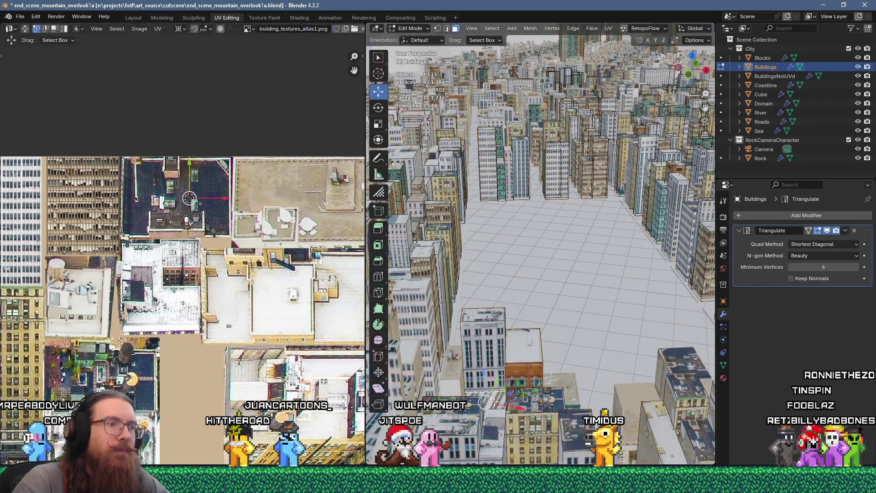
{"action": "key", "text": "u"}
{"action": "left_click", "coordinate": [558, 115]}
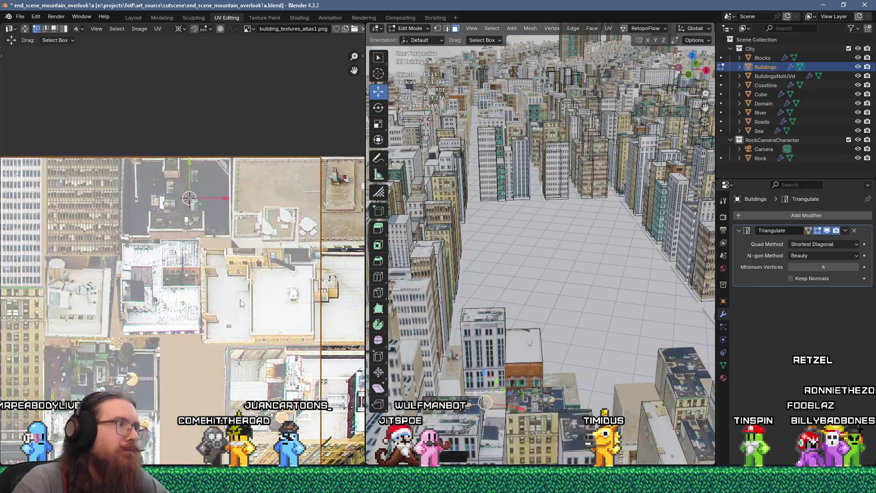
{"action": "scroll", "coordinate": [217, 248], "scroll_direction": "down", "scroll_amount": 5}
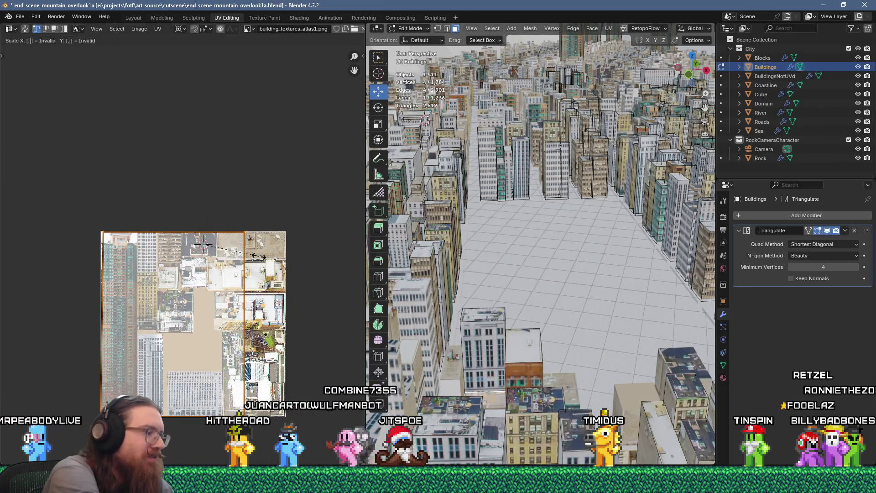
{"action": "type", "text": "2"}
{"action": "key", "text": "Return"}
{"action": "scroll", "coordinate": [263, 270], "scroll_direction": "up", "scroll_amount": 2}
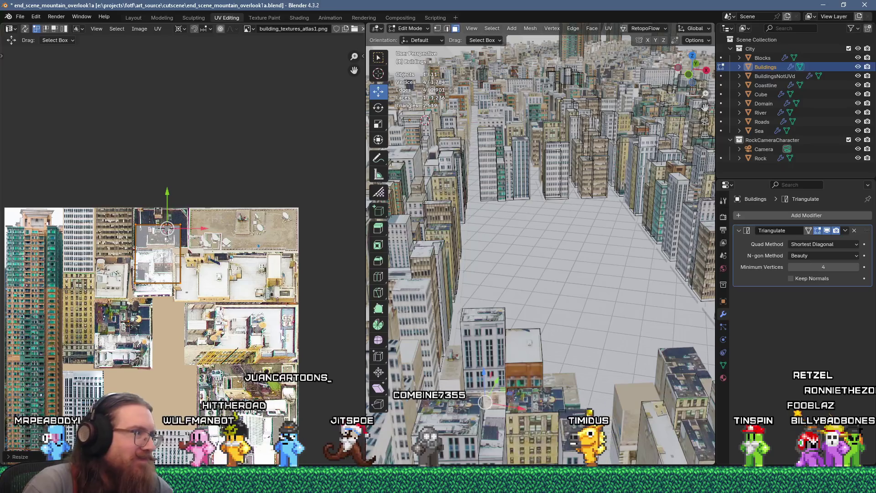
{"action": "key", "text": "g"}
{"action": "left_click", "coordinate": [346, 460]}
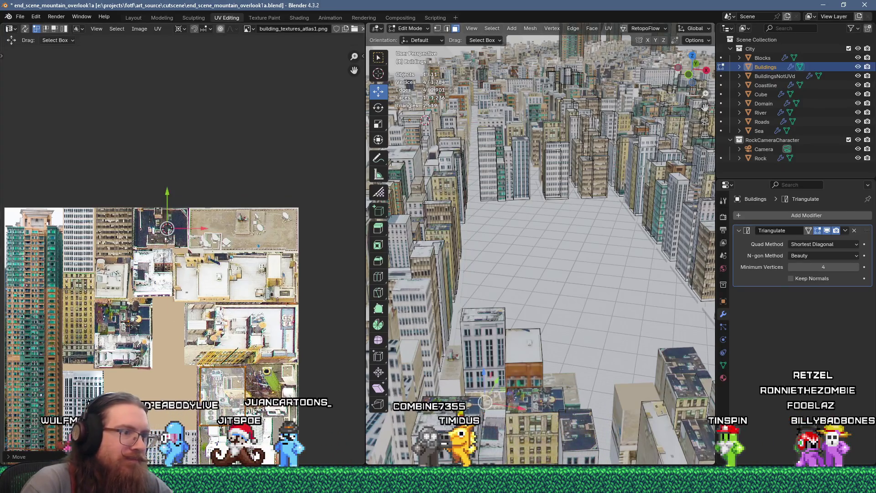
{"action": "scroll", "coordinate": [219, 319], "scroll_direction": "down", "scroll_amount": 1}
{"action": "scroll", "coordinate": [139, 249], "scroll_direction": "up", "scroll_amount": 1}
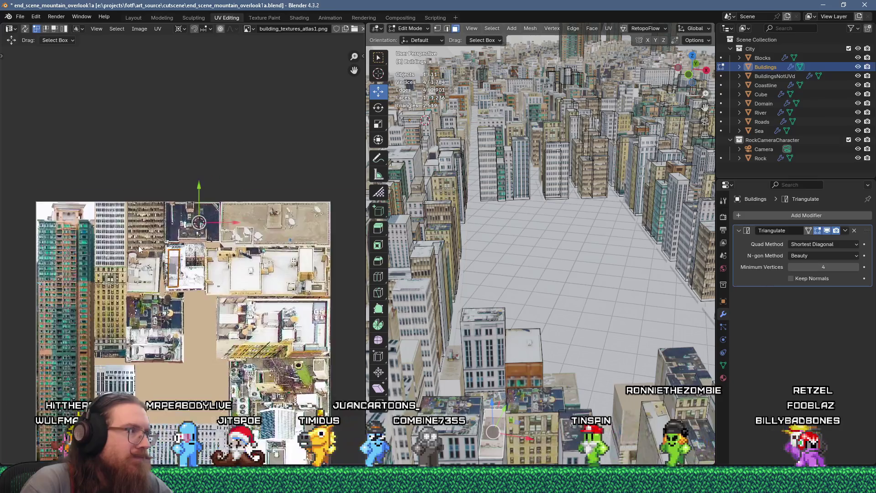
{"action": "scroll", "coordinate": [139, 249], "scroll_direction": "up", "scroll_amount": 5}
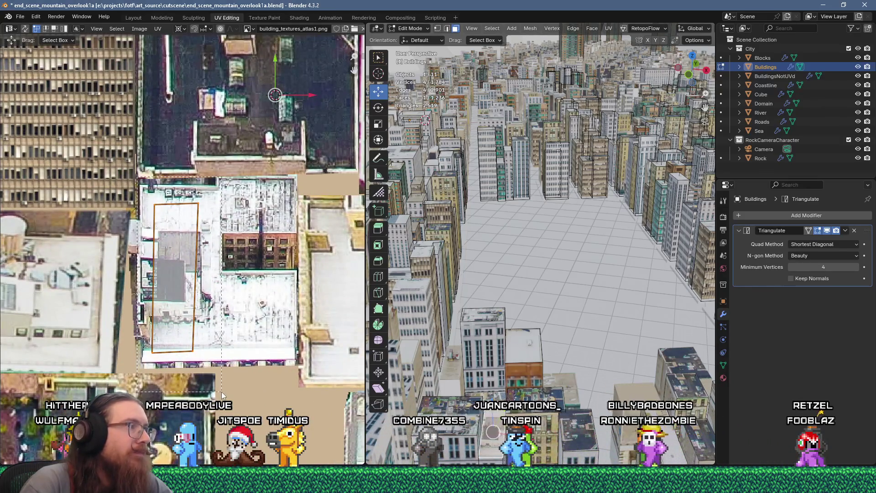
{"action": "key", "text": "g"}
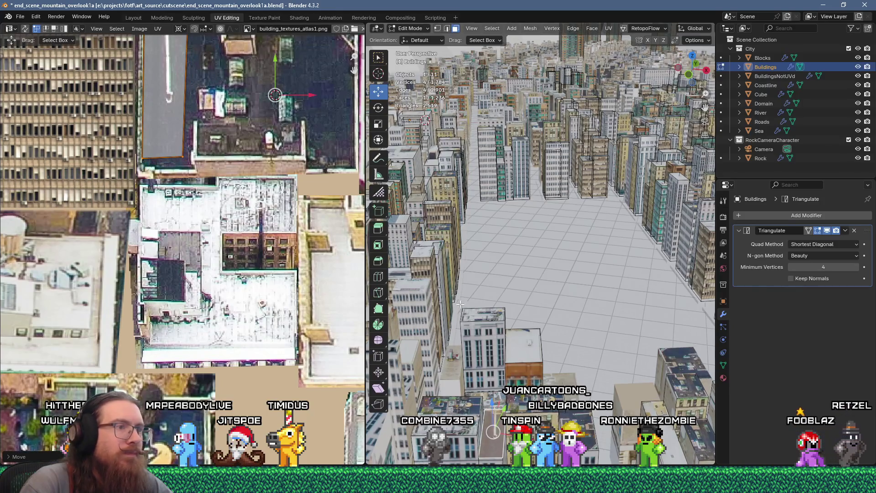
Step: Scale another rooftop island to 0.1, rotate it 90°, place it on the grey rooftop and level its bottom edge
{"action": "middle_click_drag", "start_coordinate": [483, 345], "coordinate": [485, 311]}
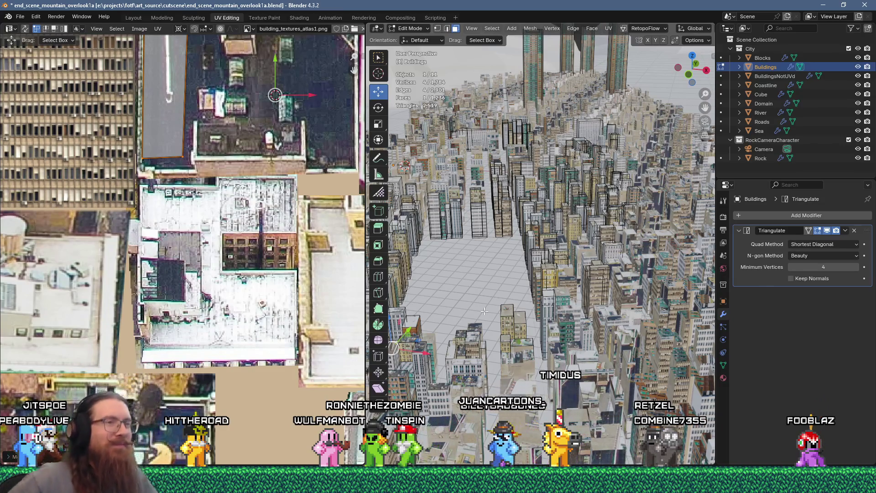
{"action": "scroll", "coordinate": [527, 345], "scroll_direction": "up", "scroll_amount": 5}
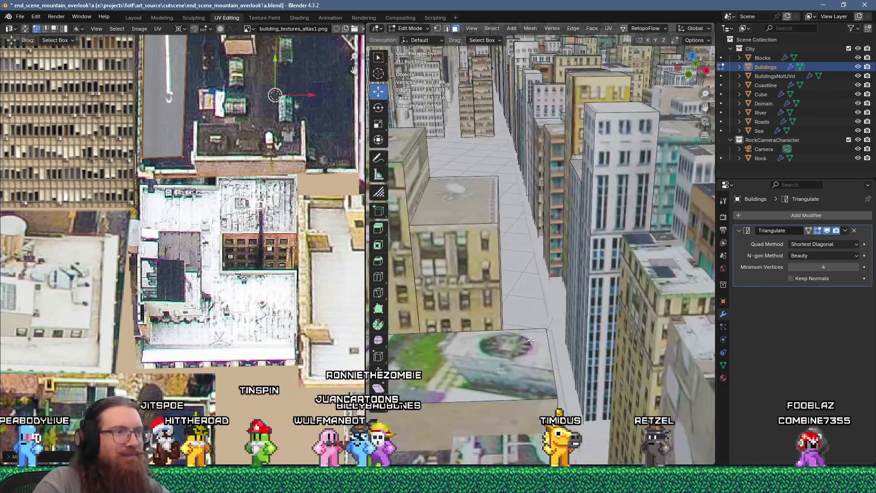
{"action": "scroll", "coordinate": [527, 345], "scroll_direction": "down", "scroll_amount": 2}
{"action": "scroll", "coordinate": [182, 205], "scroll_direction": "down", "scroll_amount": 3}
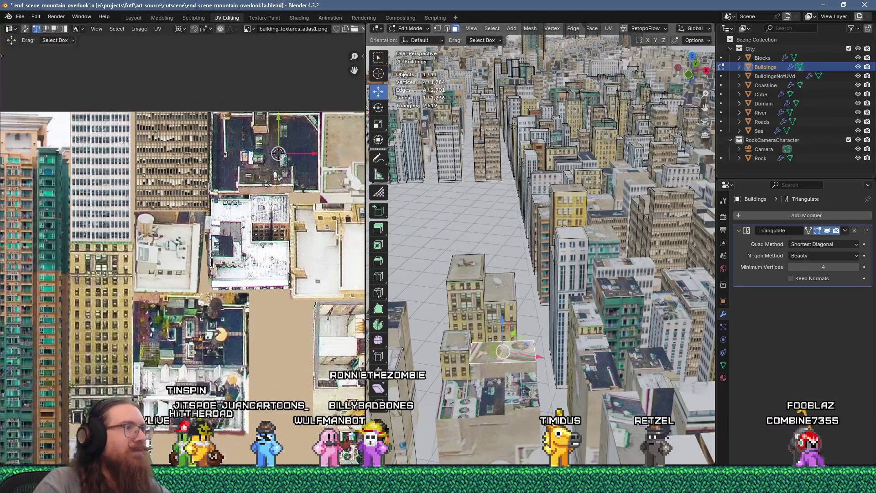
{"action": "key", "text": "u"}
{"action": "scroll", "coordinate": [275, 218], "scroll_direction": "down", "scroll_amount": 3}
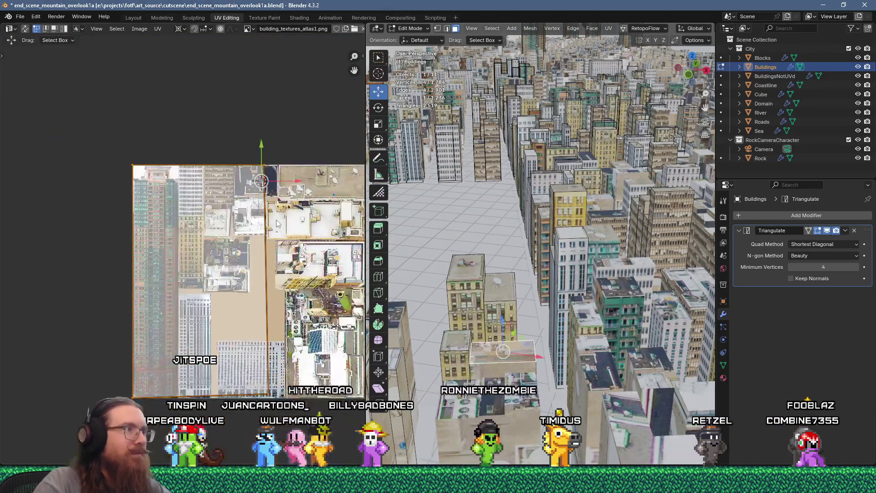
{"action": "type", "text": "s.1"}
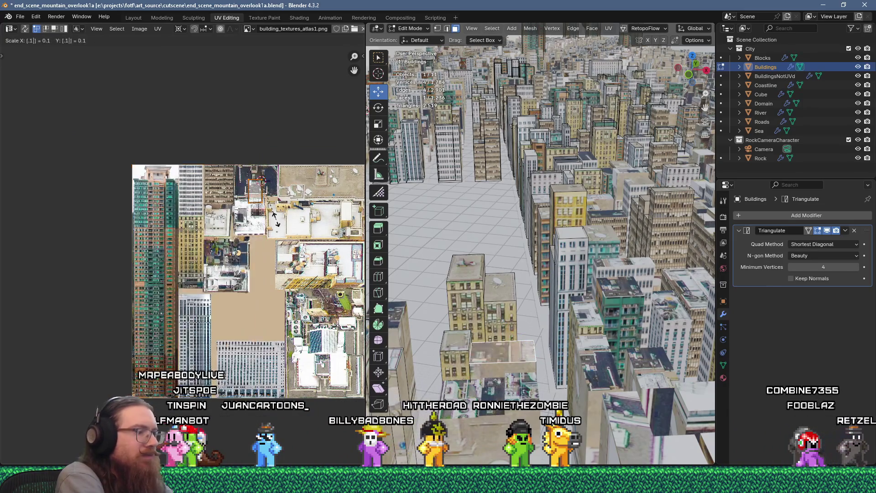
{"action": "type", "text": "r90"}
{"action": "key", "text": "Return"}
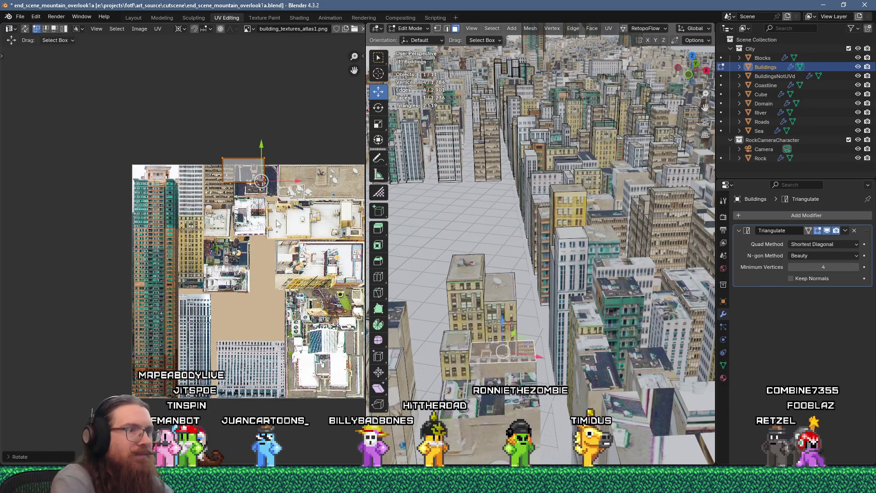
{"action": "scroll", "coordinate": [276, 236], "scroll_direction": "up", "scroll_amount": 6}
{"action": "key", "text": "g"}
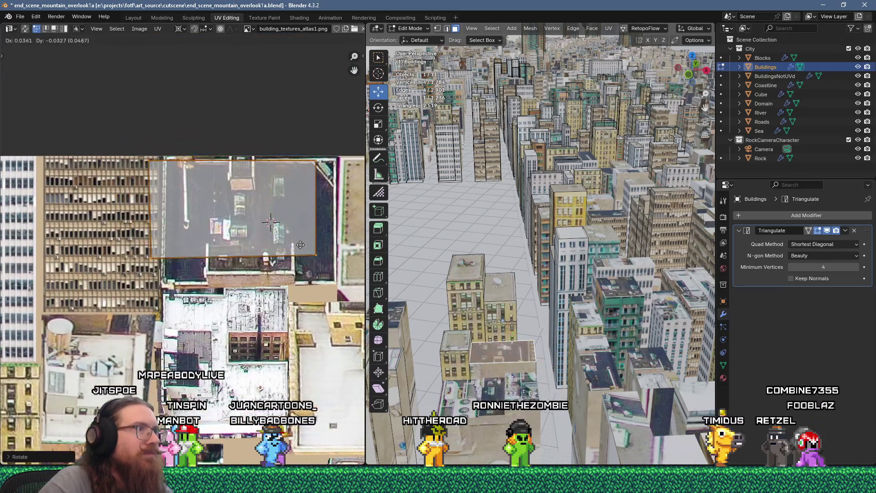
{"action": "left_click", "coordinate": [317, 247]}
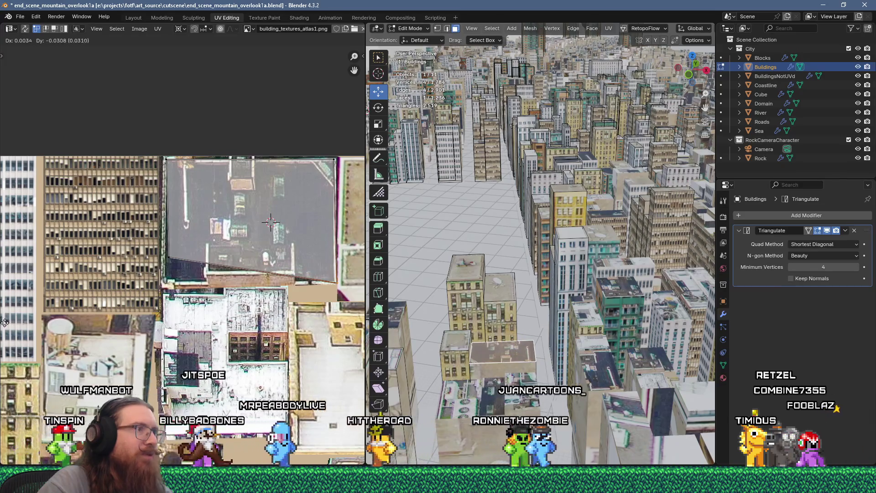
{"action": "left_click_drag", "start_coordinate": [169, 259], "coordinate": [163, 280]}
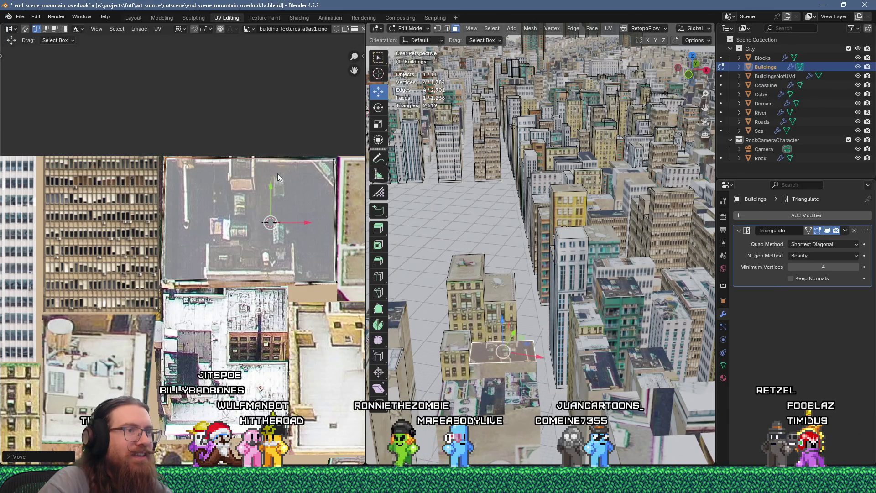
{"action": "left_click", "coordinate": [507, 370]}
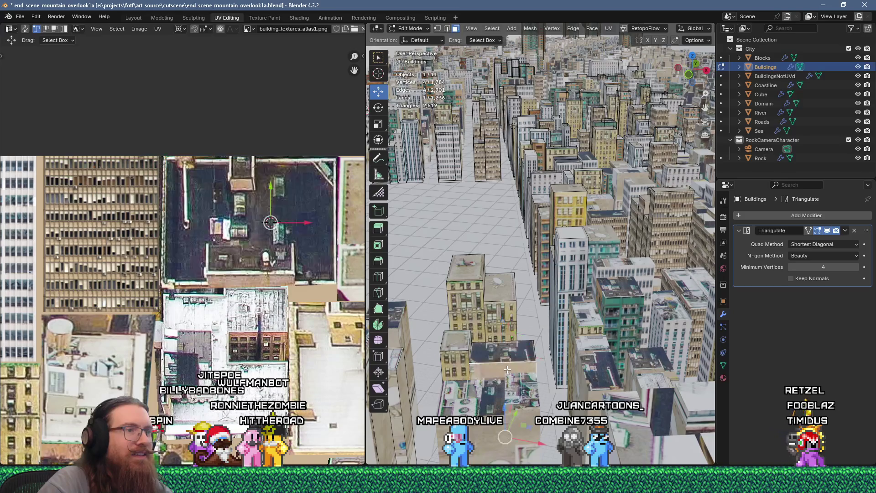
Step: Flow-unwrap the rooftop face, shrink it onto the brick-tower photos, then switch to BuildingsNotUVd
{"action": "key", "text": "u"}
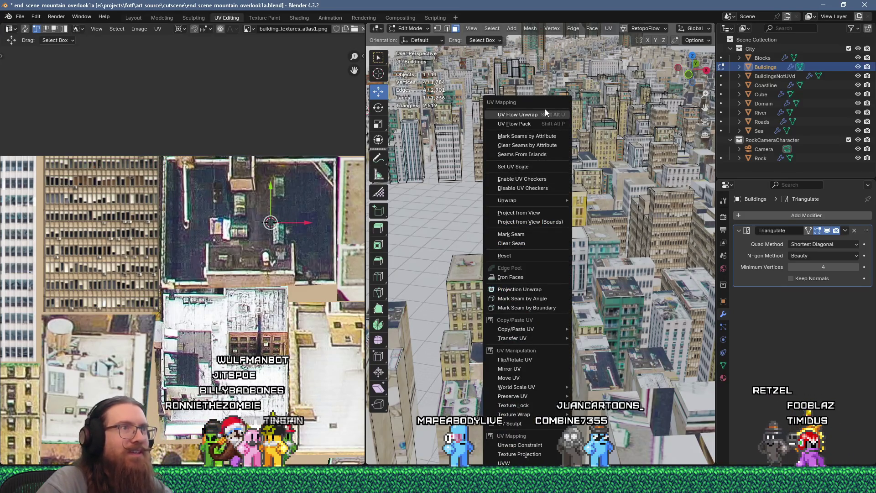
{"action": "left_click", "coordinate": [545, 114]}
{"action": "scroll", "coordinate": [233, 227], "scroll_direction": "down", "scroll_amount": 3}
{"action": "scroll", "coordinate": [233, 226], "scroll_direction": "up", "scroll_amount": 2}
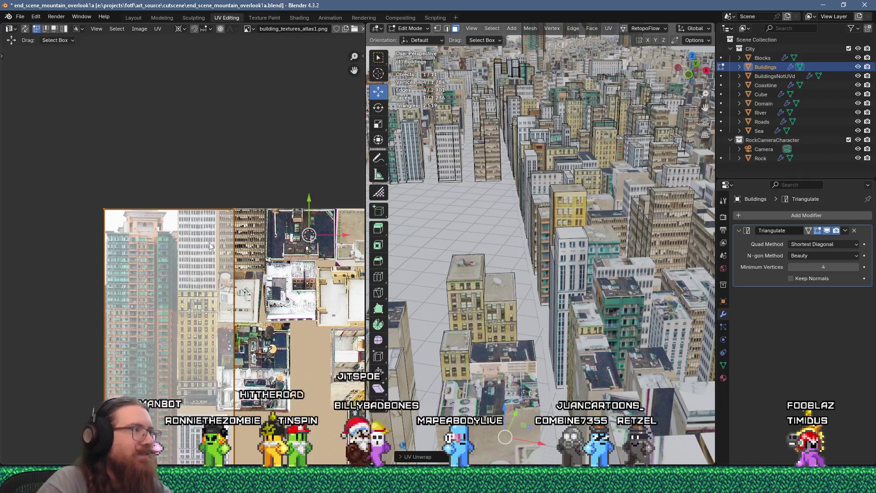
{"action": "middle_click_drag", "start_coordinate": [209, 247], "coordinate": [223, 142]}
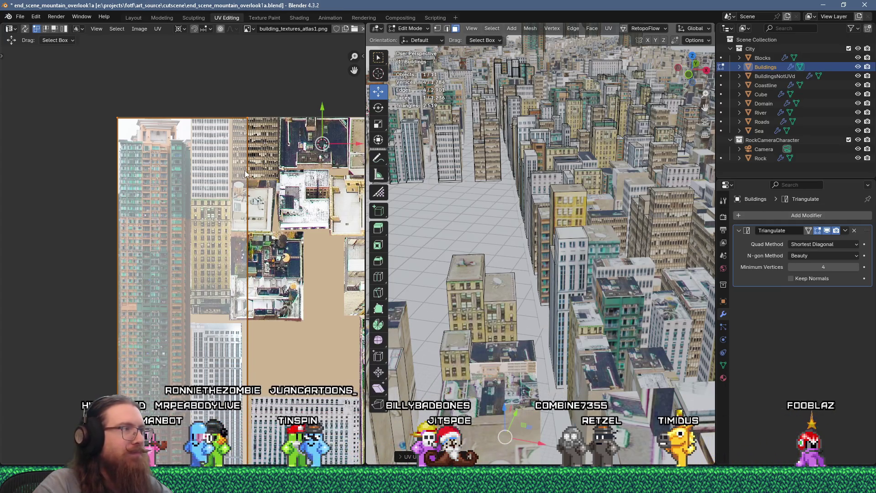
{"action": "key", "text": "s"}
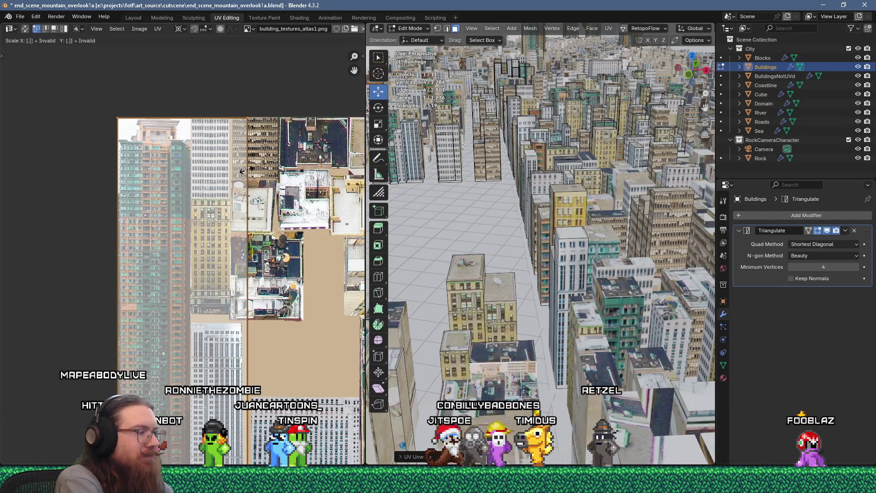
{"action": "key", "text": "Return"}
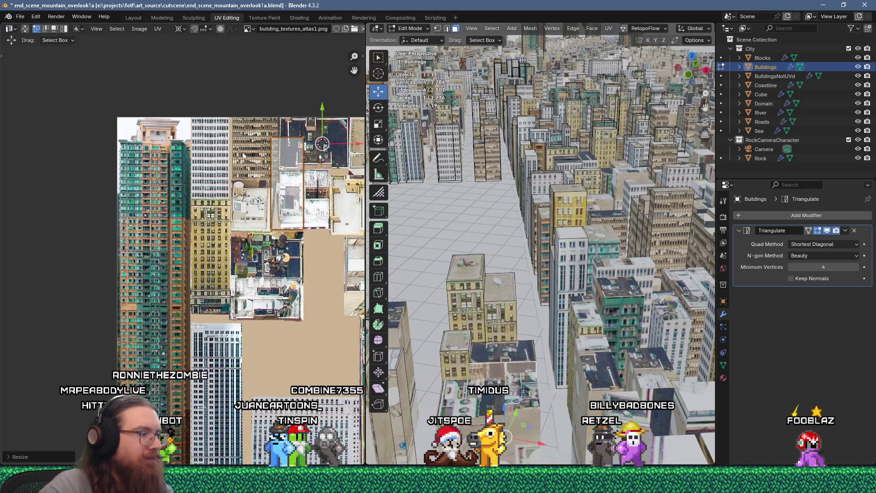
{"action": "key", "text": "g"}
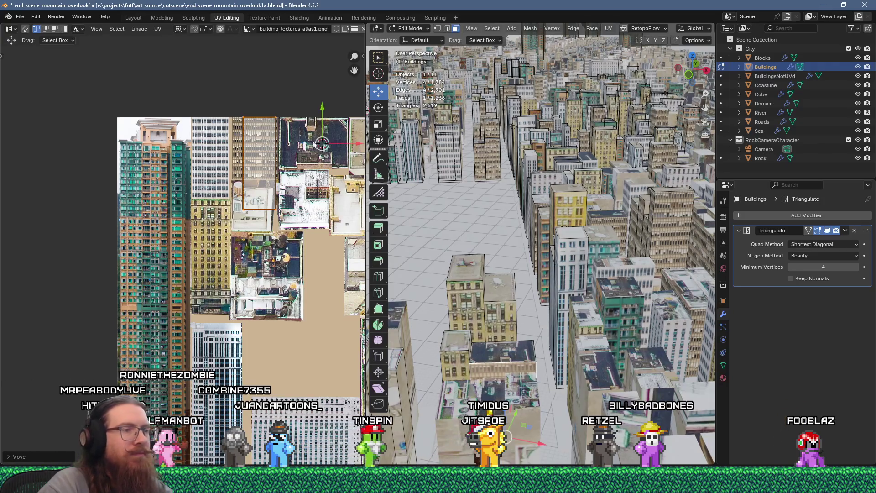
{"action": "mouse_move", "coordinate": [516, 241]}
{"action": "middle_mouse_down"}
{"action": "mouse_move", "coordinate": [530, 266]}
{"action": "mouse_move", "coordinate": [574, 223]}
{"action": "middle_mouse_up"}
{"action": "key", "text": "alt+q"}
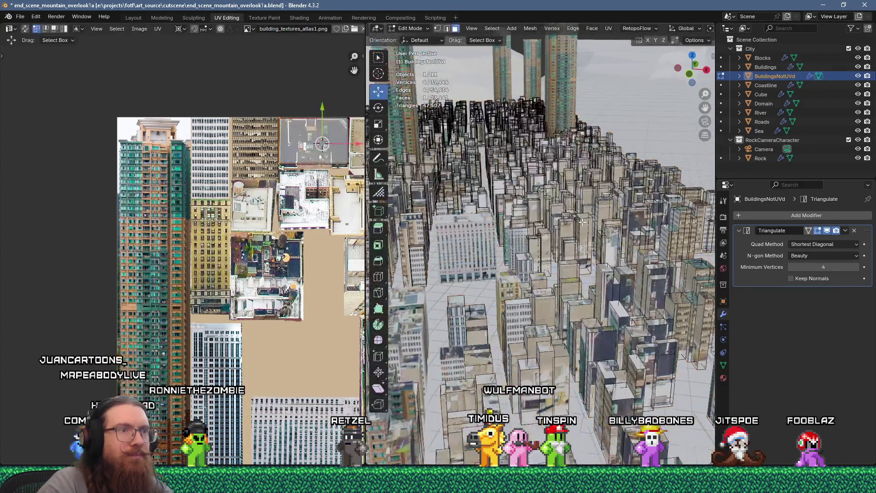
Step: Unwrap a building face, shrink its UV island and place it on a facade photo in the atlas
{"action": "left_click", "coordinate": [580, 225]}
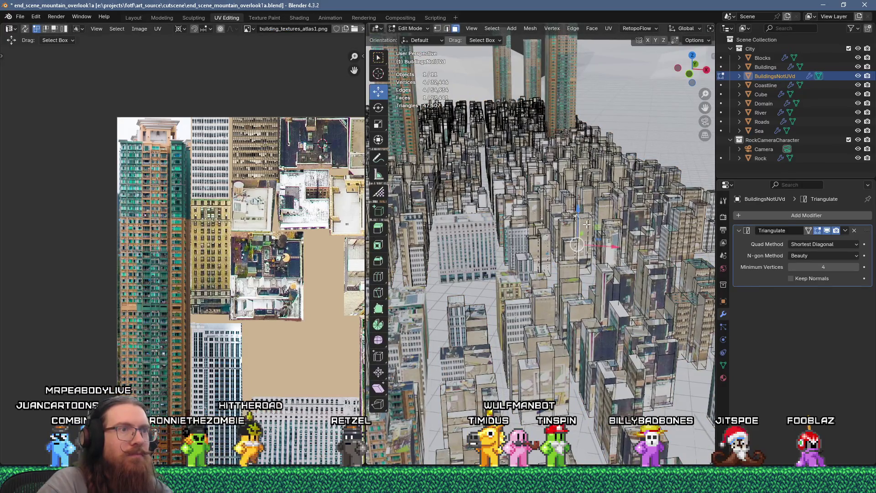
{"action": "key", "text": "u"}
{"action": "left_click", "coordinate": [561, 116]}
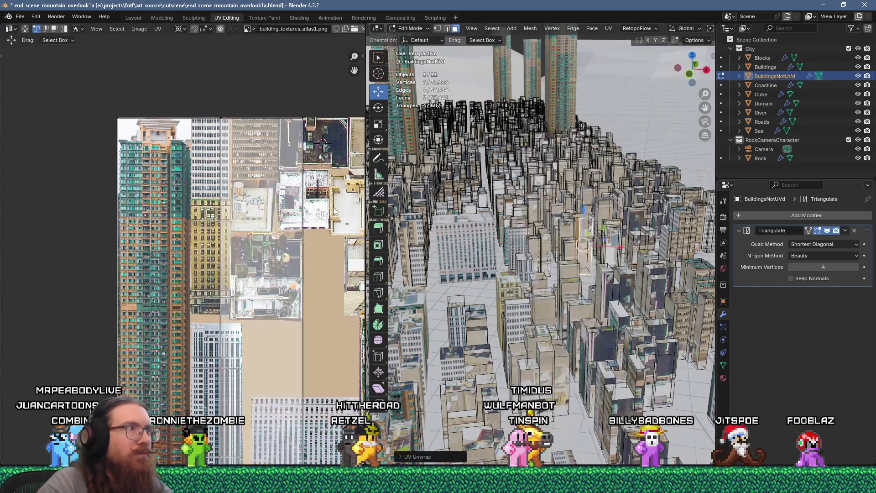
{"action": "key", "text": "s"}
{"action": "key", "text": "Return"}
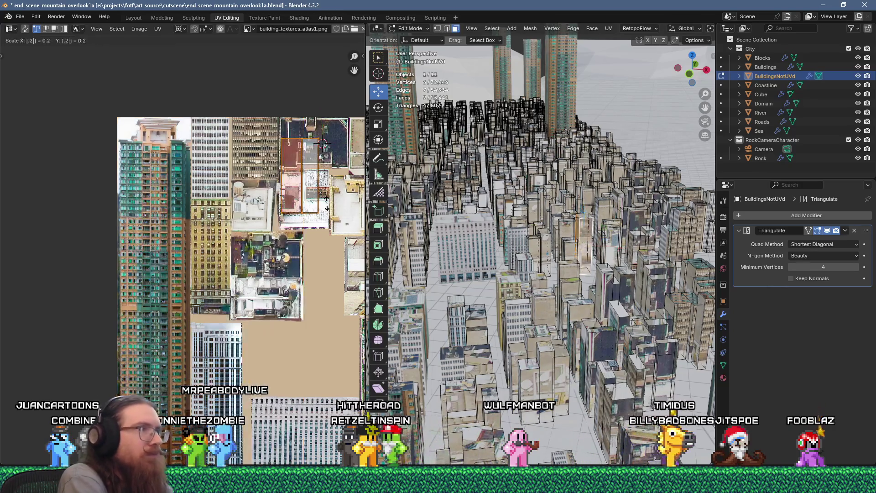
{"action": "key", "text": "g"}
{"action": "left_click", "coordinate": [295, 183]}
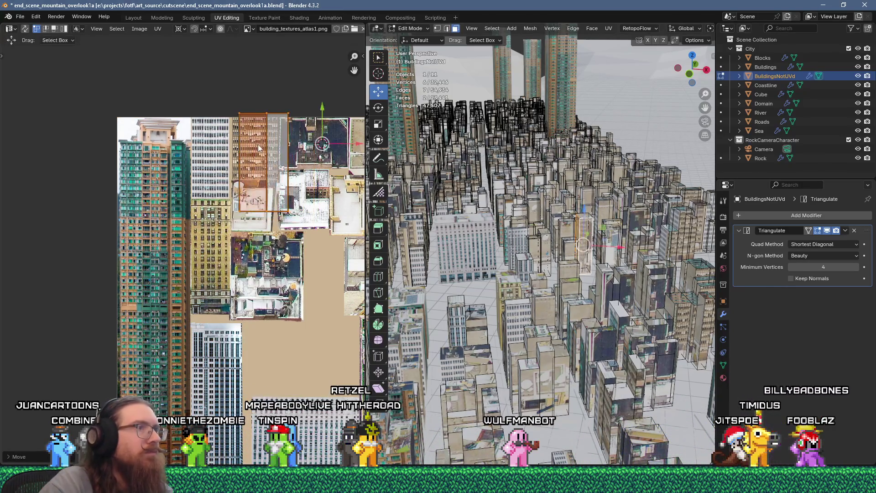
{"action": "scroll", "coordinate": [239, 109], "scroll_direction": "up", "scroll_amount": 3}
{"action": "scroll", "coordinate": [274, 137], "scroll_direction": "up", "scroll_amount": 1}
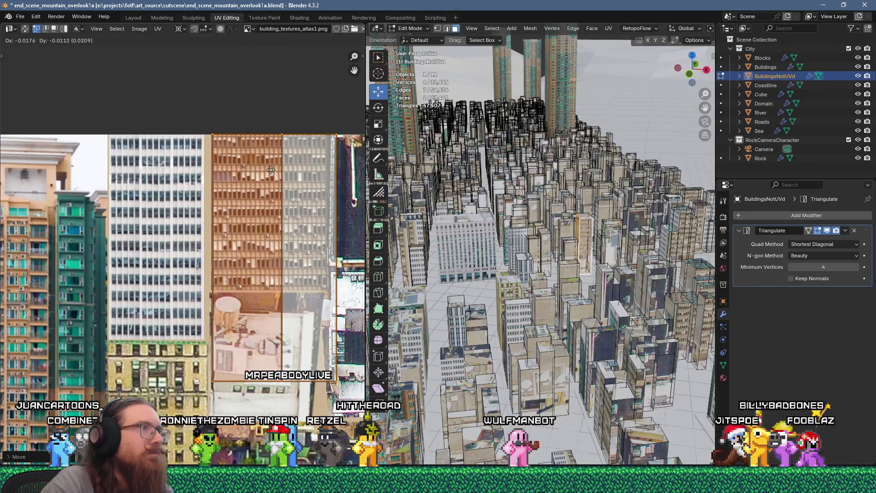
{"action": "key", "text": "g"}
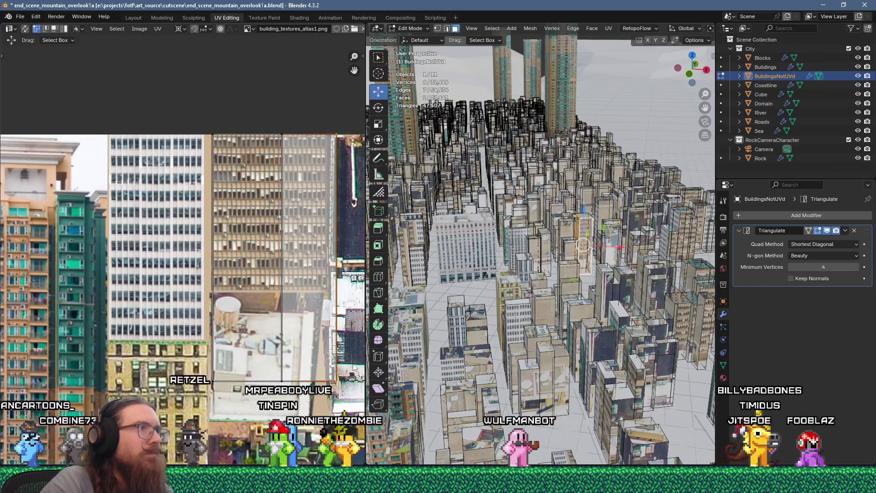
{"action": "left_click", "coordinate": [342, 363]}
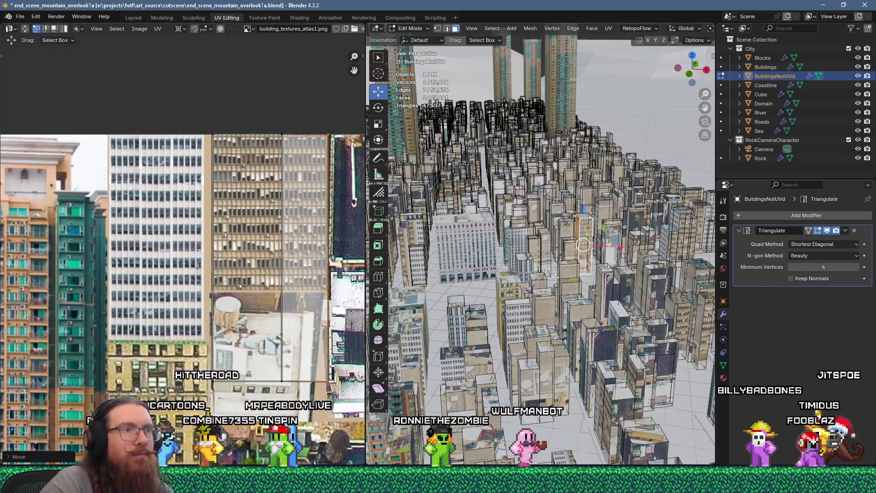
Step: Unwrap a second building, scale its islands to 0.25 and fit them onto the lower facade photo
{"action": "left_click", "coordinate": [543, 237]}
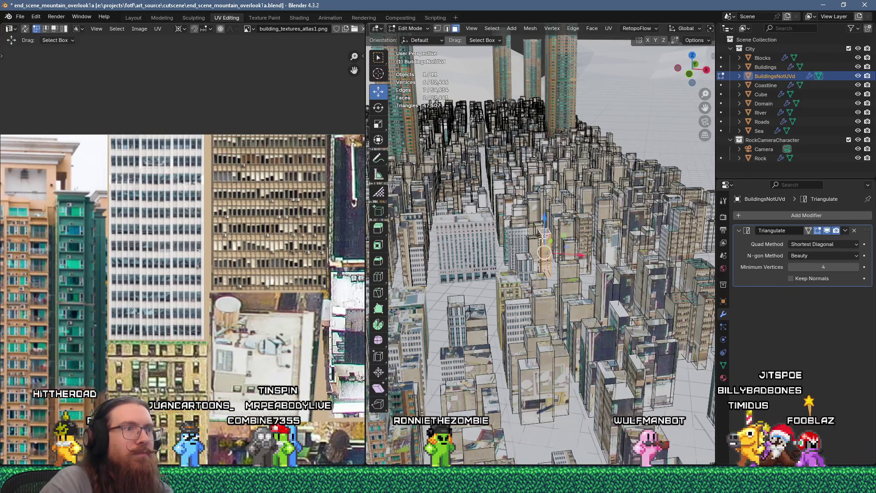
{"action": "key", "text": "u"}
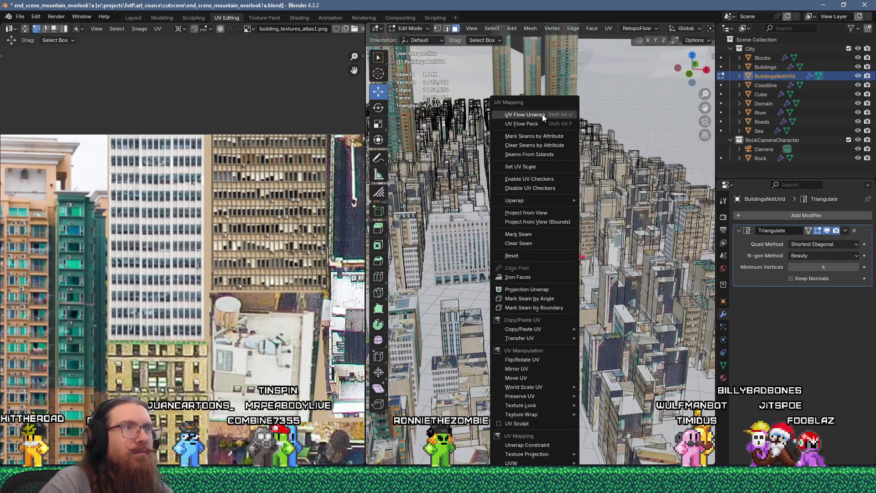
{"action": "left_click", "coordinate": [525, 114]}
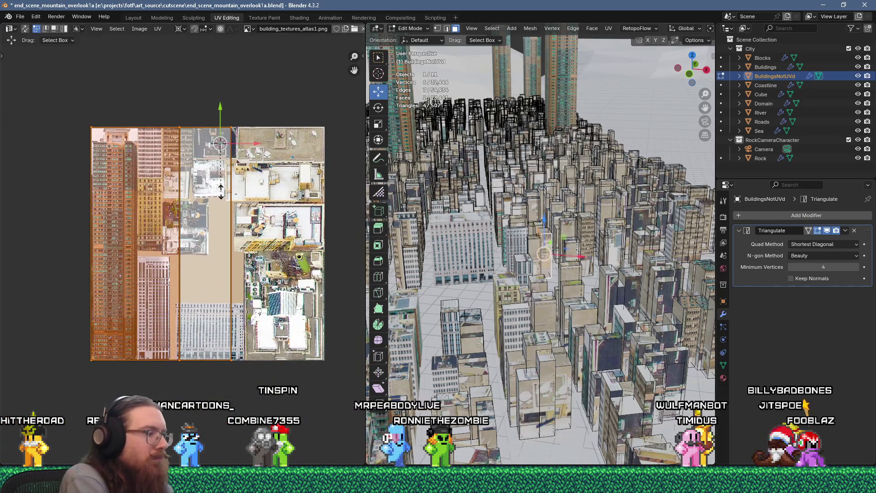
{"action": "type", "text": "0.25"}
{"action": "key", "text": "Return"}
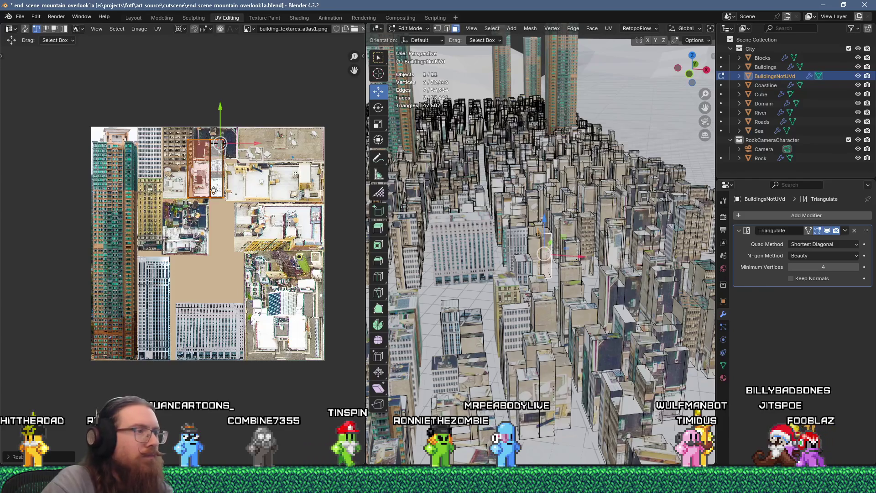
{"action": "key", "text": "g"}
{"action": "key", "text": "Return"}
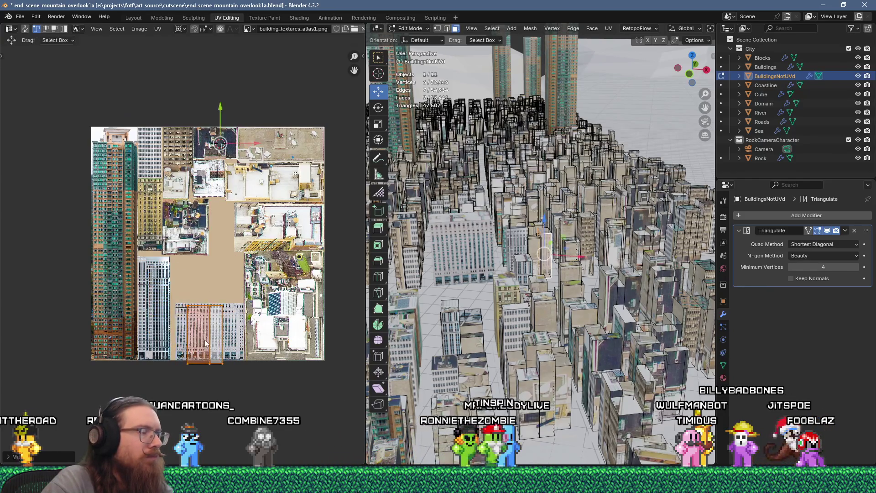
{"action": "scroll", "coordinate": [212, 333], "scroll_direction": "up", "scroll_amount": 4}
{"action": "scroll", "coordinate": [246, 324], "scroll_direction": "up", "scroll_amount": 2}
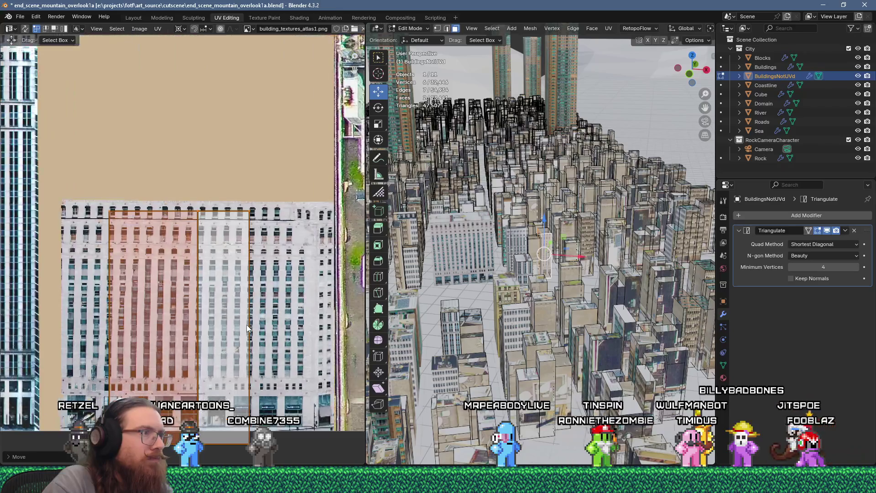
{"action": "key", "text": "g"}
{"action": "left_click", "coordinate": [284, 314]}
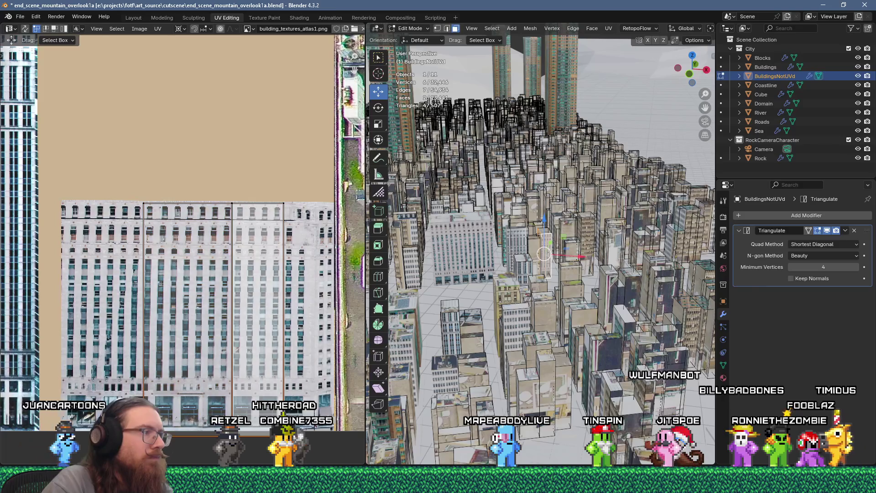
{"action": "key", "text": "g"}
{"action": "key", "text": "Escape"}
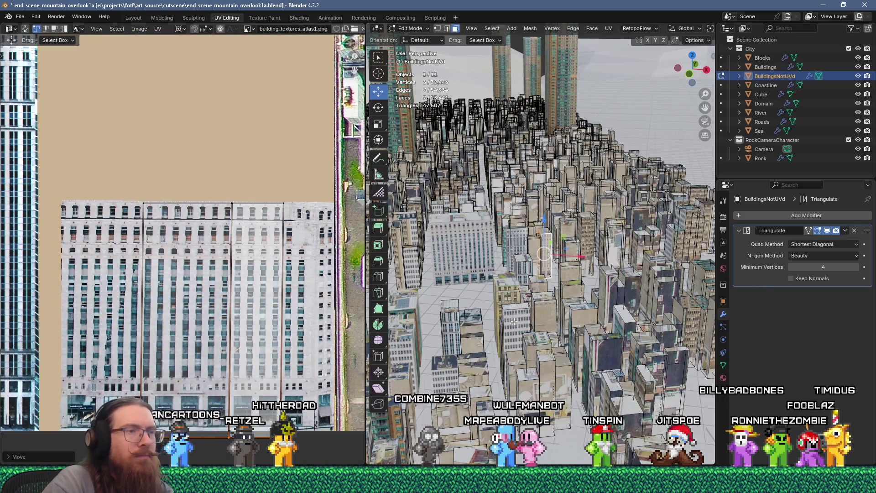
Step: Select another building face in the city and bring up the UV mapping menu
{"action": "left_click", "coordinate": [530, 250]}
{"action": "middle_click_drag", "start_coordinate": [530, 250], "coordinate": [515, 220]}
{"action": "right_click", "coordinate": [514, 219]}
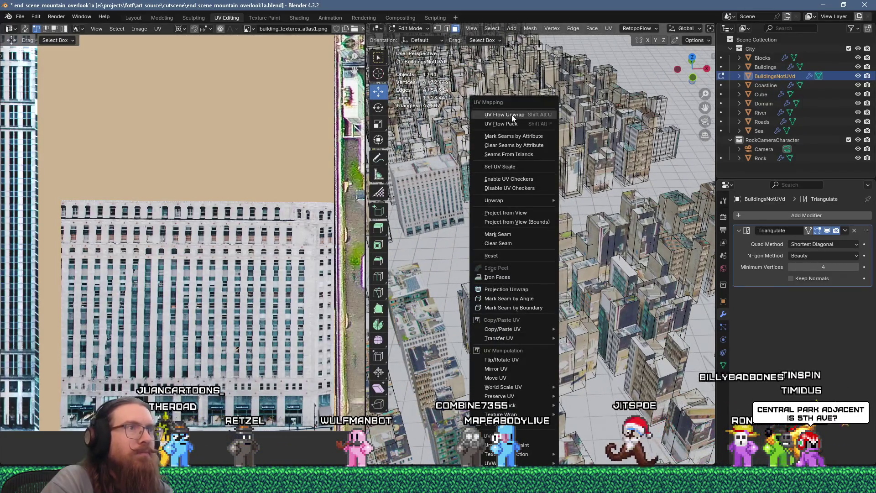
Step: UV Flow Unwrap the selected building and shrink its island to 0.25, undoing a mistaken resize
{"action": "left_click", "coordinate": [506, 113]}
{"action": "key", "text": "s"}
{"action": "key", "text": "0"}
{"action": "key", "text": "Return"}
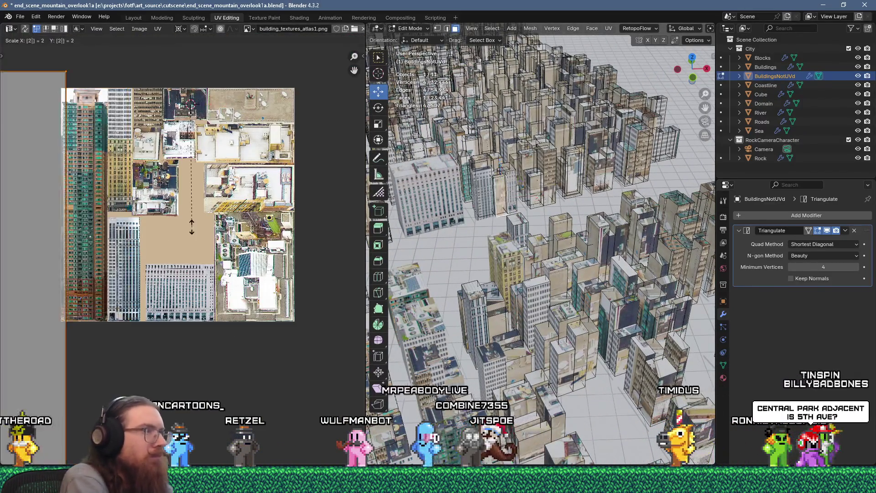
{"action": "key", "text": "ctrl+z"}
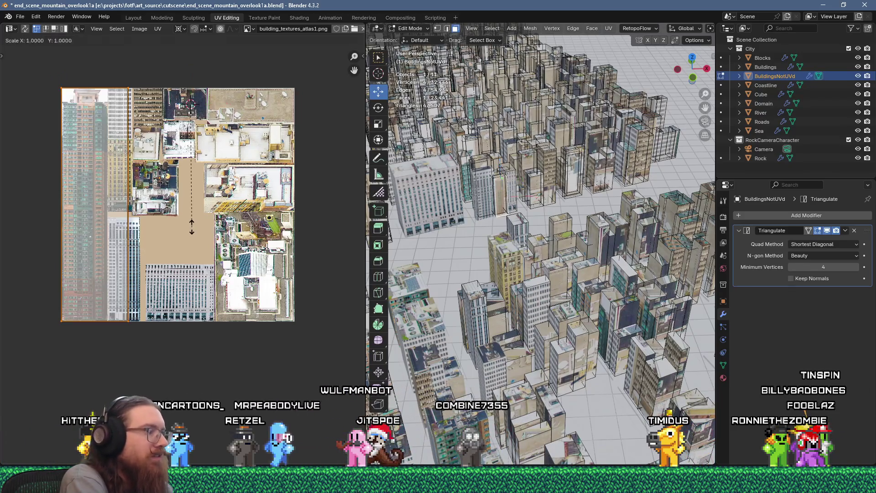
{"action": "type", "text": "s.25"}
{"action": "key", "text": "Return"}
Step: Move the quarter-size island onto the beige tower photo on the atlas's left side
{"action": "middle_click_drag", "start_coordinate": [191, 226], "coordinate": [182, 225]}
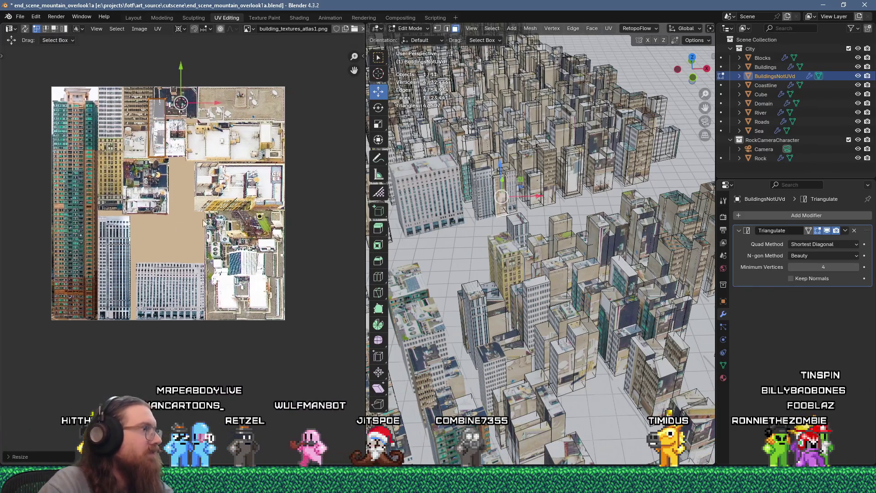
{"action": "mouse_move", "coordinate": [254, 139]}
{"action": "middle_mouse_down"}
{"action": "mouse_move", "coordinate": [241, 130]}
{"action": "mouse_move", "coordinate": [281, 198]}
{"action": "middle_mouse_up"}
{"action": "scroll", "coordinate": [182, 152], "scroll_direction": "up", "scroll_amount": 3}
{"action": "scroll", "coordinate": [152, 151], "scroll_direction": "up", "scroll_amount": 2}
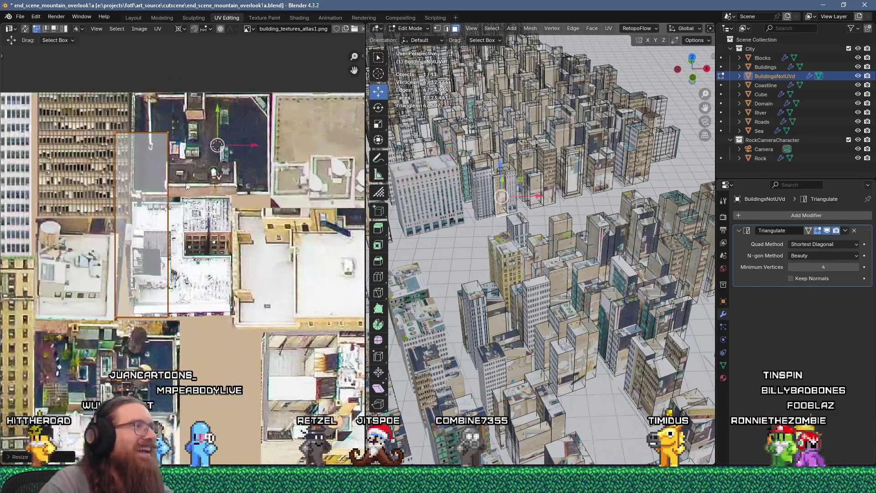
{"action": "middle_click_drag", "start_coordinate": [196, 209], "coordinate": [308, 178]}
{"action": "key", "text": "g"}
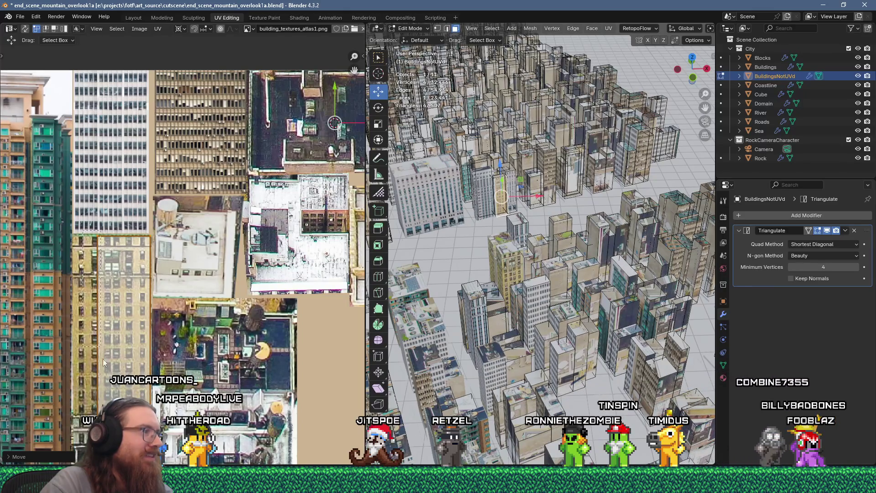
{"action": "key", "text": "Return"}
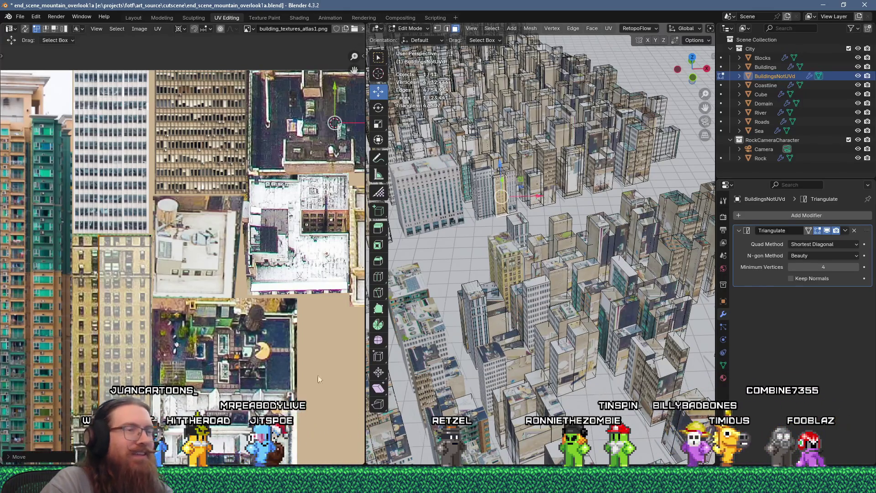
{"action": "middle_click_drag", "start_coordinate": [482, 247], "coordinate": [630, 206]}
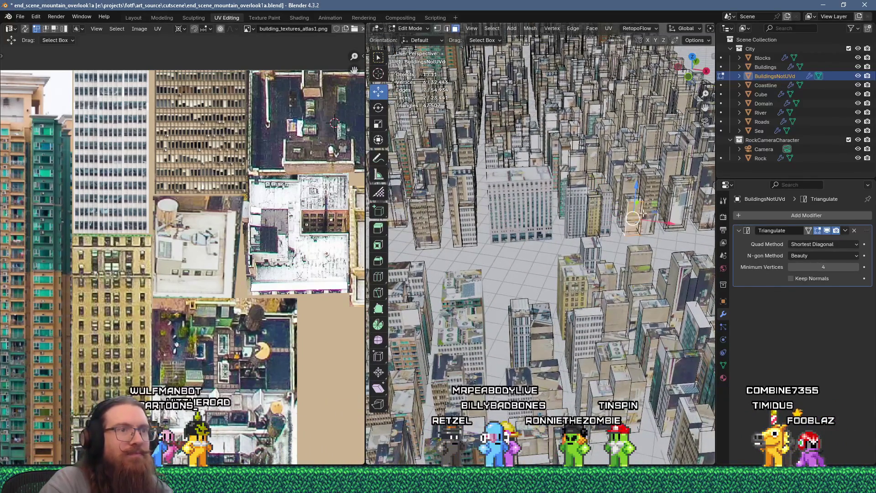
Step: UV Flow Unwrap the next building and shrink its island to 0.2
{"action": "key", "text": "u"}
{"action": "left_click", "coordinate": [623, 114]}
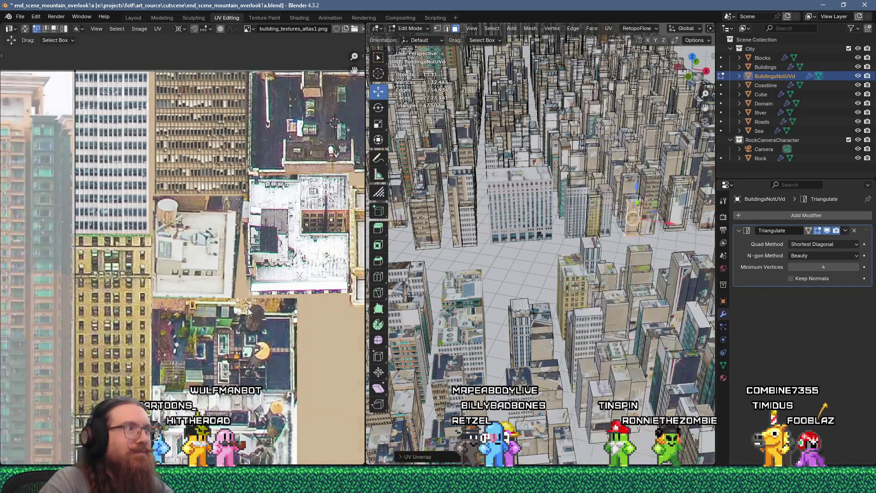
{"action": "type", "text": "s.2"}
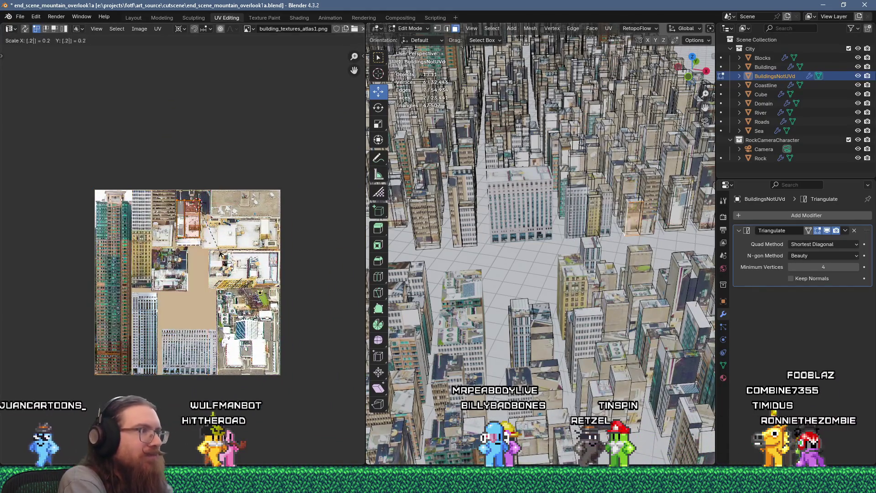
Step: Place the island on the white office facade at the atlas bottom, then adjust the Discord window
{"action": "scroll", "coordinate": [225, 263], "scroll_direction": "up", "scroll_amount": 3}
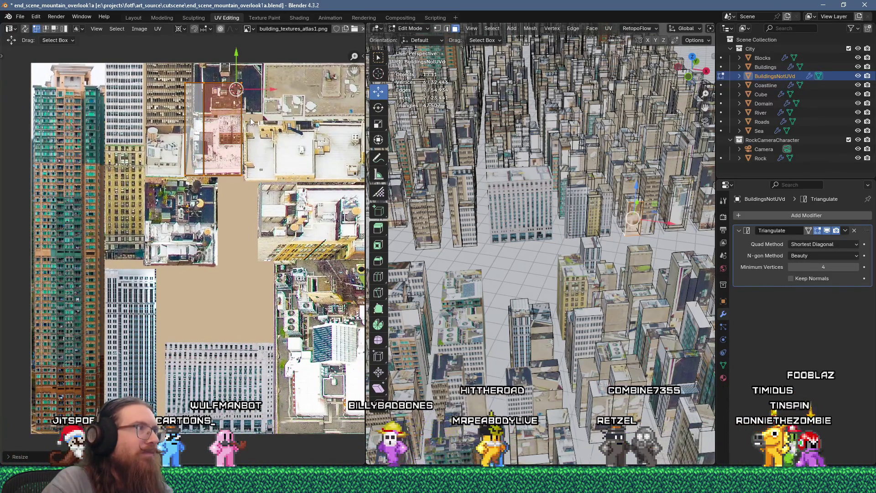
{"action": "key", "text": "g"}
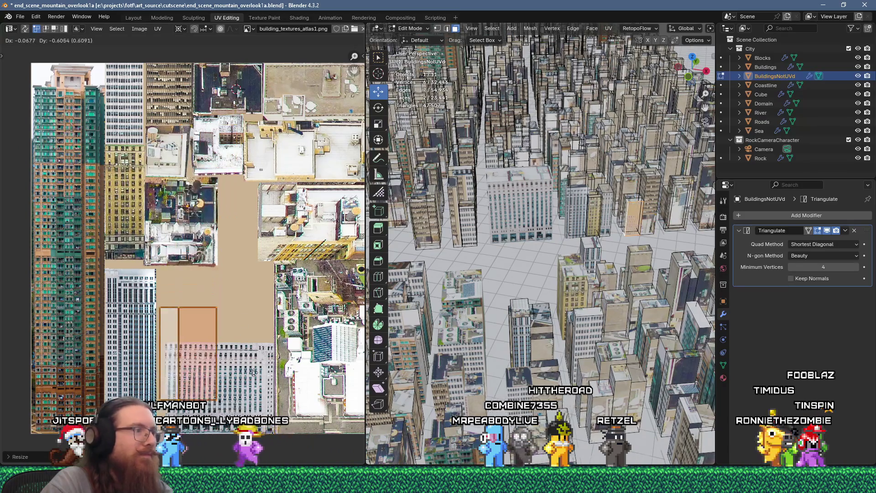
{"action": "left_click", "coordinate": [279, 390]}
{"action": "scroll", "coordinate": [279, 390], "scroll_direction": "up", "scroll_amount": 6}
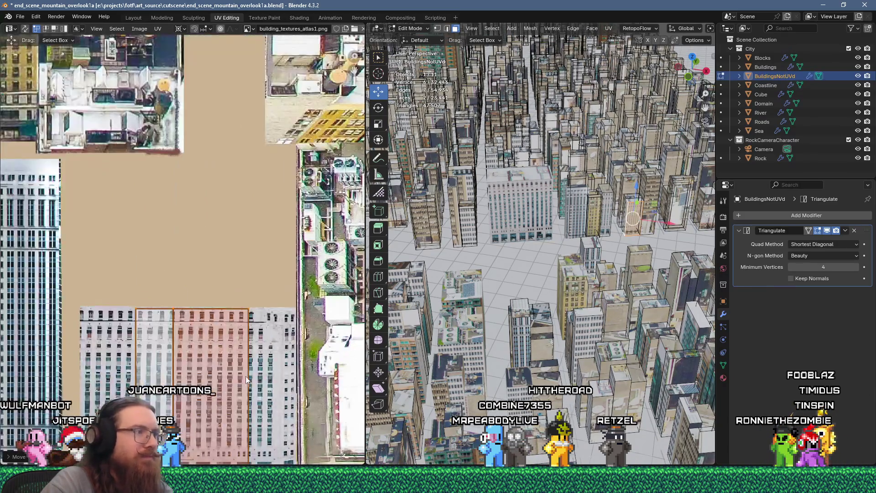
{"action": "mouse_move", "coordinate": [274, 291]}
{"action": "middle_mouse_down"}
{"action": "mouse_move", "coordinate": [285, 238]}
{"action": "mouse_move", "coordinate": [281, 208]}
{"action": "middle_mouse_up"}
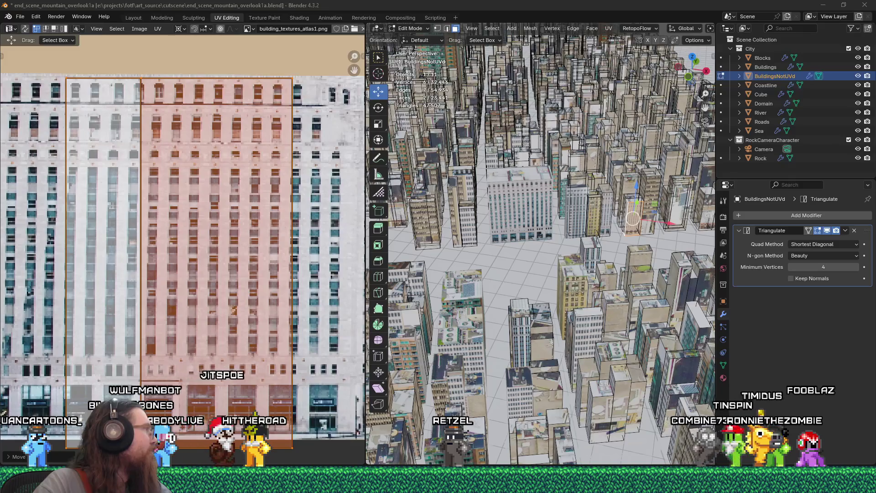
{"action": "left_click_drag", "start_coordinate": [254, 1], "coordinate": [271, 4]}
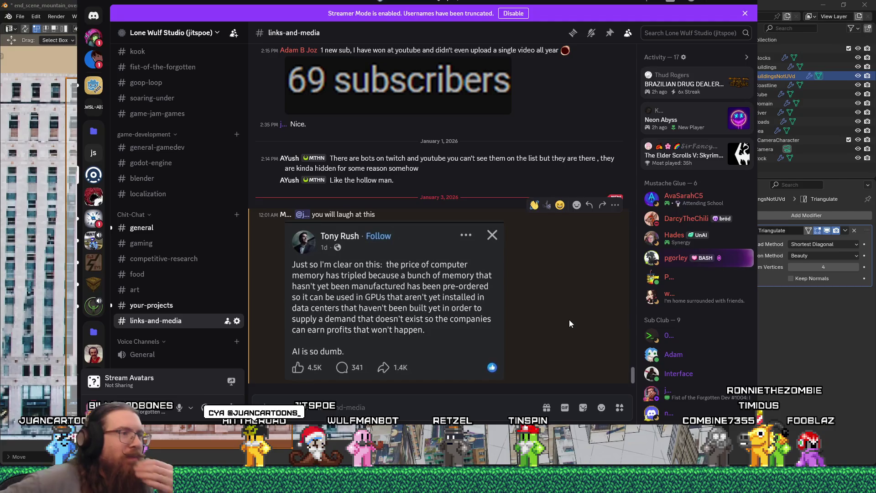
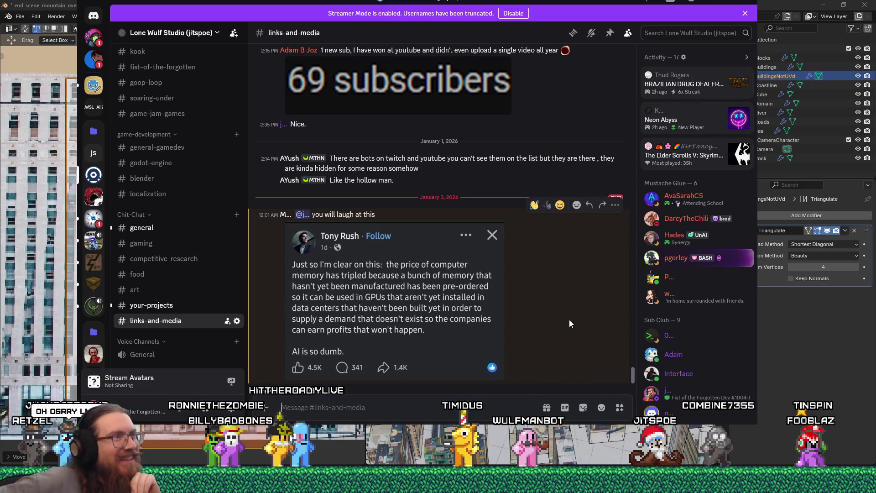
Step: Leave the Discord chat and return to Blender's UV Editing workspace with the city and atlas
{"action": "key", "text": "alt+Tab"}
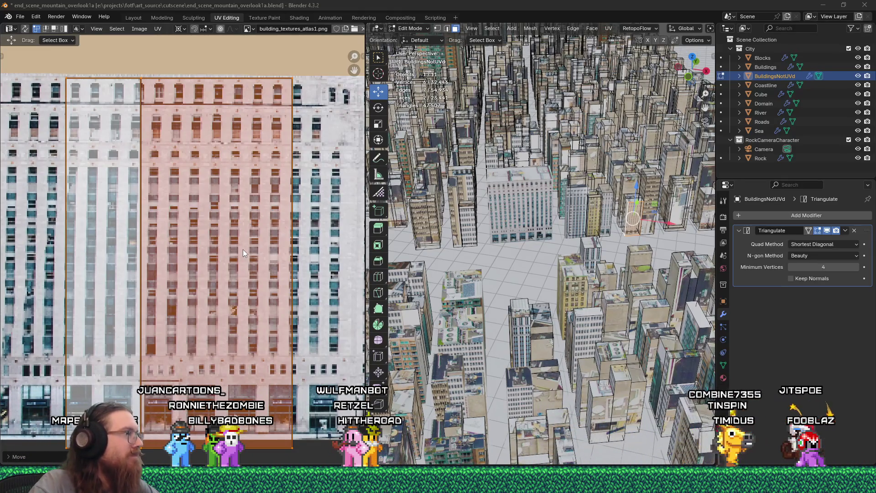
Step: Shift the building's UV edge and face to fit the white facade, then select a roof face
{"action": "scroll", "coordinate": [201, 226], "scroll_direction": "down", "scroll_amount": 1}
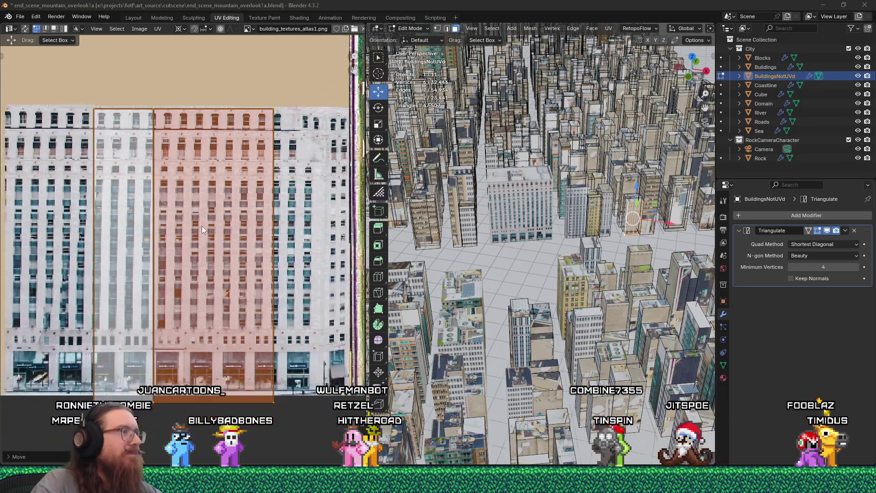
{"action": "scroll", "coordinate": [194, 221], "scroll_direction": "up", "scroll_amount": 2, "text": "ctrl"}
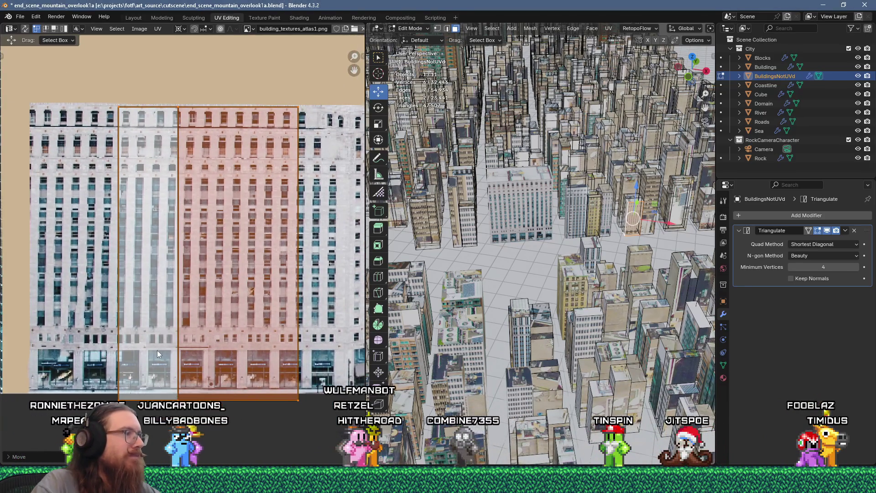
{"action": "left_click", "coordinate": [178, 109]}
{"action": "left_click_drag", "start_coordinate": [184, 107], "coordinate": [191, 107]}
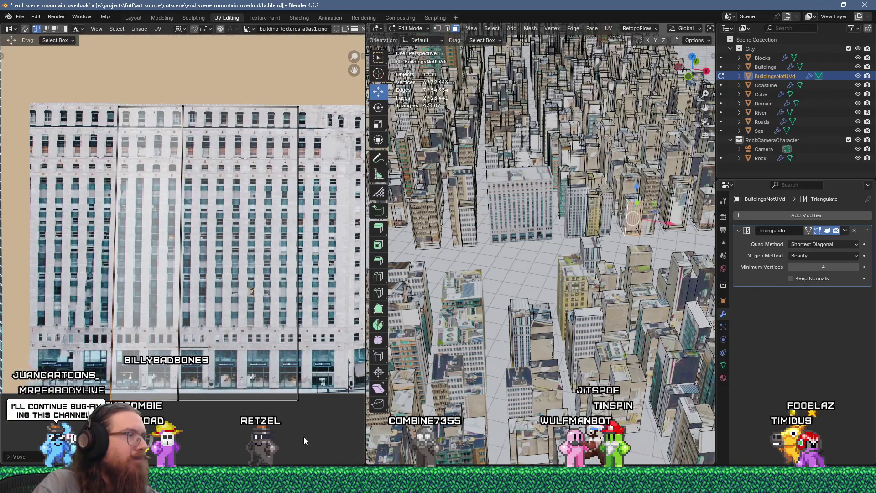
{"action": "mouse_move", "coordinate": [114, 398]}
{"action": "left_mouse_down"}
{"action": "mouse_move", "coordinate": [94, 372]}
{"action": "mouse_move", "coordinate": [92, 384]}
{"action": "left_mouse_up"}
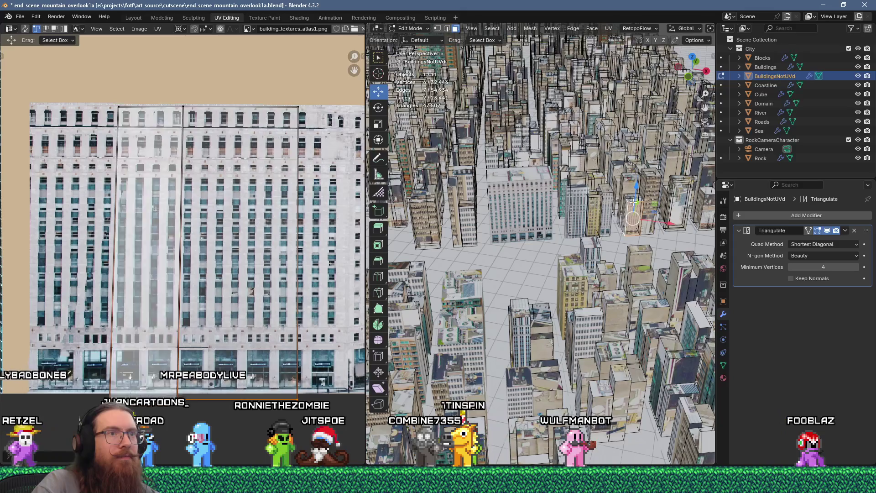
{"action": "left_click", "coordinate": [637, 231]}
Step: Unwrap the selected roof face and scale its UVs down to 0.18
{"action": "key", "text": "u"}
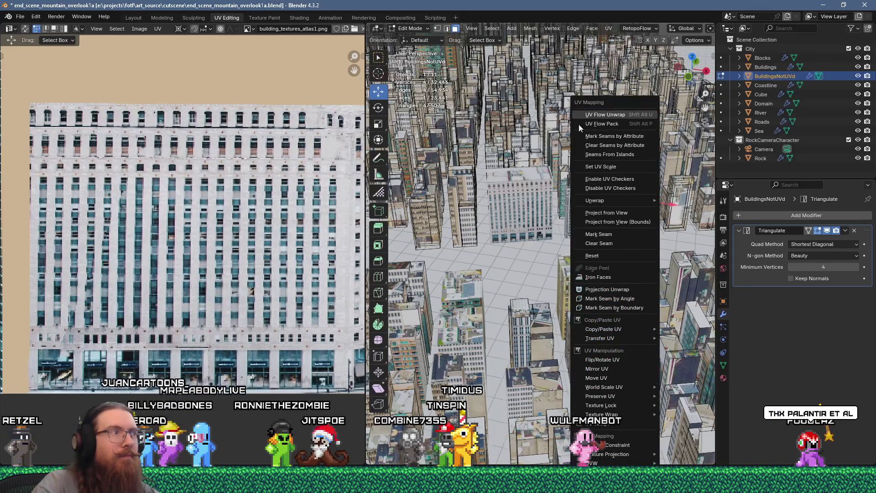
{"action": "left_click", "coordinate": [578, 124]}
{"action": "scroll", "coordinate": [206, 324], "scroll_direction": "down", "scroll_amount": 6}
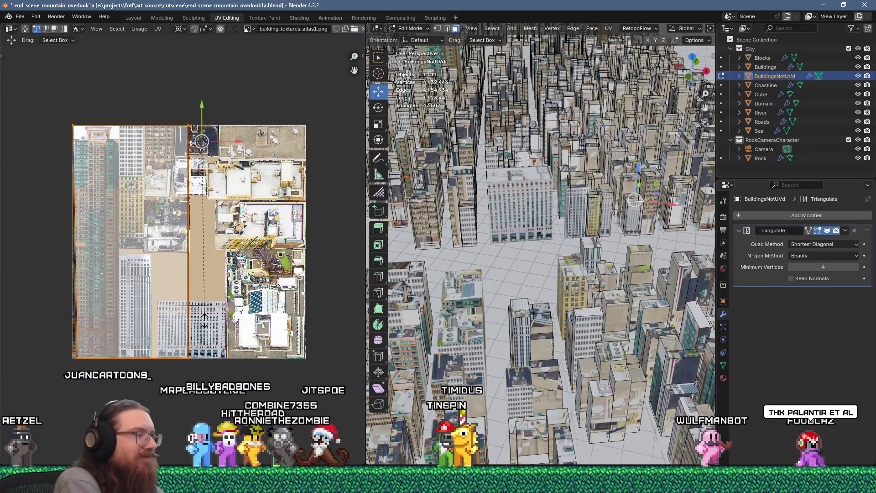
{"action": "type", "text": "s0.18"}
{"action": "key", "text": "Return"}
Step: Rotate the roof UV island and move it toward a rooftop patch in the atlas
{"action": "key", "text": "r"}
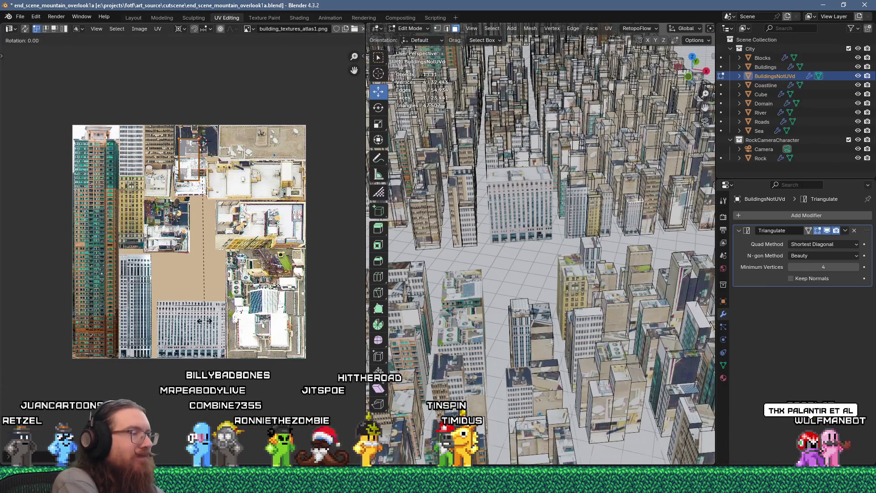
{"action": "mouse_move", "coordinate": [204, 321]}
{"action": "middle_mouse_down", "text": "ctrl"}
{"action": "mouse_move", "coordinate": [220, 188]}
{"action": "mouse_move", "coordinate": [224, 233]}
{"action": "middle_mouse_up", "text": "ctrl"}
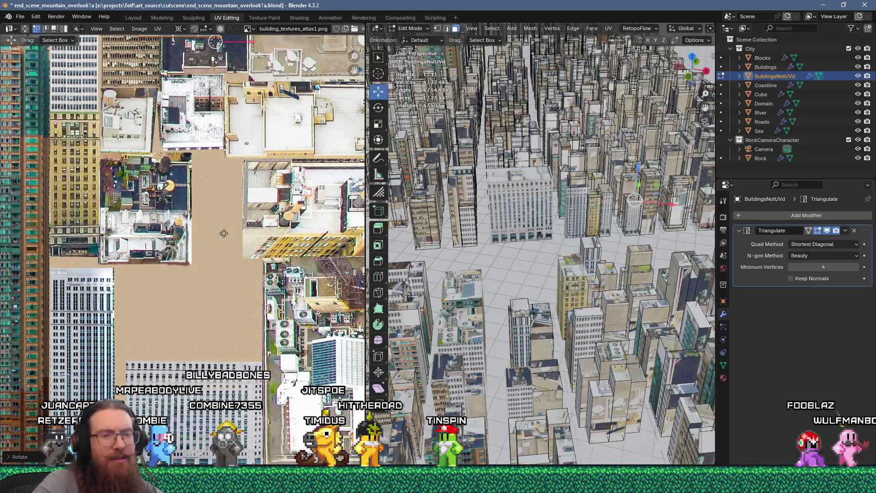
{"action": "middle_click_drag", "start_coordinate": [224, 234], "coordinate": [214, 314]}
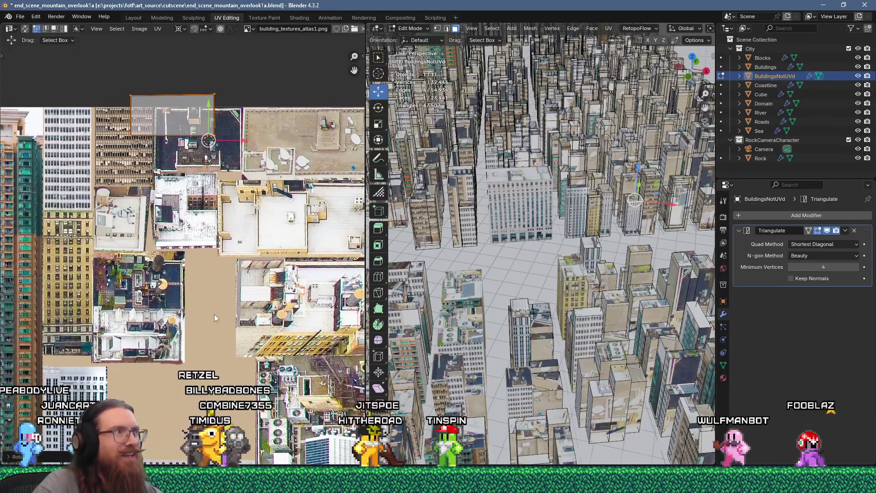
{"action": "key", "text": "g"}
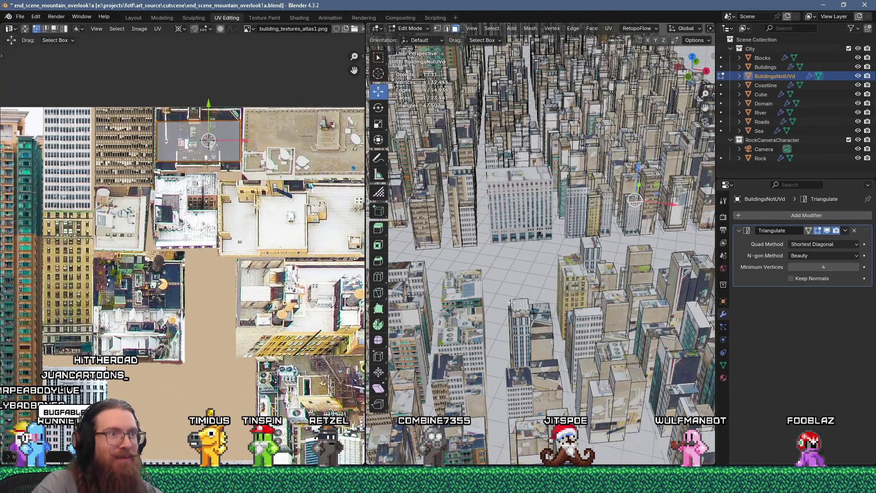
{"action": "scroll", "coordinate": [311, 373], "scroll_direction": "down", "scroll_amount": 6}
{"action": "scroll", "coordinate": [311, 373], "scroll_direction": "up", "scroll_amount": 8}
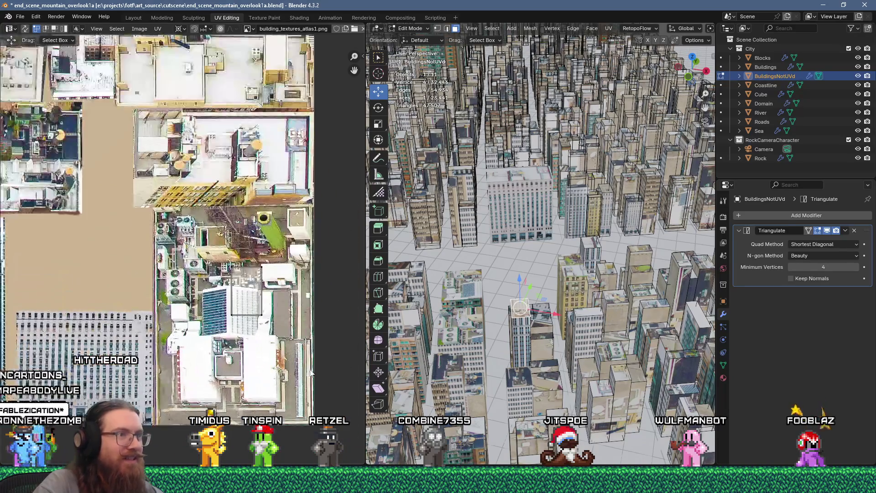
{"action": "key", "text": "g"}
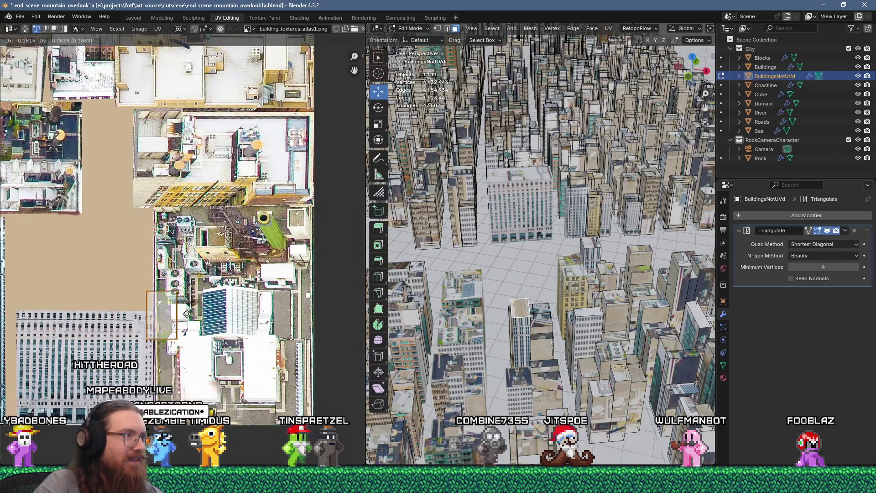
{"action": "left_click", "coordinate": [203, 294]}
Step: Resize the roof island, stretch it along X, and settle it on the air-conditioning rooftop
{"action": "key", "text": "s"}
{"action": "left_click", "coordinate": [219, 293]}
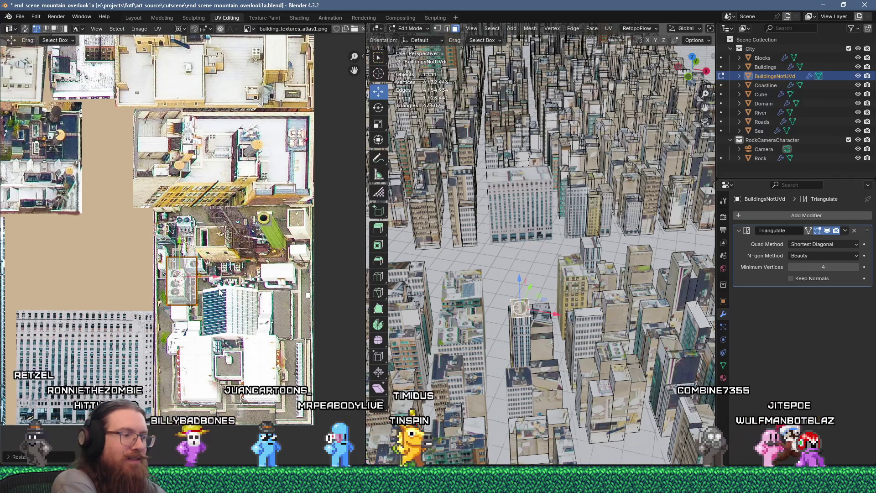
{"action": "key", "text": "s"}
{"action": "left_click", "coordinate": [220, 293]}
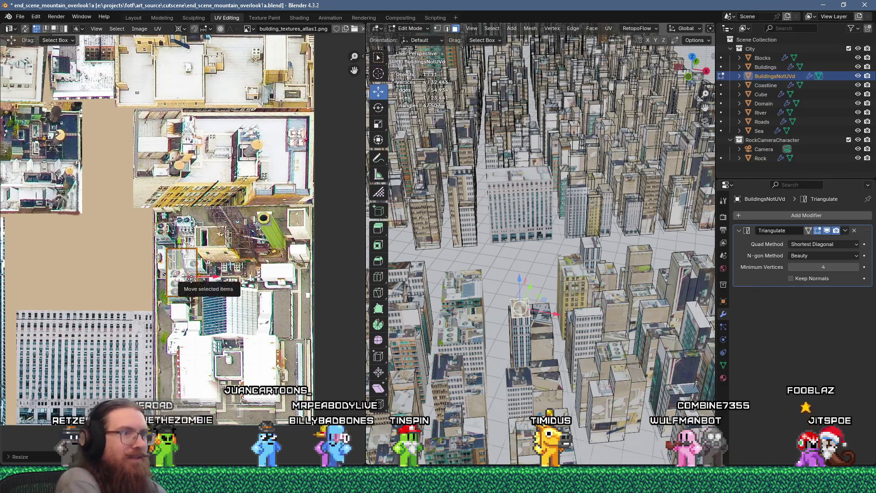
{"action": "key", "text": "s"}
{"action": "key", "text": "x"}
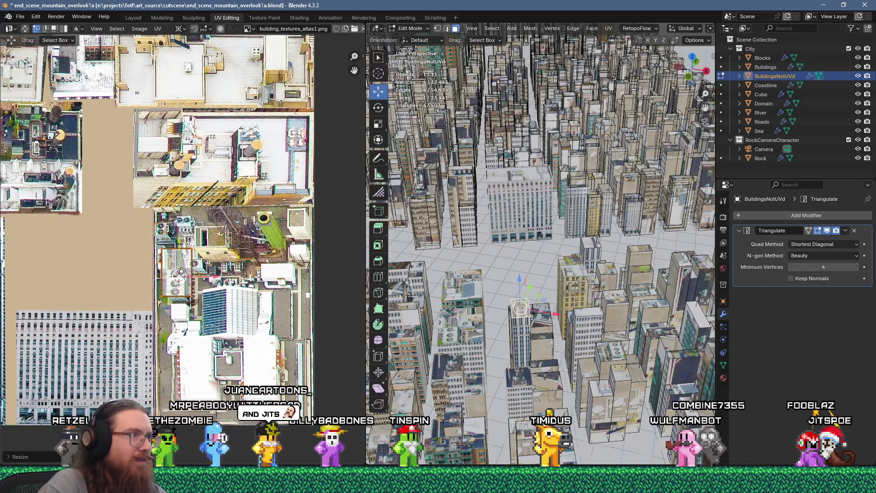
{"action": "key", "text": "g"}
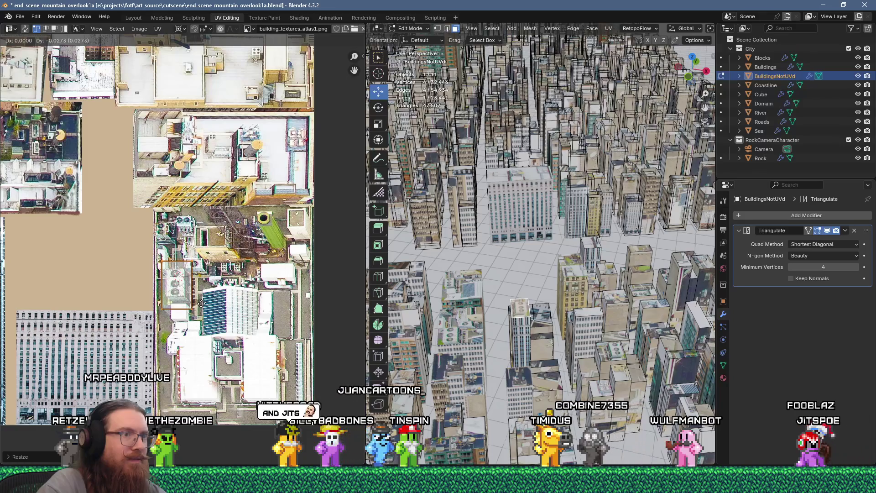
{"action": "left_click", "coordinate": [203, 305]}
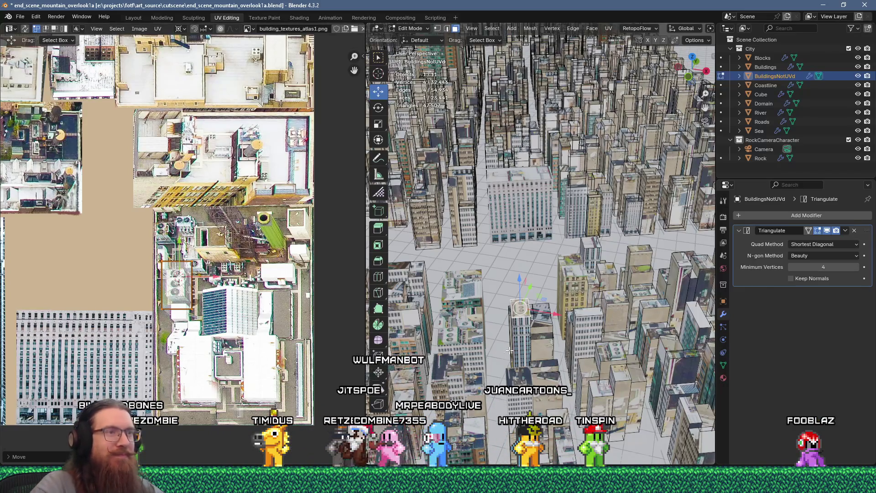
{"action": "middle_click_drag", "start_coordinate": [520, 308], "coordinate": [528, 297]}
Step: Unwrap the newly selected building faces and shrink their UV islands
{"action": "middle_click_drag", "start_coordinate": [623, 197], "coordinate": [624, 200]}
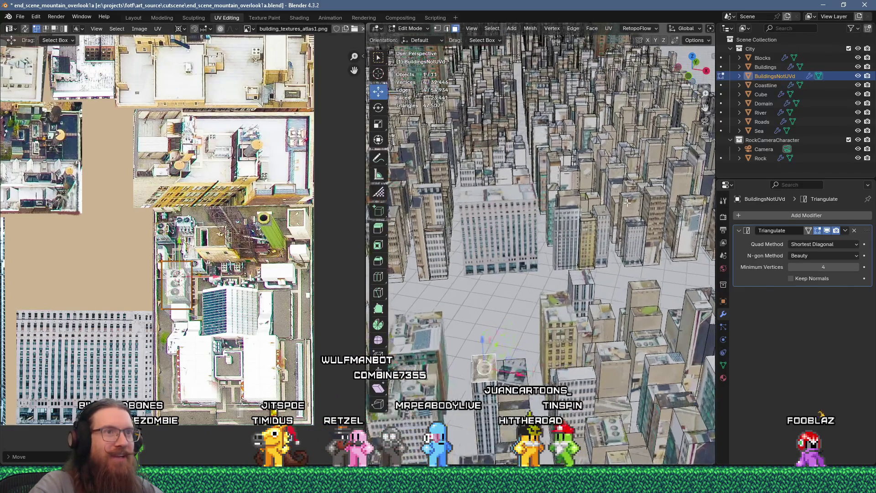
{"action": "middle_click_drag", "start_coordinate": [624, 239], "coordinate": [524, 114]}
{"action": "key", "text": "u"}
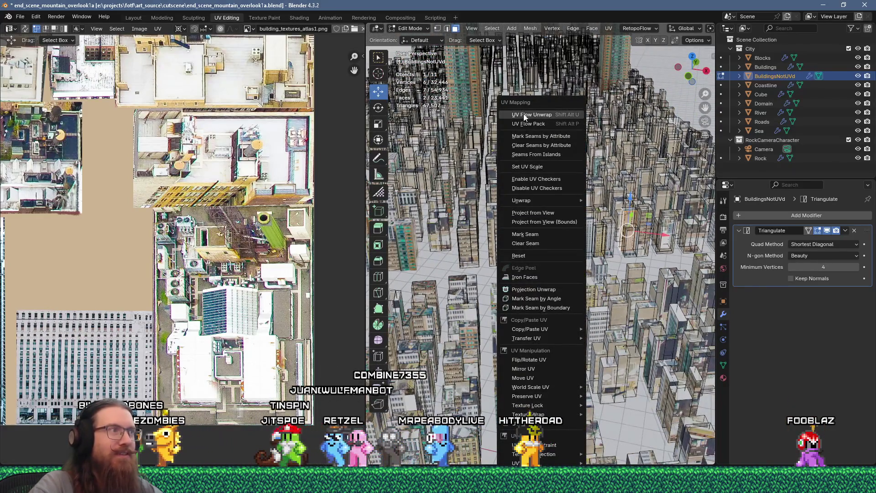
{"action": "left_click", "coordinate": [525, 114]}
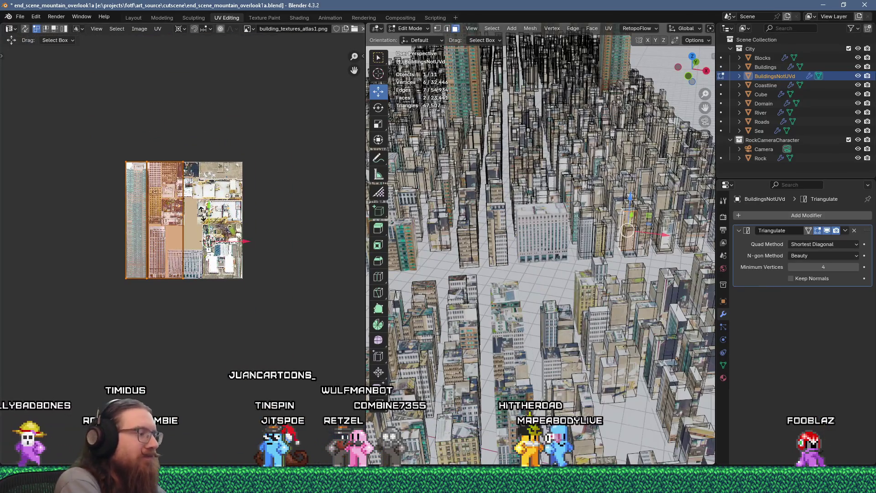
{"action": "key", "text": "s"}
{"action": "left_click", "coordinate": [202, 214]}
Step: Move the shrunken UV islands left onto the facade area of the atlas
{"action": "scroll", "coordinate": [175, 238], "scroll_direction": "up", "scroll_amount": 4}
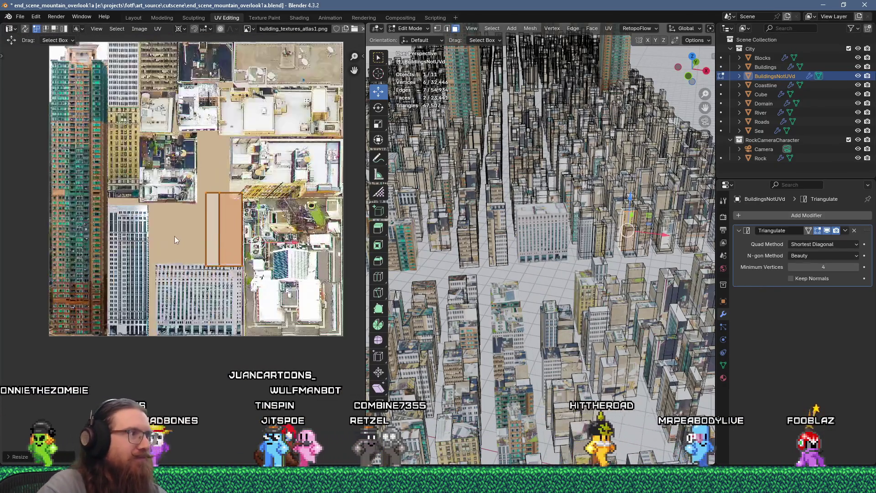
{"action": "scroll", "coordinate": [174, 237], "scroll_direction": "up", "scroll_amount": 1}
{"action": "key", "text": "g"}
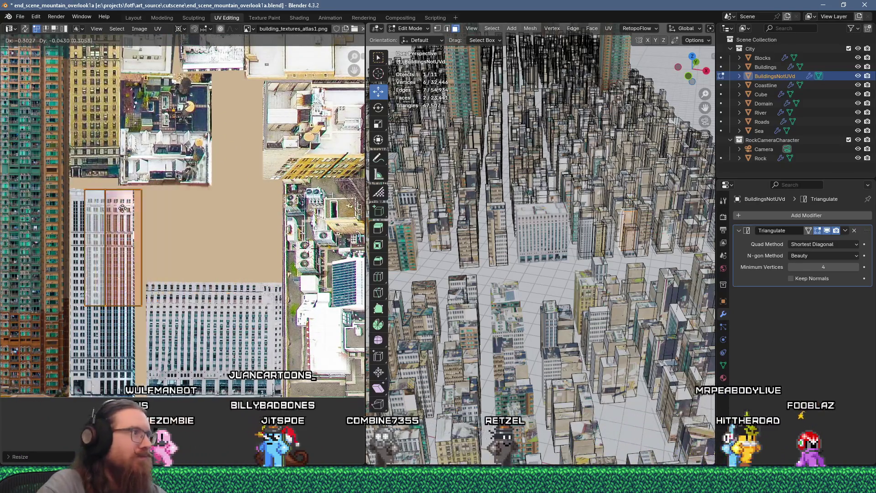
{"action": "left_click", "coordinate": [115, 210]}
{"action": "scroll", "coordinate": [189, 200], "scroll_direction": "up", "scroll_amount": 2}
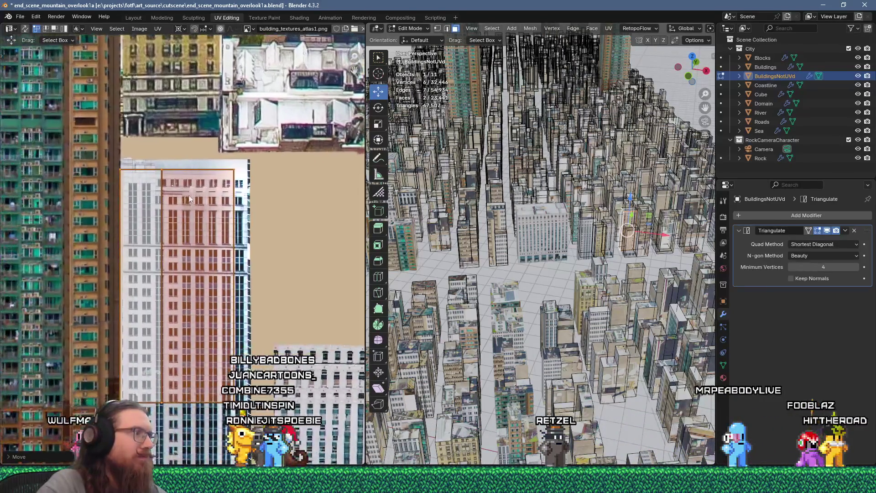
{"action": "key", "text": "g"}
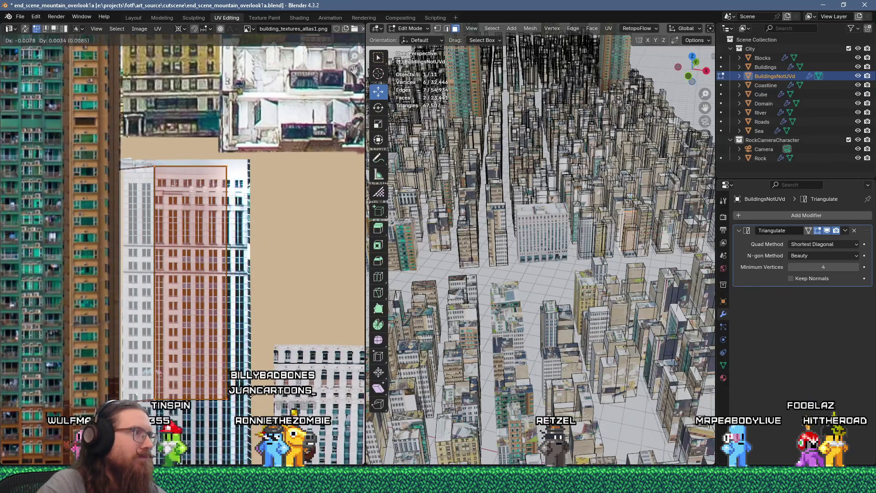
{"action": "left_click", "coordinate": [250, 395]}
Step: Narrow the facade island by moving its right edge to fit the tall white tower
{"action": "left_click_drag", "start_coordinate": [114, 205], "coordinate": [124, 374]}
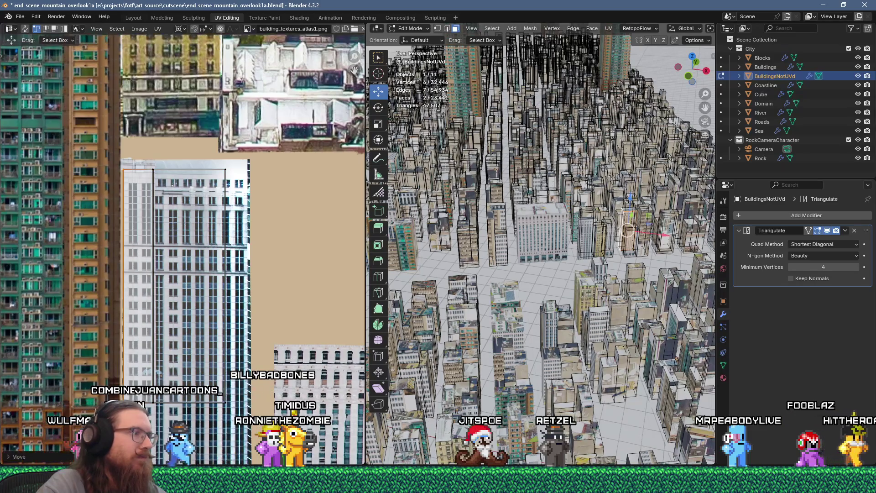
{"action": "left_click", "coordinate": [226, 171]}
{"action": "key", "text": "g"}
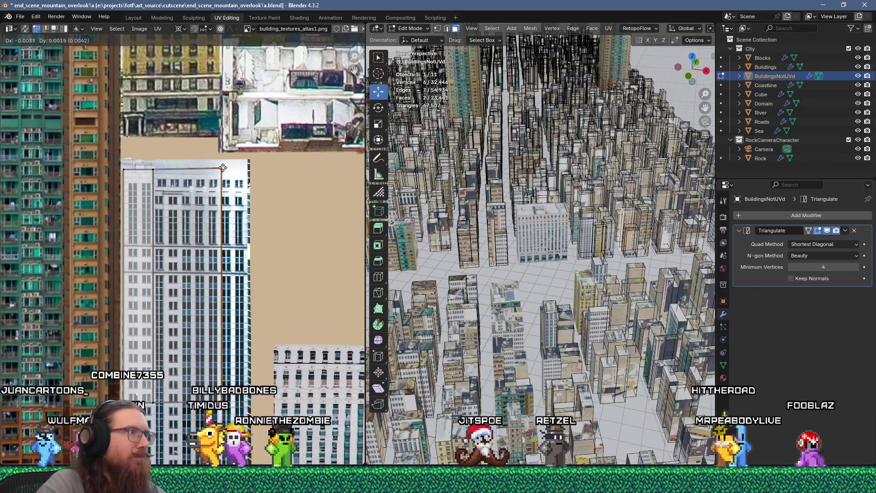
{"action": "left_click", "coordinate": [223, 172]}
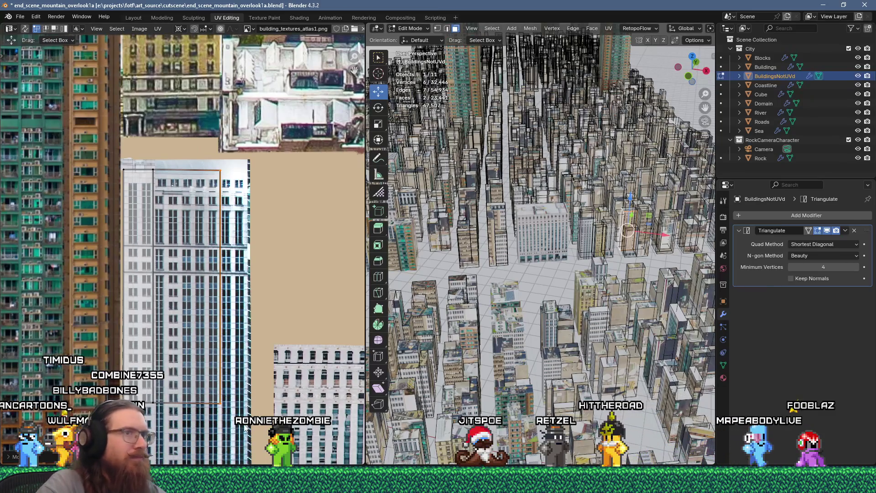
{"action": "scroll", "coordinate": [562, 266], "scroll_direction": "up", "scroll_amount": 2}
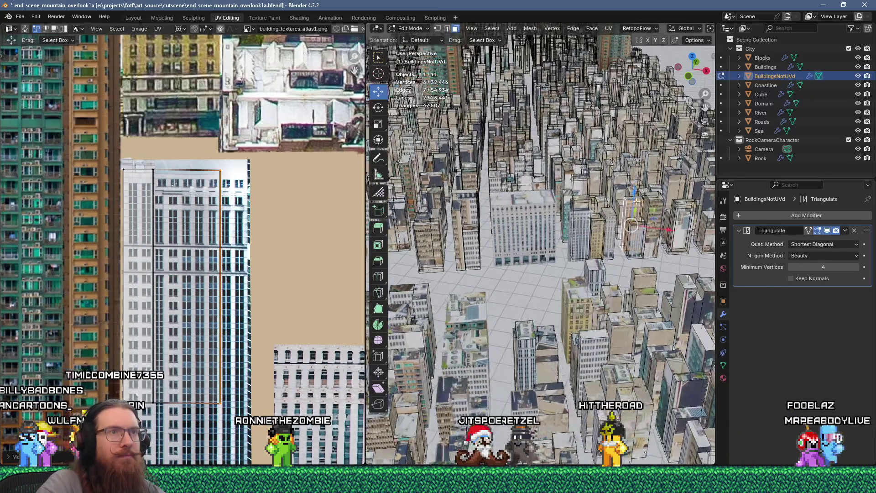
{"action": "left_click", "coordinate": [634, 197]}
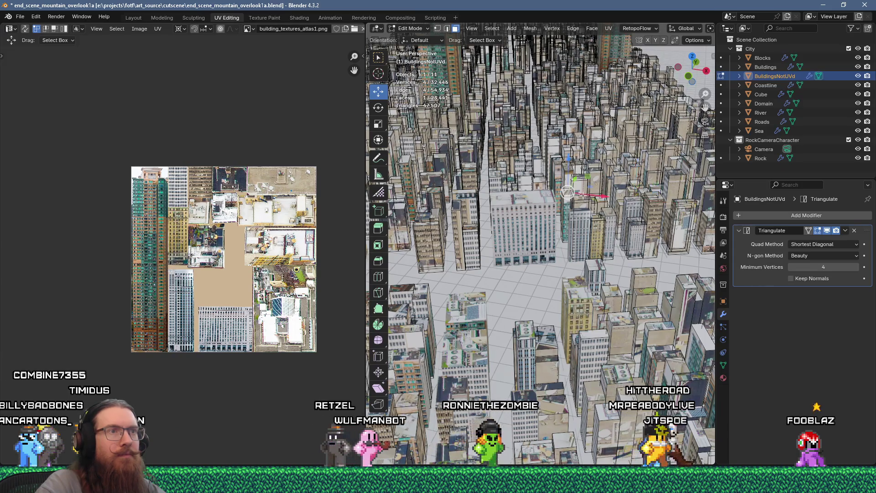
Step: Unwrap two wall faces of a second building and place the scaled islands on a facade
{"action": "left_click", "coordinate": [568, 206]}
{"action": "left_click", "coordinate": [571, 119], "text": "shift"}
{"action": "key", "text": "u"}
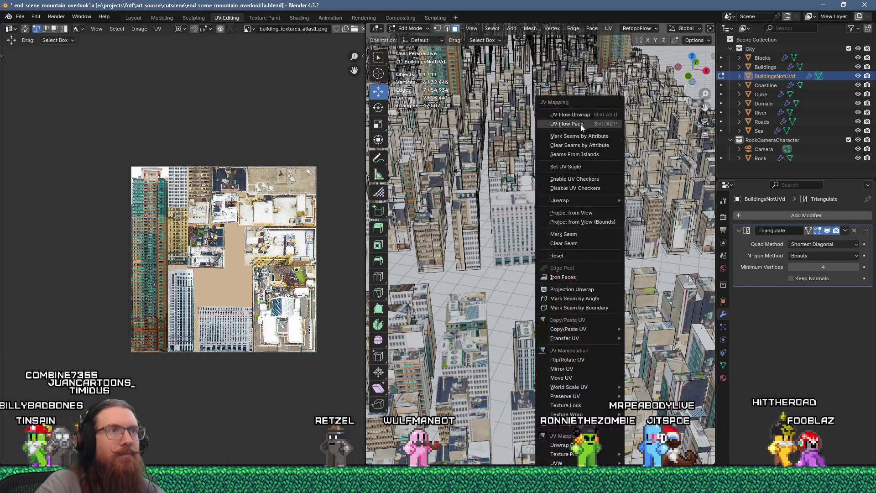
{"action": "left_click", "coordinate": [570, 114]}
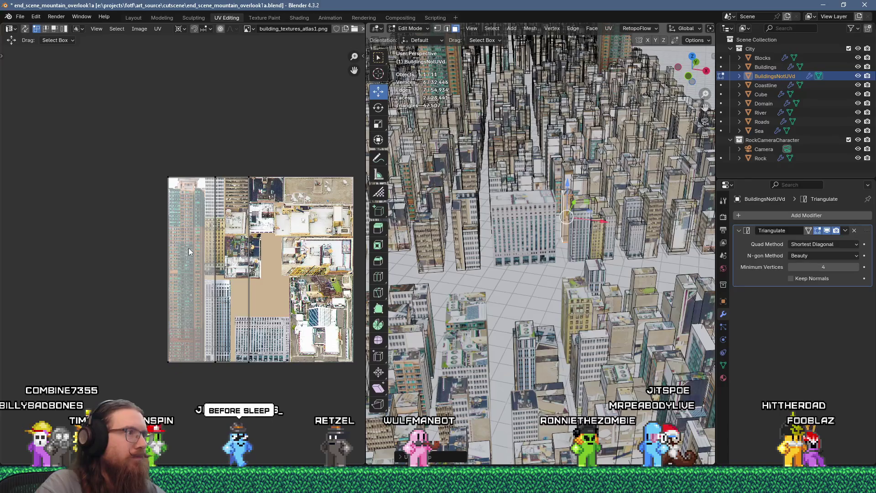
{"action": "type", "text": "a"}
{"action": "type", "text": "s.1"}
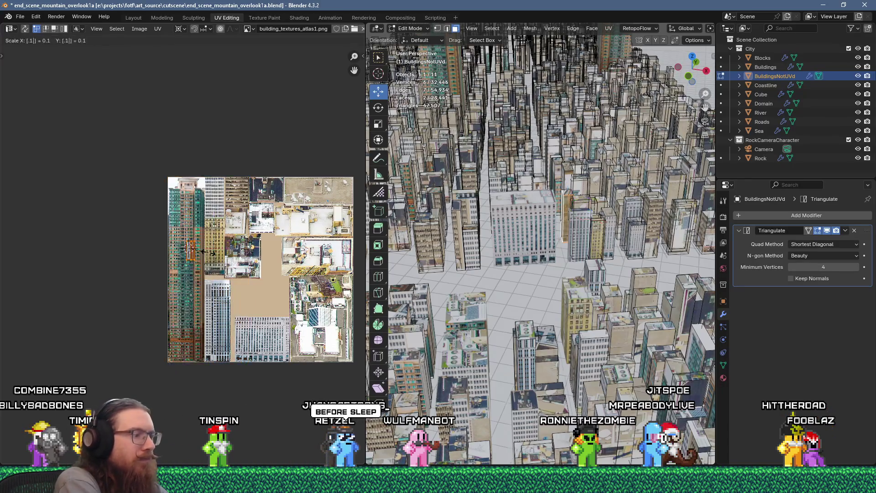
{"action": "scroll", "coordinate": [210, 256], "scroll_direction": "up", "scroll_amount": 6}
{"action": "key", "text": "g"}
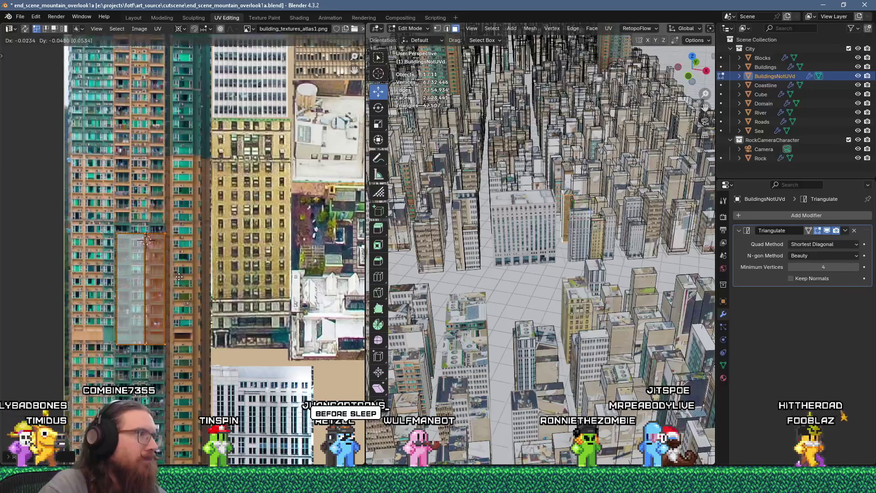
{"action": "left_click", "coordinate": [179, 267]}
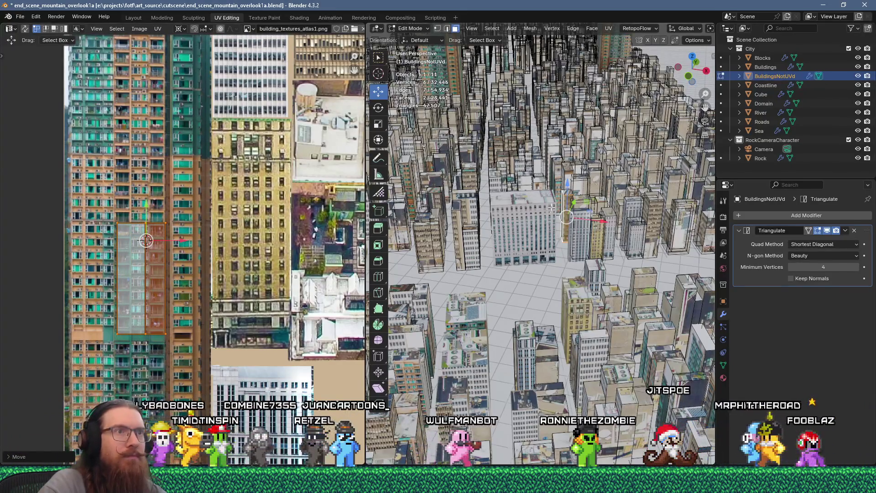
Step: Reset the building's roof face UVs and scale them to 0.25
{"action": "left_click", "coordinate": [586, 195]}
{"action": "right_click", "coordinate": [585, 195]}
{"action": "left_click", "coordinate": [625, 338]}
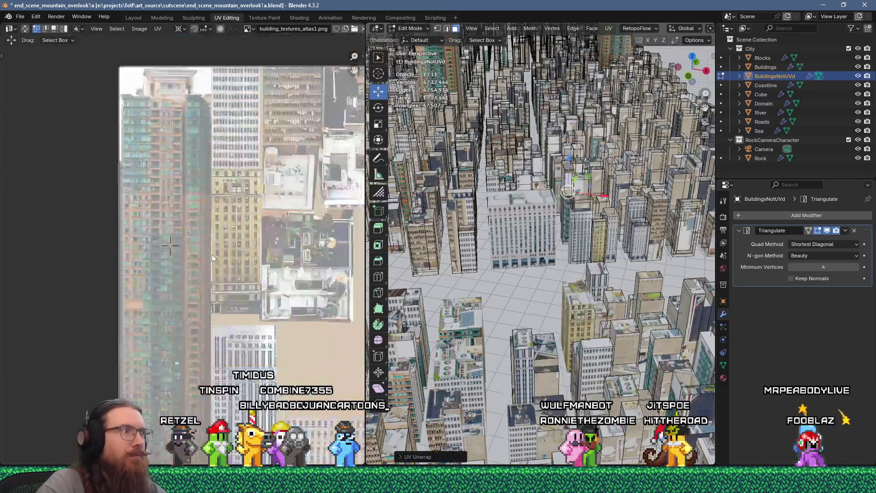
{"action": "scroll", "coordinate": [212, 254], "scroll_direction": "down", "scroll_amount": 5}
{"action": "type", "text": "s.25"}
{"action": "key", "text": "Return"}
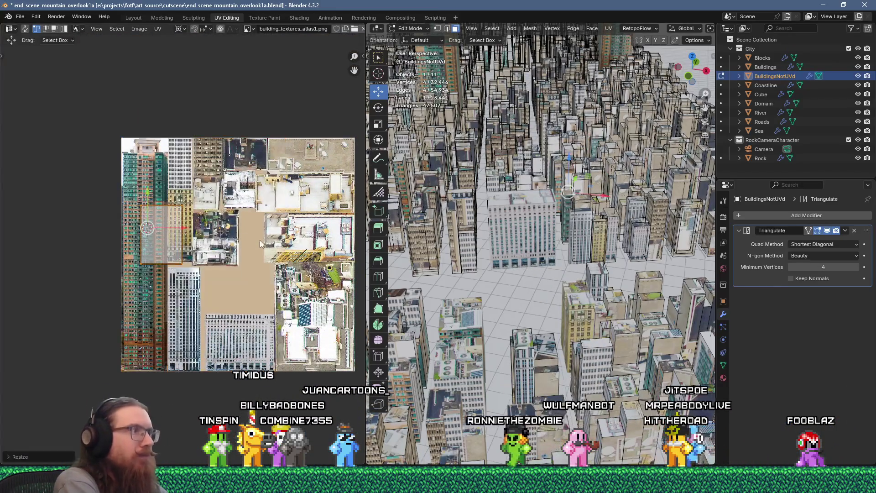
Step: Resize, rotate and move the roof UVs onto the dark rooftop tile
{"action": "key", "text": "g"}
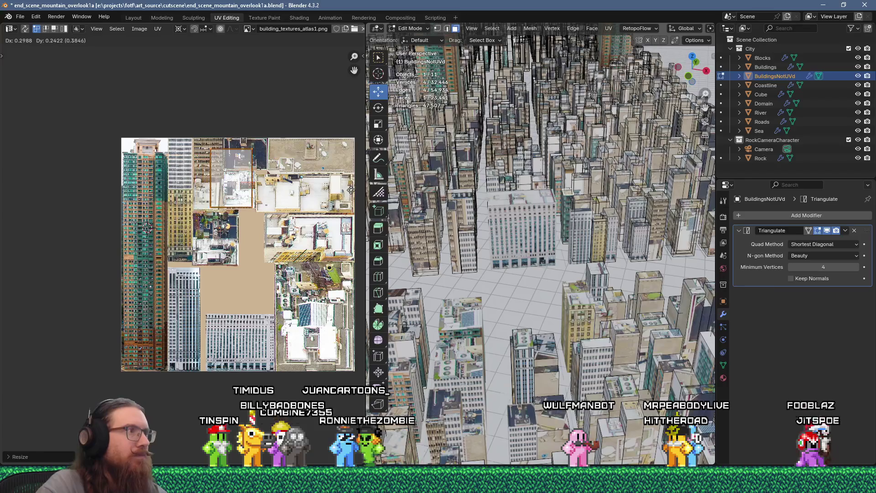
{"action": "left_click", "coordinate": [253, 158]}
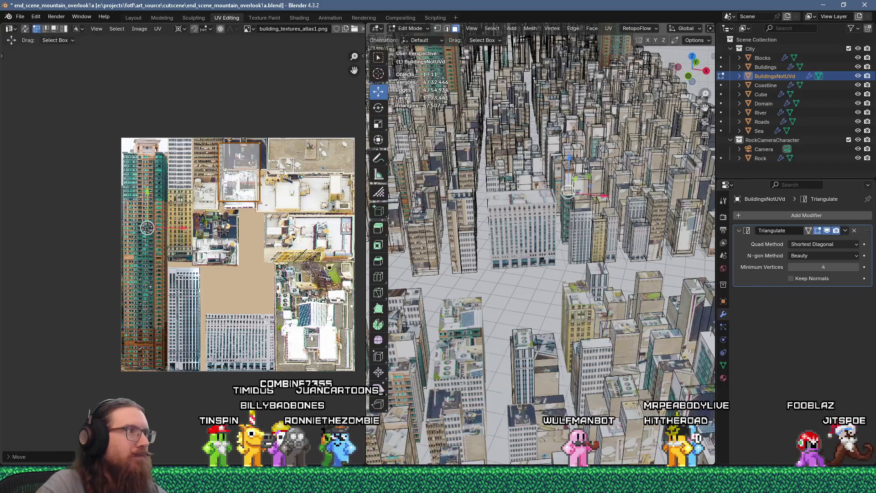
{"action": "key", "text": "s"}
{"action": "left_click", "coordinate": [247, 154]}
{"action": "key", "text": "r"}
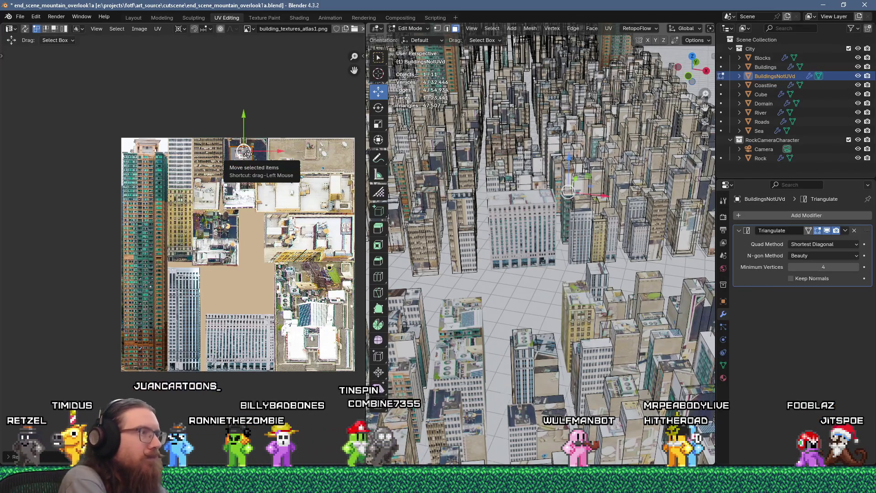
{"action": "left_click", "coordinate": [247, 154]}
{"action": "scroll", "coordinate": [275, 154], "scroll_direction": "up", "scroll_amount": 2}
{"action": "key", "text": "g"}
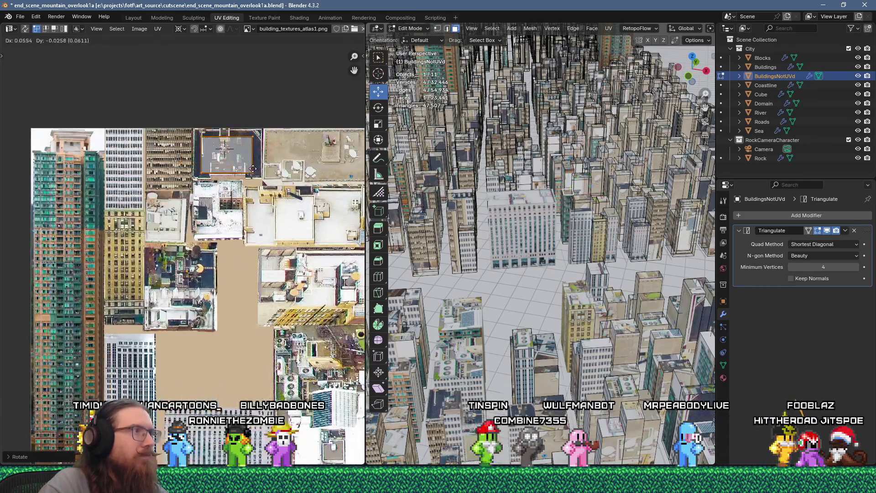
{"action": "left_click", "coordinate": [256, 169]}
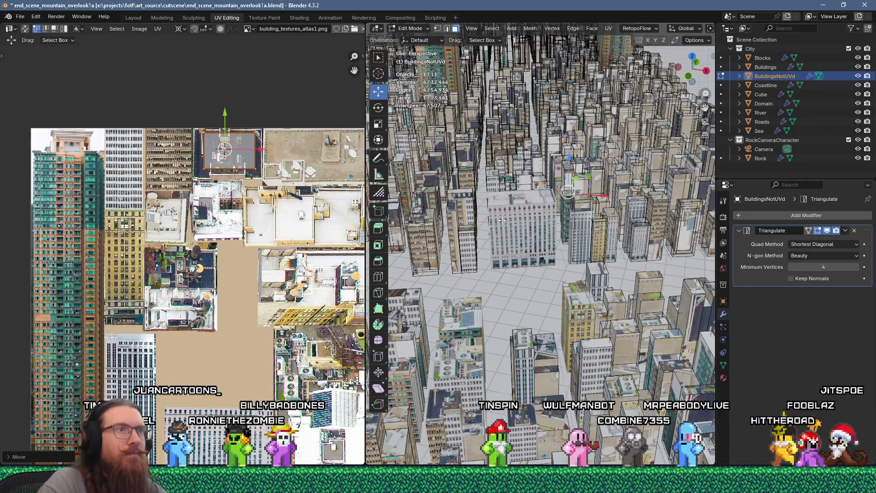
Step: Unwrap another building's two wall faces, scale them 0.25, and place them on a tower facade
{"action": "left_click", "coordinate": [653, 158]}
{"action": "left_click", "coordinate": [628, 127], "text": "shift"}
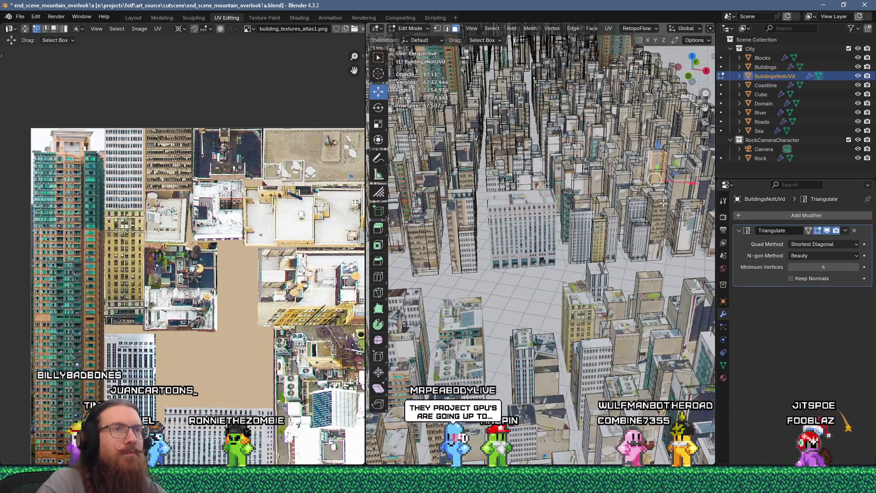
{"action": "key", "text": "u"}
{"action": "left_click", "coordinate": [625, 114]}
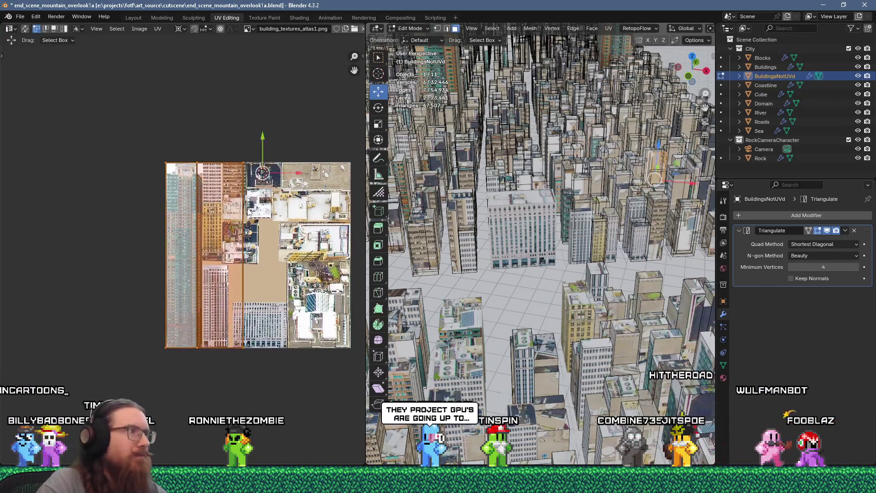
{"action": "type", "text": "s0.25"}
{"action": "key", "text": "Return"}
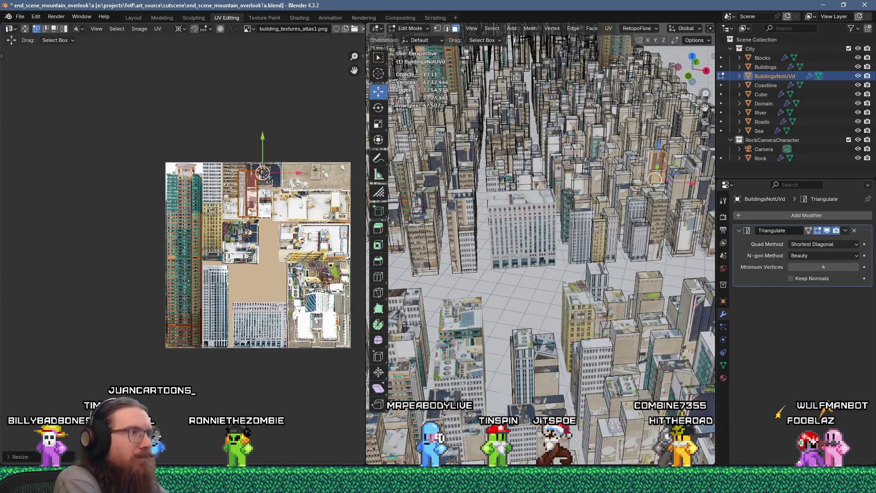
{"action": "scroll", "coordinate": [249, 210], "scroll_direction": "up", "scroll_amount": 3}
{"action": "key", "text": "g"}
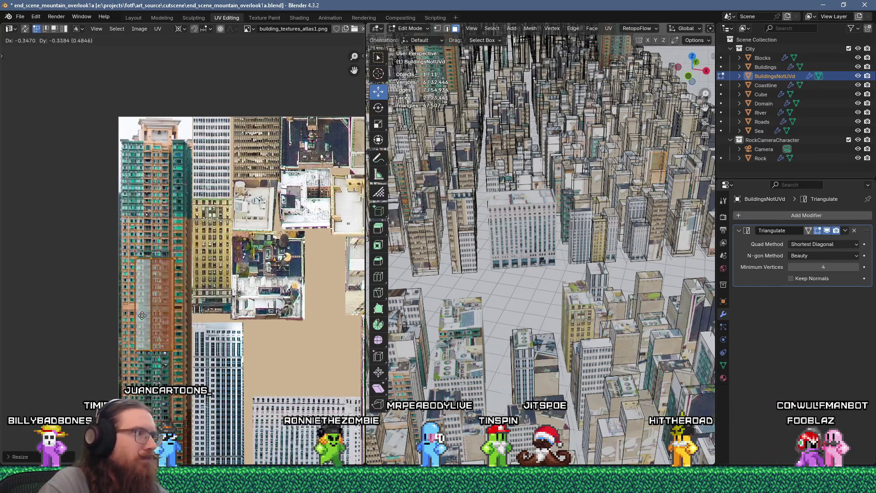
{"action": "left_click", "coordinate": [141, 365]}
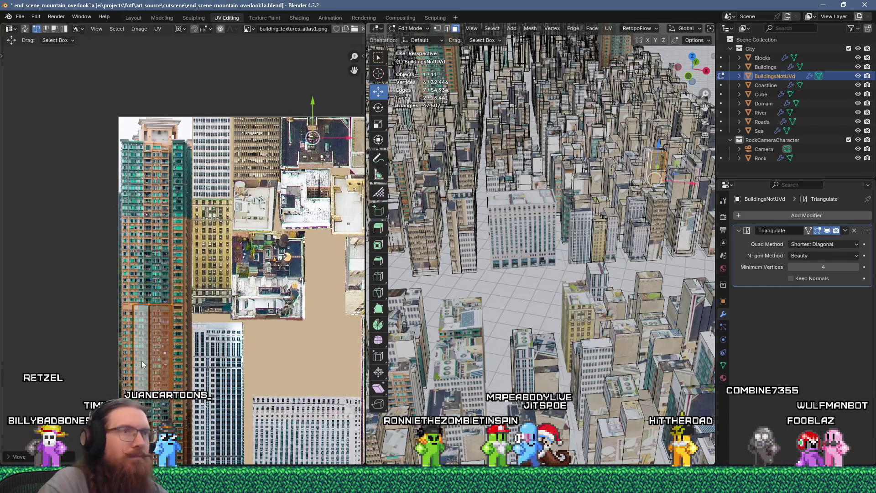
Step: Select a face on the next building, dropping an accidentally added extra face
{"action": "left_click", "coordinate": [672, 145]}
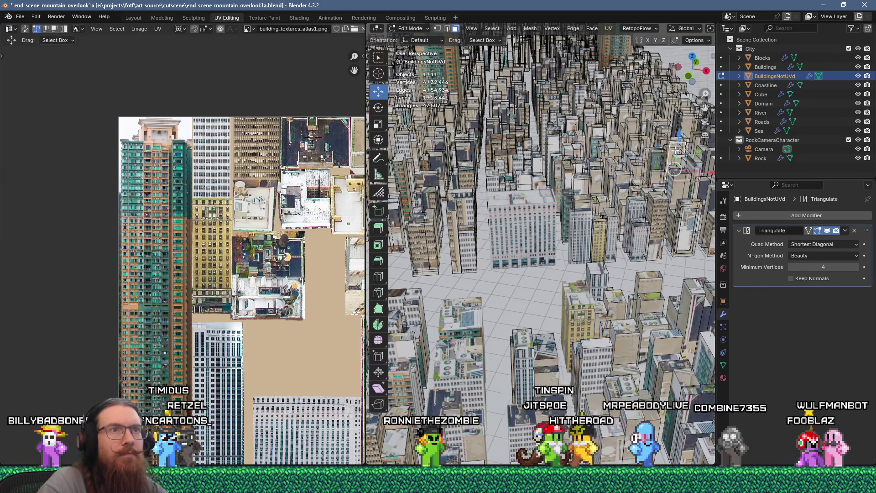
{"action": "left_click", "coordinate": [671, 145], "text": "shift"}
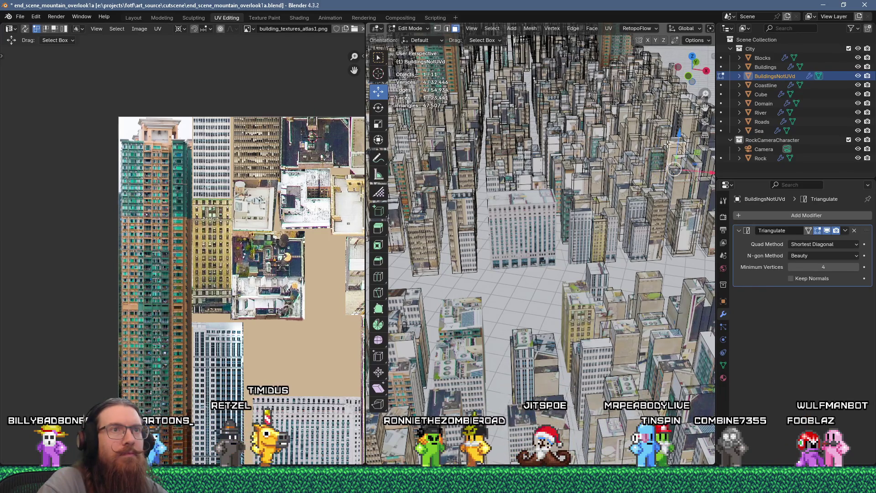
{"action": "left_click", "coordinate": [674, 145]}
Step: Unwrap the selected face, scale it to 0.25, and place it on a lower facade image
{"action": "key", "text": "u"}
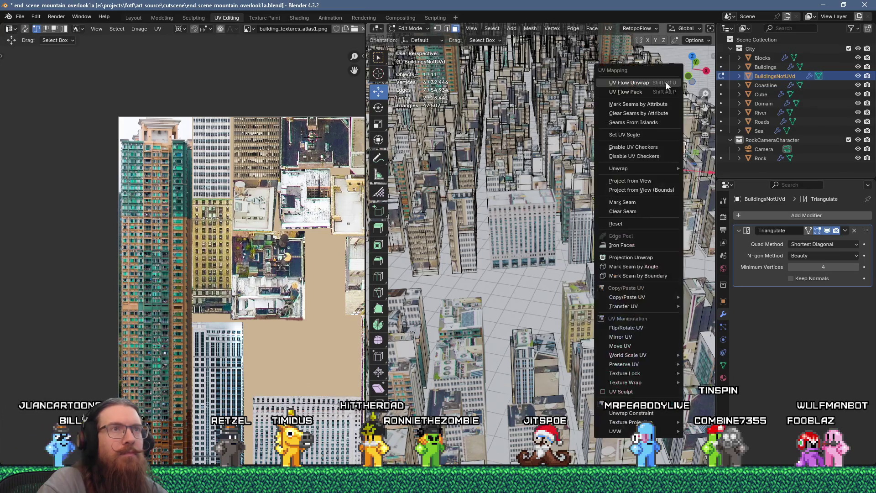
{"action": "left_click", "coordinate": [639, 137]}
{"action": "scroll", "coordinate": [263, 214], "scroll_direction": "down", "scroll_amount": 2}
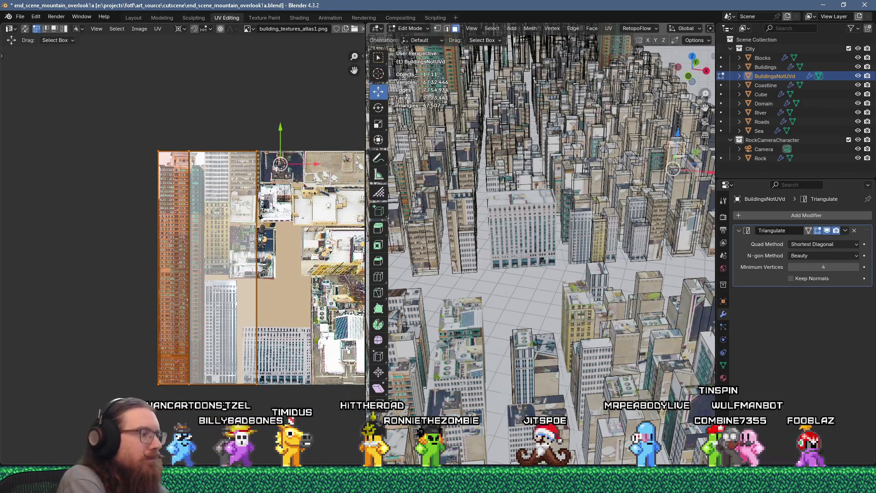
{"action": "type", "text": "s0.25"}
{"action": "key", "text": "Return"}
{"action": "key", "text": "g"}
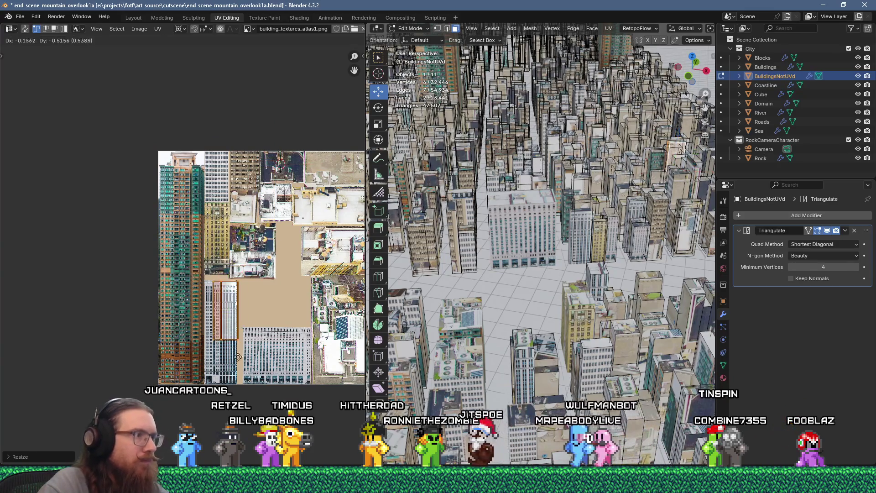
{"action": "left_click", "coordinate": [205, 433]}
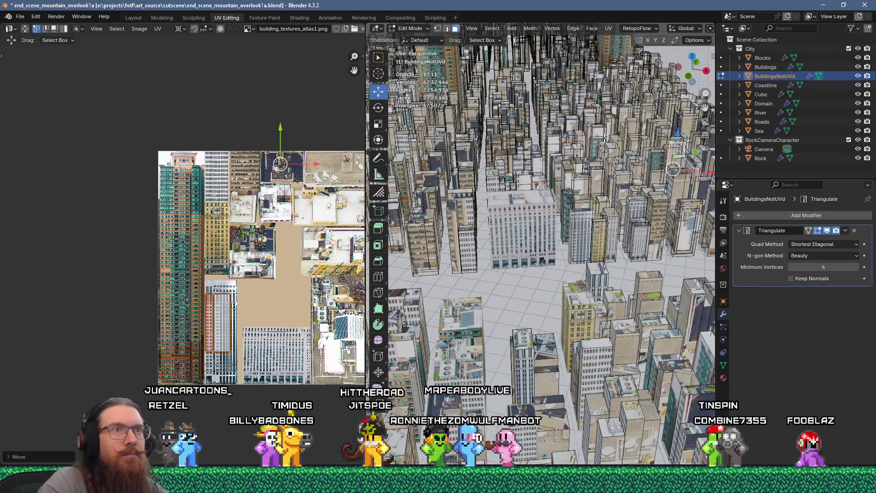
Step: Unwrap two more building faces and shrink their island to about a tenth
{"action": "key", "text": "u"}
{"action": "left_click", "coordinate": [623, 114]}
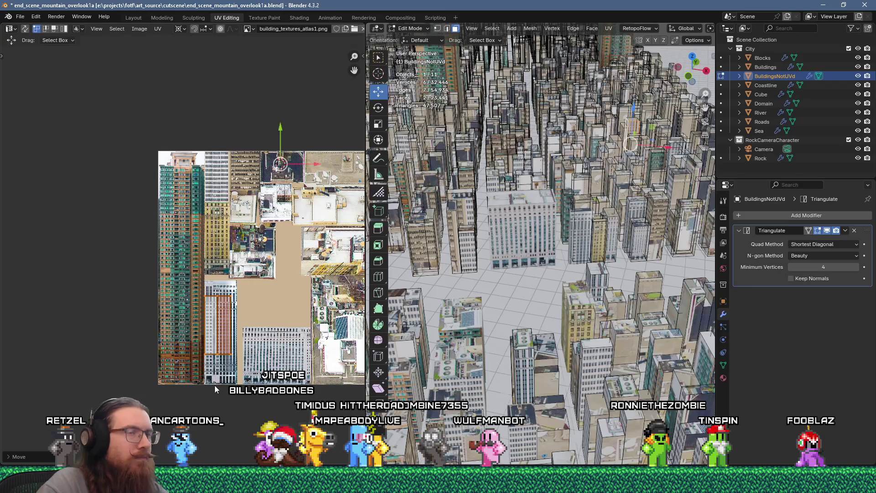
{"action": "left_click", "coordinate": [634, 123]}
{"action": "left_click", "coordinate": [629, 112], "text": "shift"}
{"action": "key", "text": "u"}
{"action": "left_click", "coordinate": [620, 100]}
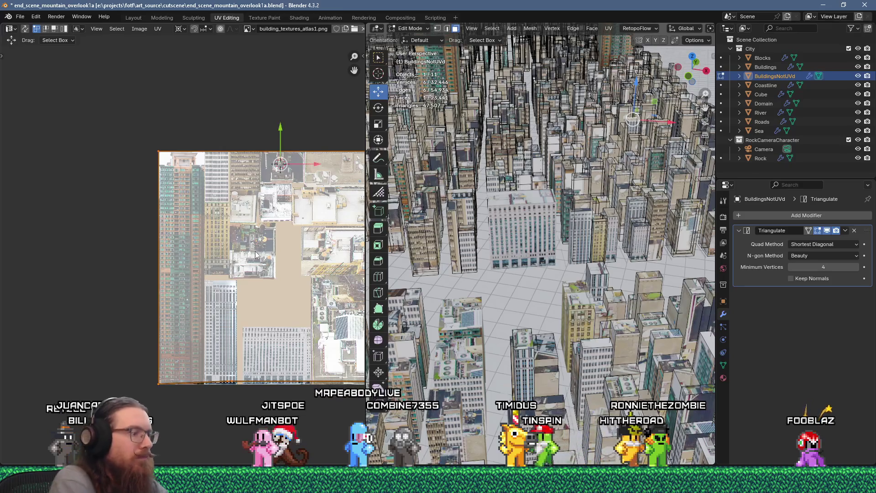
{"action": "type", "text": "1"}
{"action": "key", "text": "Return"}
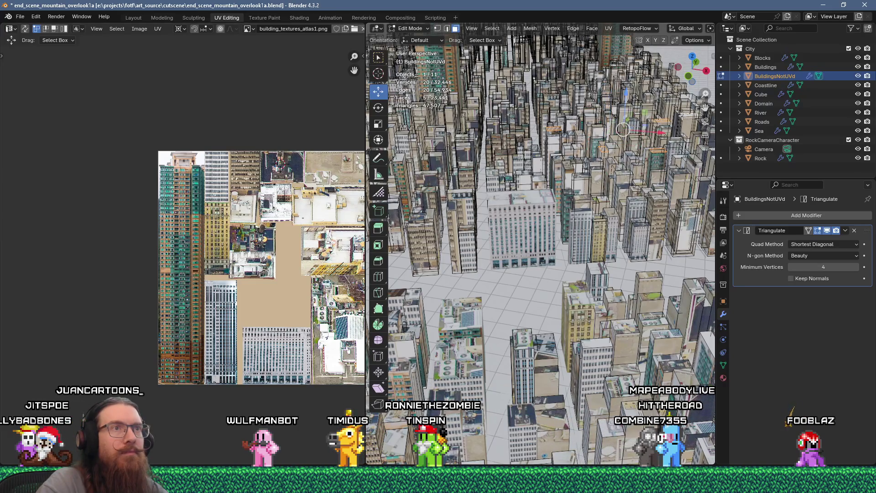
Step: Pack the selected faces' UV islands and move them up onto the rooftop images
{"action": "key", "text": "u"}
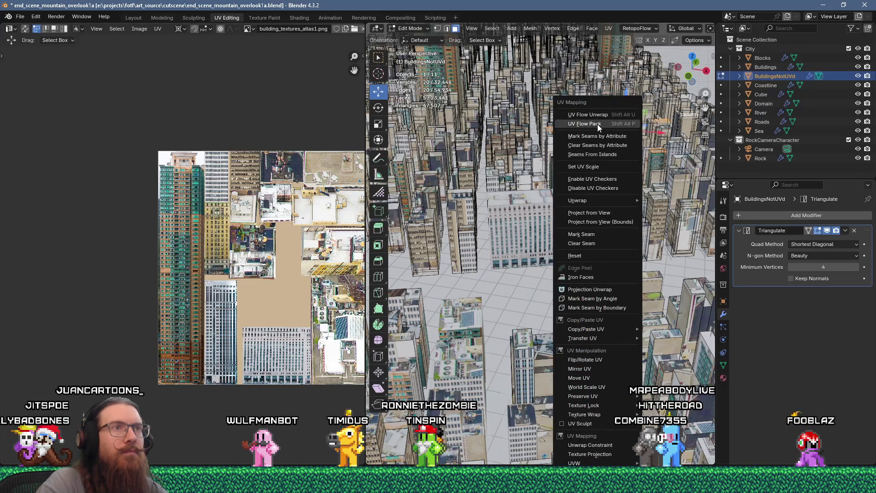
{"action": "left_click", "coordinate": [584, 126]}
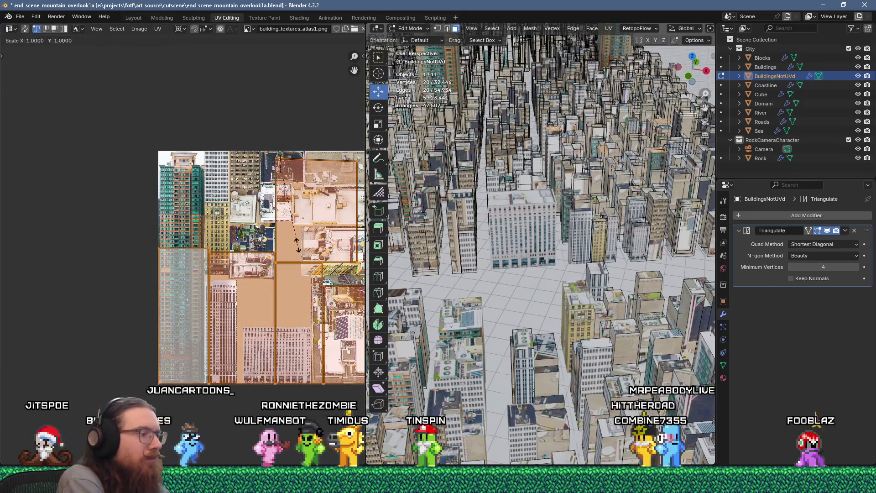
{"action": "key", "text": "g"}
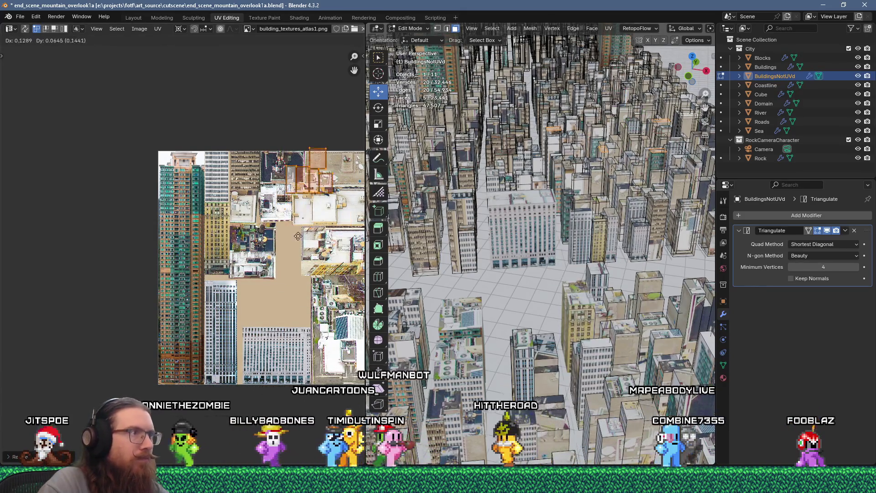
{"action": "left_click", "coordinate": [282, 274]}
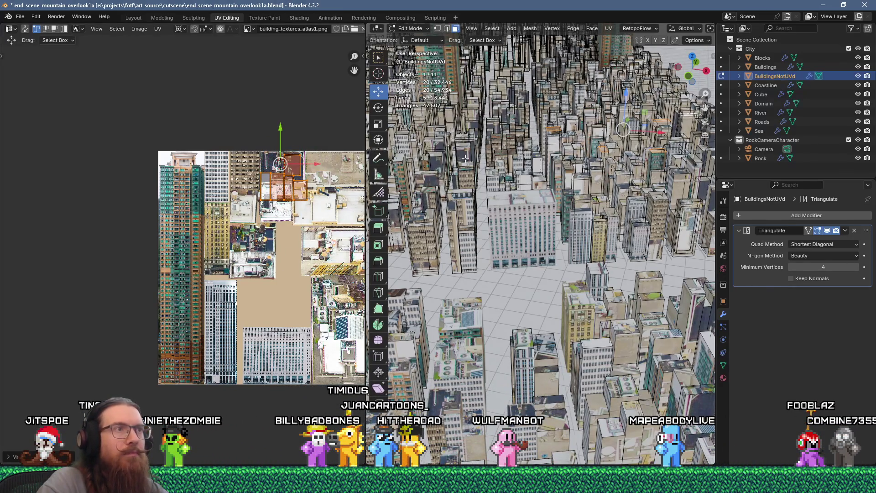
{"action": "mouse_move", "coordinate": [492, 209]}
{"action": "middle_mouse_down"}
{"action": "mouse_move", "coordinate": [525, 155]}
{"action": "mouse_move", "coordinate": [575, 119]}
{"action": "middle_mouse_up"}
Step: Shrink the tall island to a small rectangle, then select another building face
{"action": "key", "text": "u"}
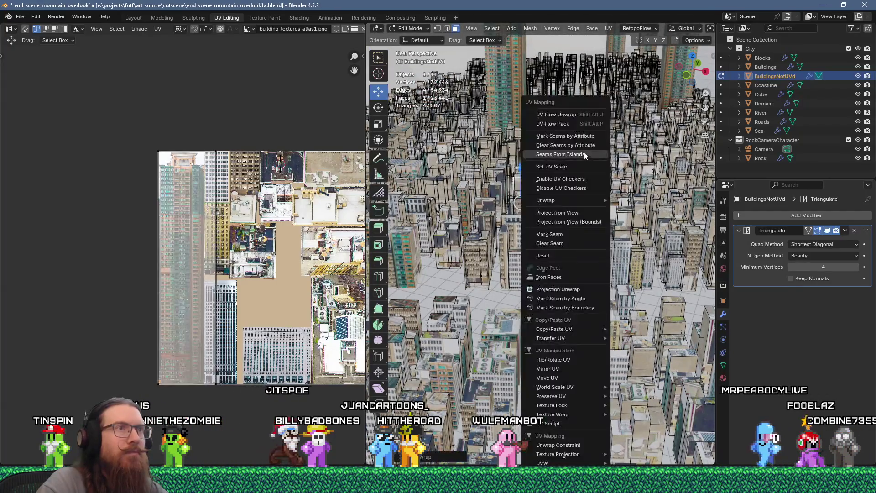
{"action": "left_click", "coordinate": [299, 193]}
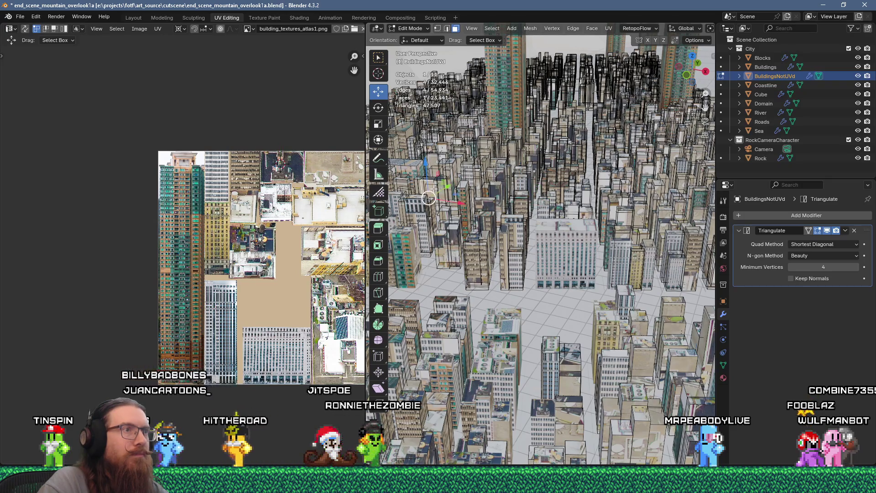
{"action": "left_click", "coordinate": [438, 187]}
{"action": "right_click", "coordinate": [533, 108]}
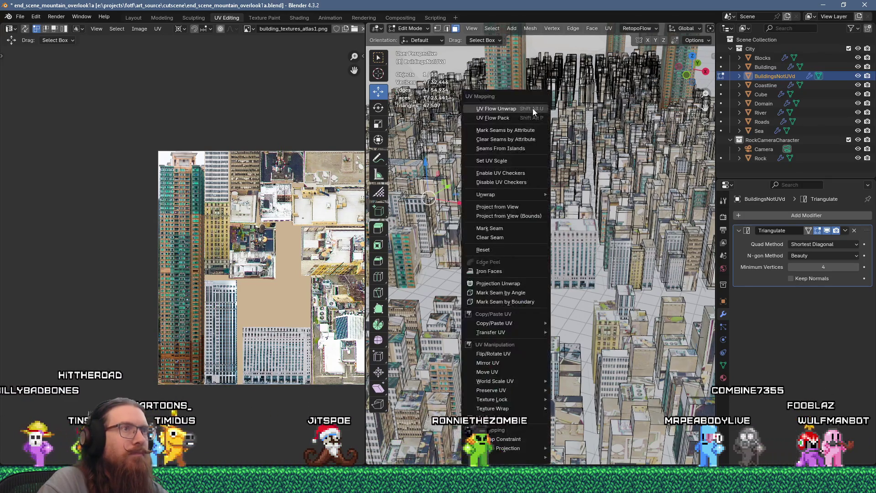
Step: Unwrap the selected face, scale its island by 2 along Y, and move it onto a facade
{"action": "left_click", "coordinate": [532, 108]}
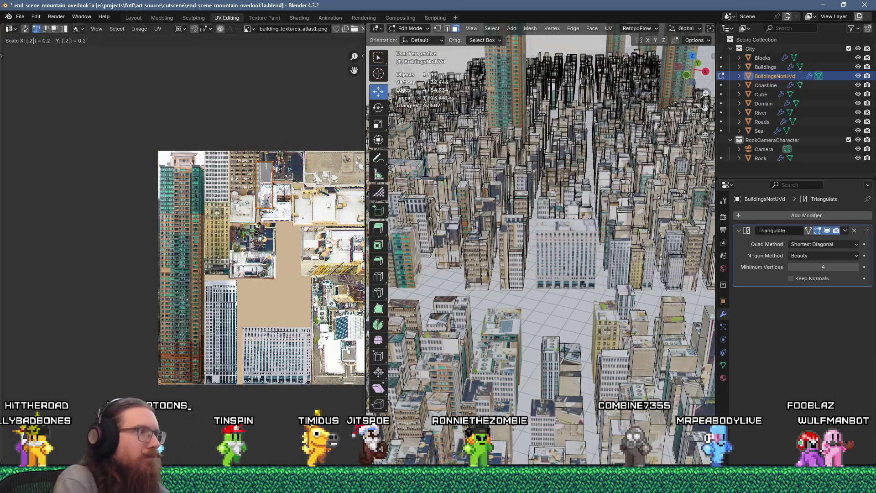
{"action": "type", "text": "g.2"}
{"action": "key", "text": "Escape"}
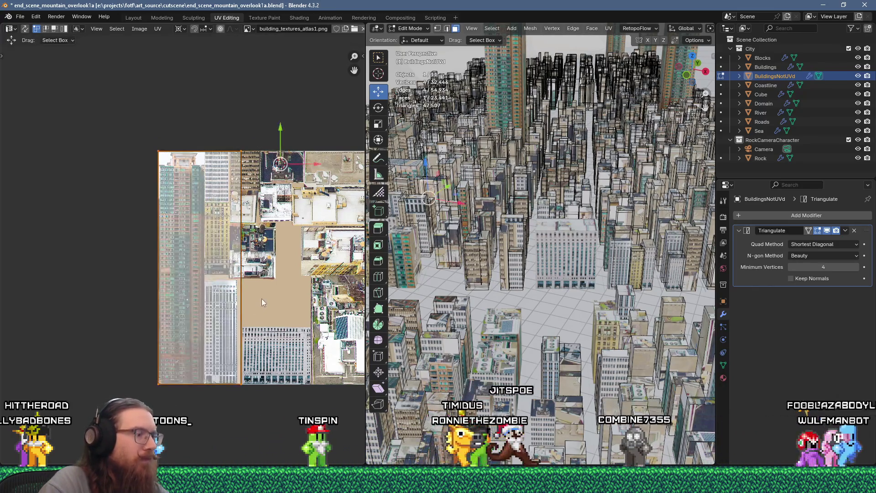
{"action": "type", "text": "sy"}
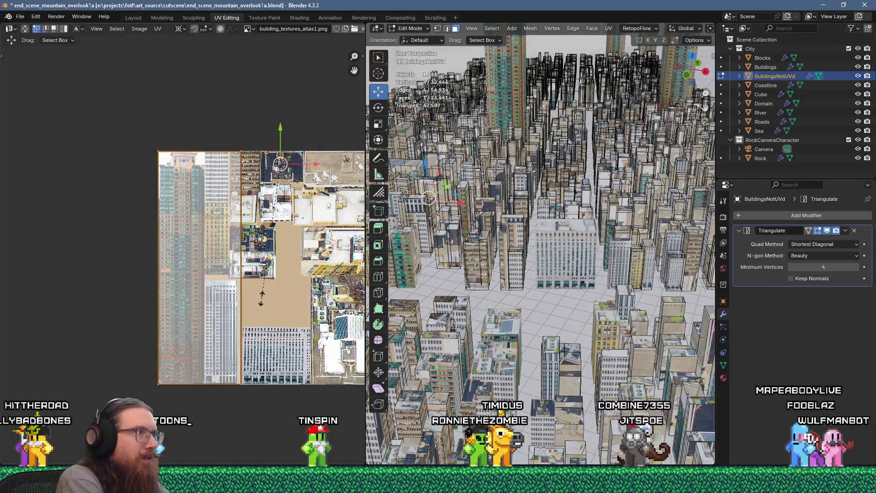
{"action": "type", "text": "2"}
{"action": "key", "text": "Return"}
{"action": "key", "text": "g"}
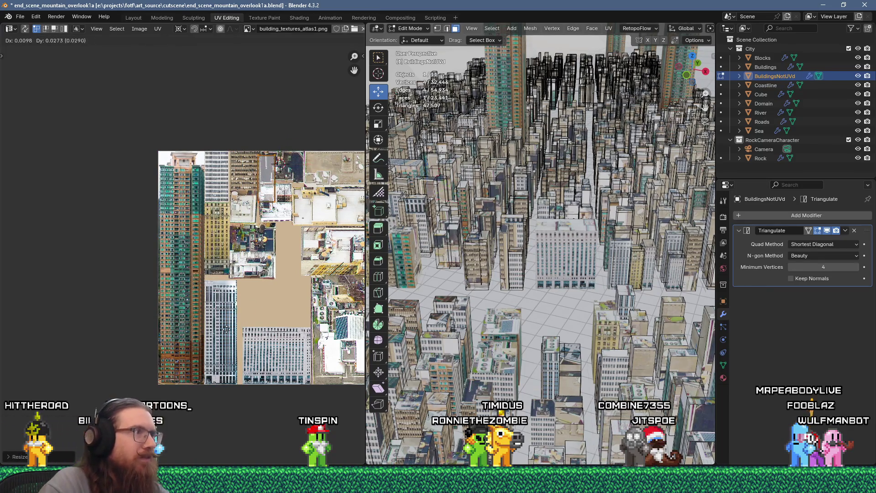
Step: Unwrap another building face, rotate its island 90°, and move it onto the bottom facade
{"action": "left_click", "coordinate": [418, 173]}
{"action": "right_click", "coordinate": [560, 117]}
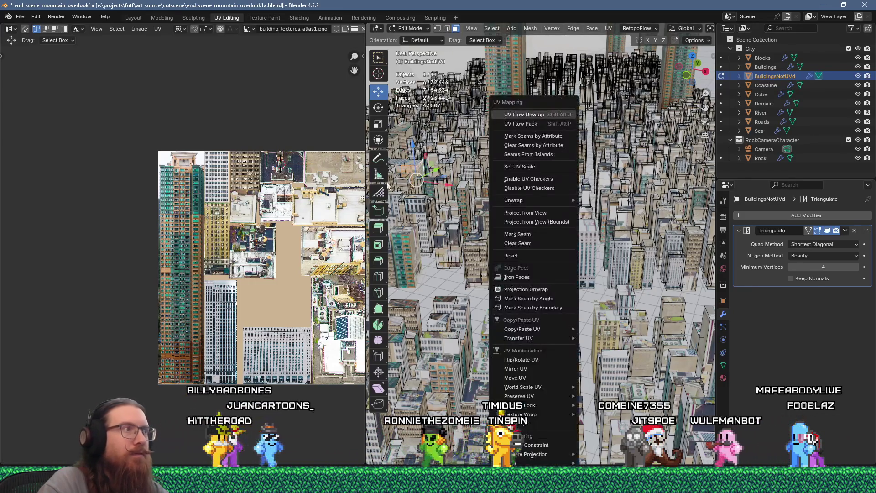
{"action": "left_click", "coordinate": [560, 117]}
{"action": "key", "text": "ctrl+z"}
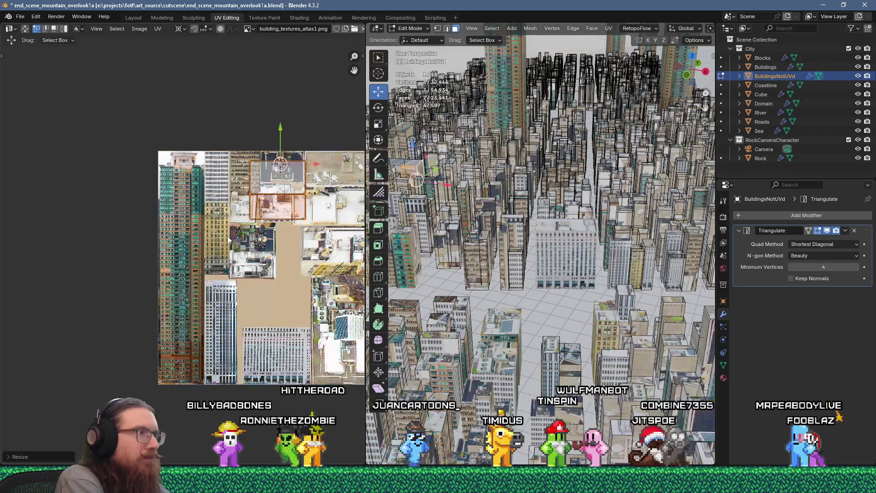
{"action": "type", "text": "r90"}
{"action": "key", "text": "Return"}
{"action": "key", "text": "g"}
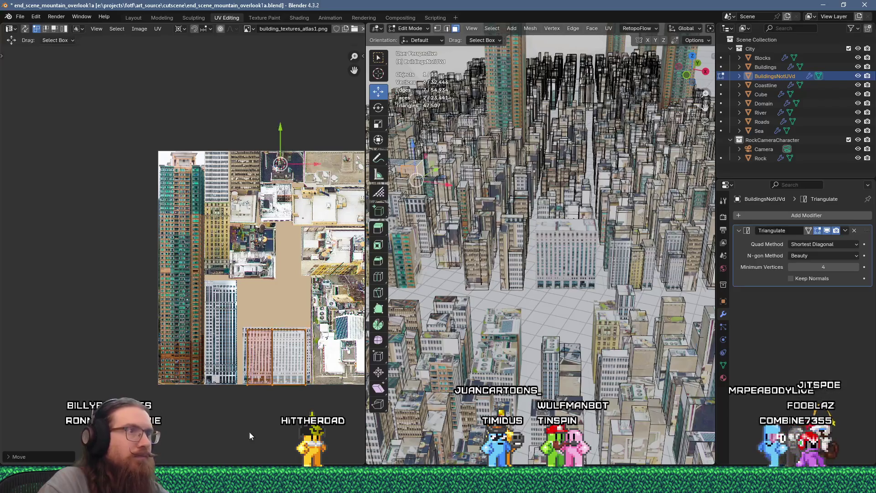
Step: Unwrap one more single face and shrink its island to a tenth
{"action": "left_click", "coordinate": [406, 165]}
{"action": "key", "text": "u"}
{"action": "left_click", "coordinate": [591, 117]}
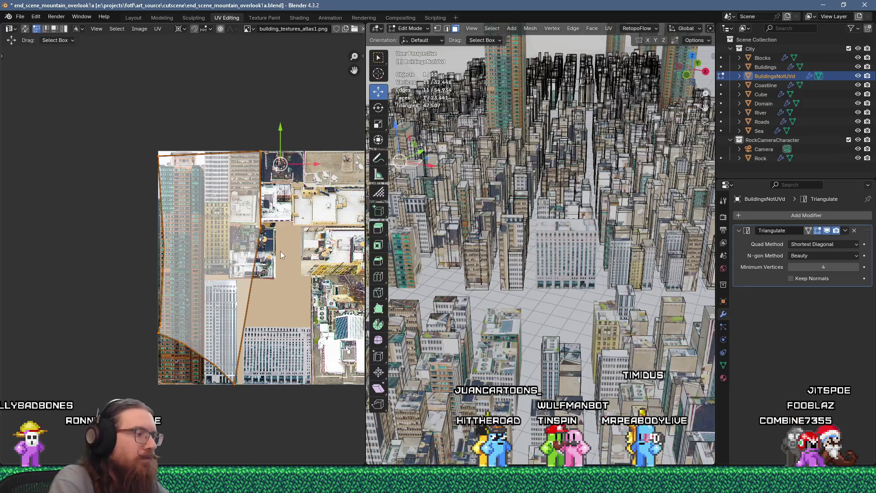
{"action": "type", "text": ".1"}
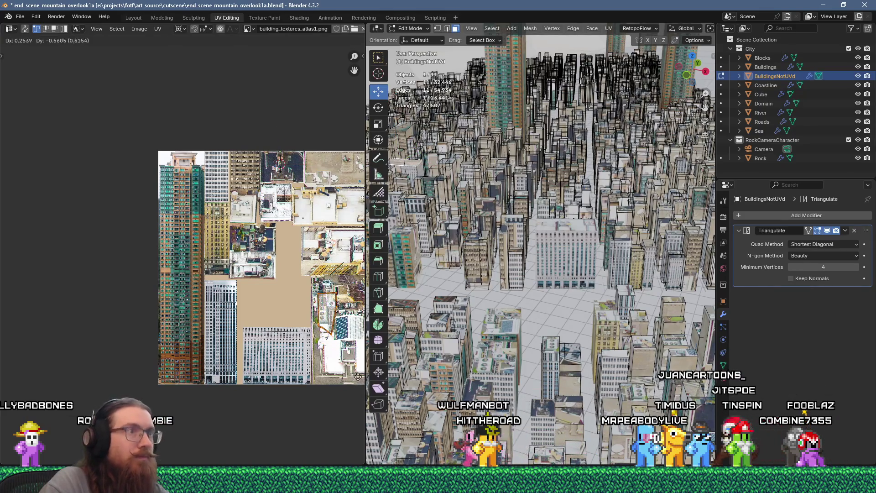
{"action": "middle_click_drag", "start_coordinate": [435, 213], "coordinate": [467, 174]}
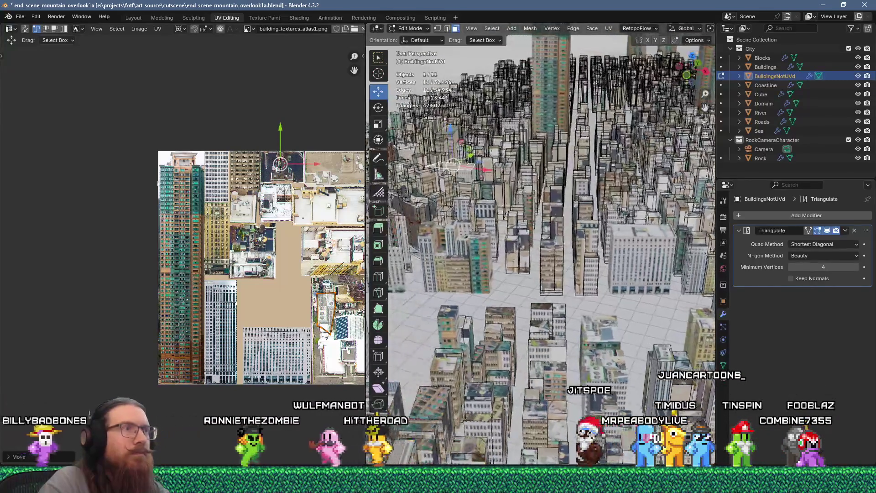
Step: Unwrap two adjoining building faces onto the texture atlas
{"action": "scroll", "coordinate": [129, 164], "scroll_direction": "up", "scroll_amount": 2}
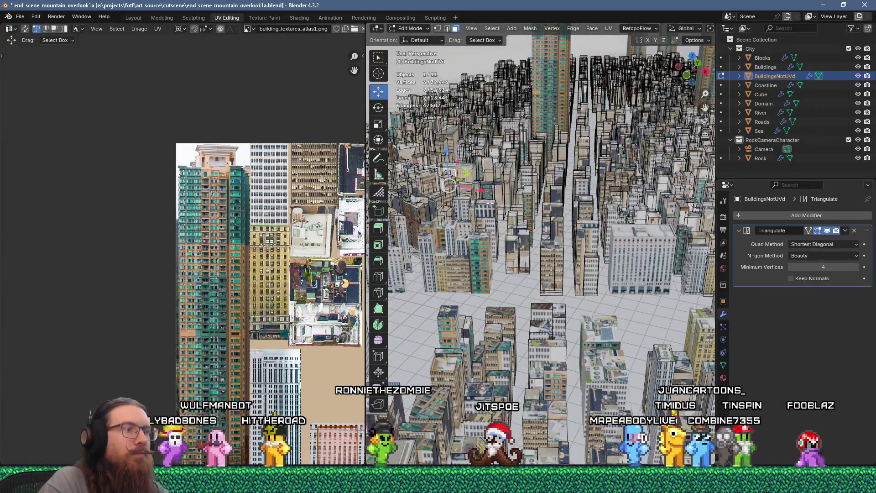
{"action": "left_click", "coordinate": [461, 170]}
{"action": "middle_click_drag", "start_coordinate": [461, 170], "coordinate": [456, 168]}
{"action": "key", "text": "u"}
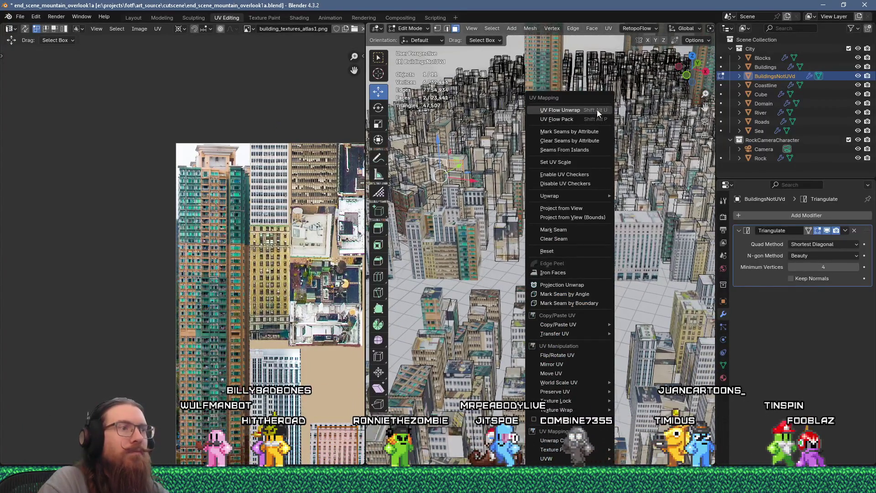
{"action": "left_click", "coordinate": [597, 110]}
{"action": "middle_click_drag", "start_coordinate": [339, 371], "coordinate": [210, 224]}
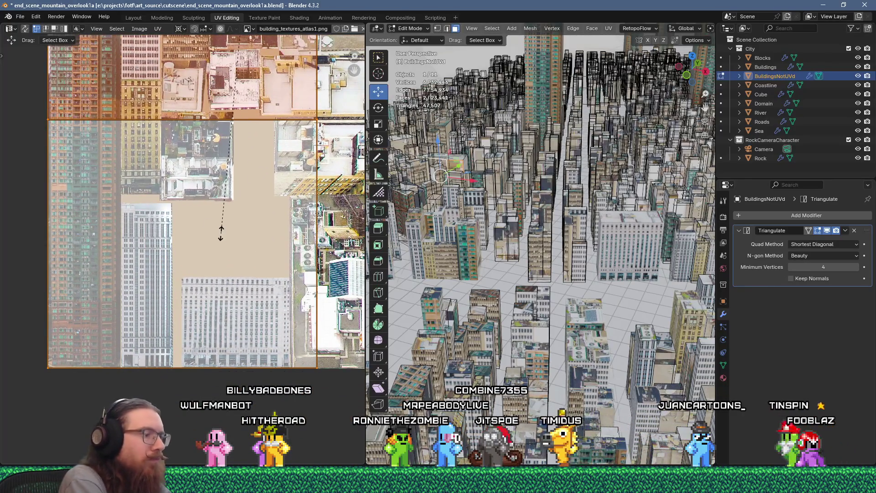
{"action": "type", "text": "25"}
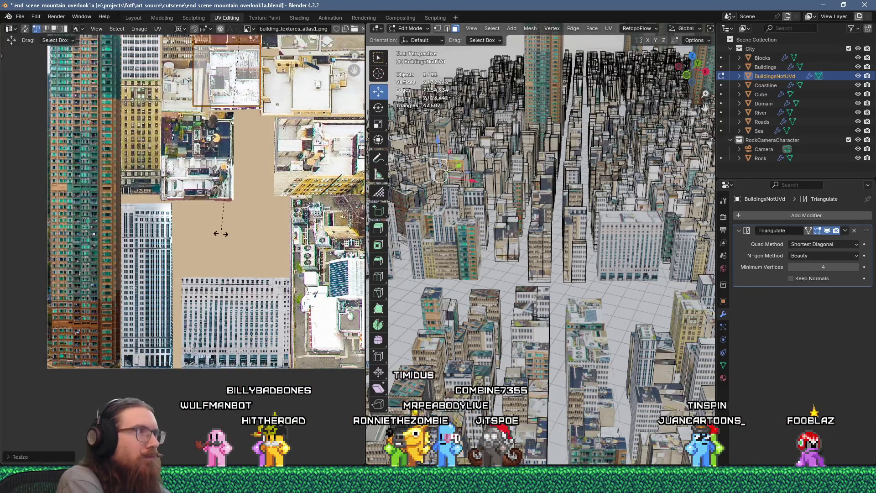
{"action": "left_click", "coordinate": [221, 233]}
Step: Move the new UV island down onto a lower facade of the atlas
{"action": "key", "text": "g"}
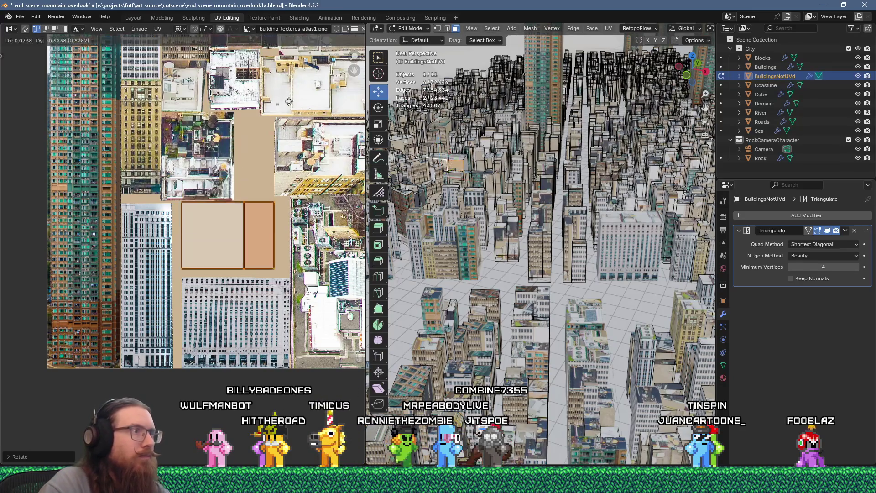
{"action": "left_click", "coordinate": [289, 157]}
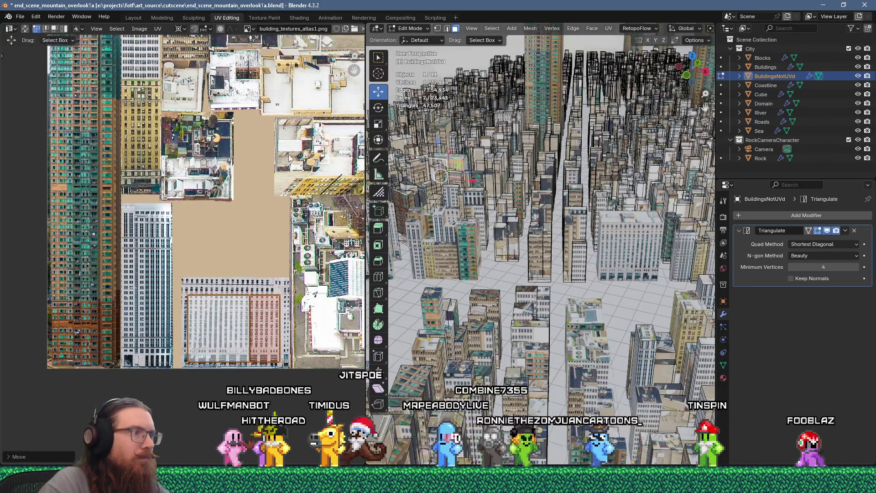
{"action": "key", "text": "g"}
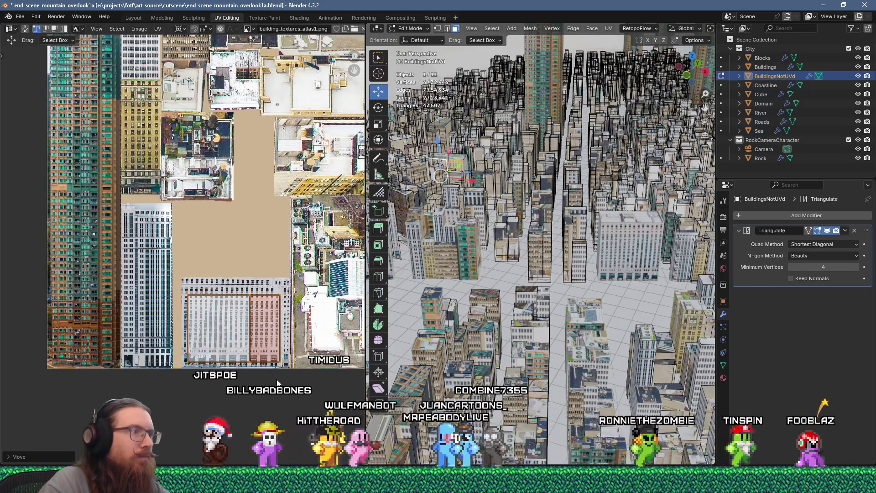
{"action": "left_click", "coordinate": [274, 368]}
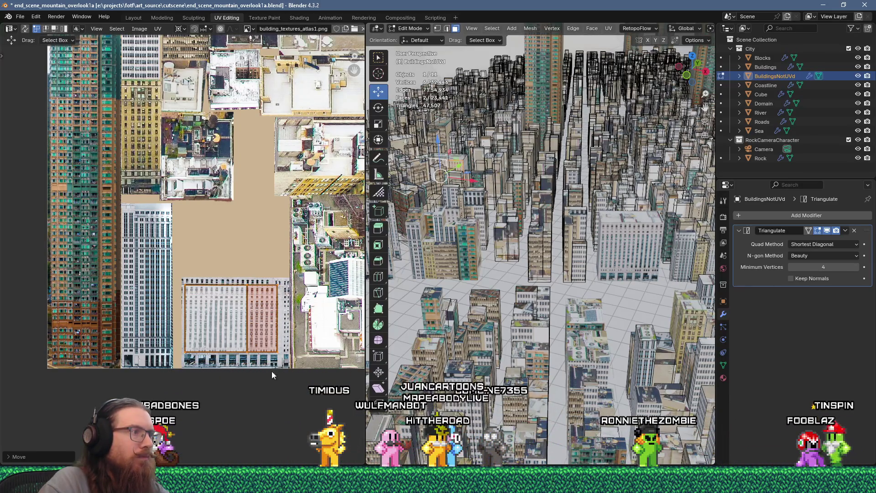
{"action": "scroll", "coordinate": [272, 371], "scroll_direction": "up", "scroll_amount": 2}
{"action": "key", "text": "g"}
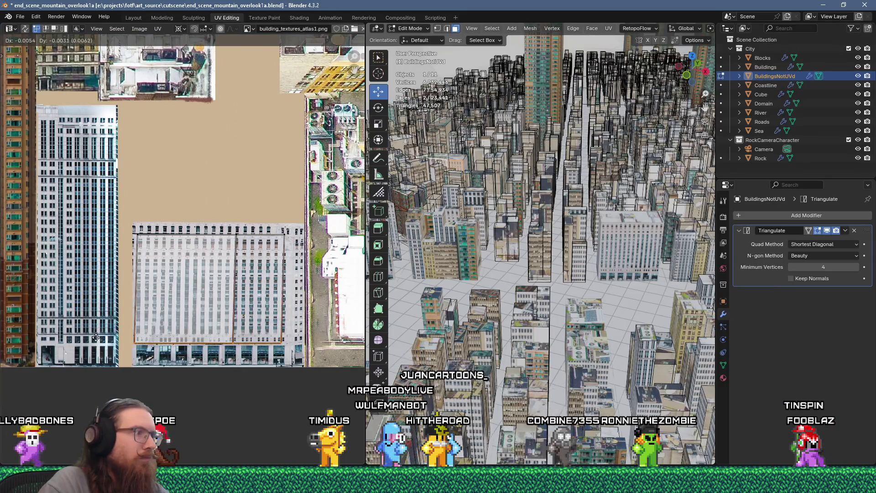
{"action": "left_click", "coordinate": [289, 297]}
Step: Shrink another face's UV island to 0.2, place it, then bring Discord over Blender
{"action": "left_click", "coordinate": [483, 168]}
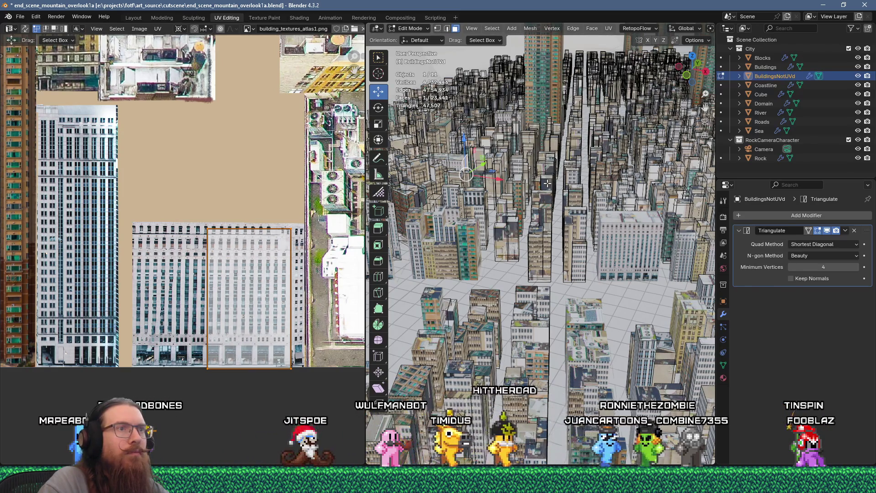
{"action": "left_click", "coordinate": [547, 183]}
{"action": "right_click", "coordinate": [644, 79]}
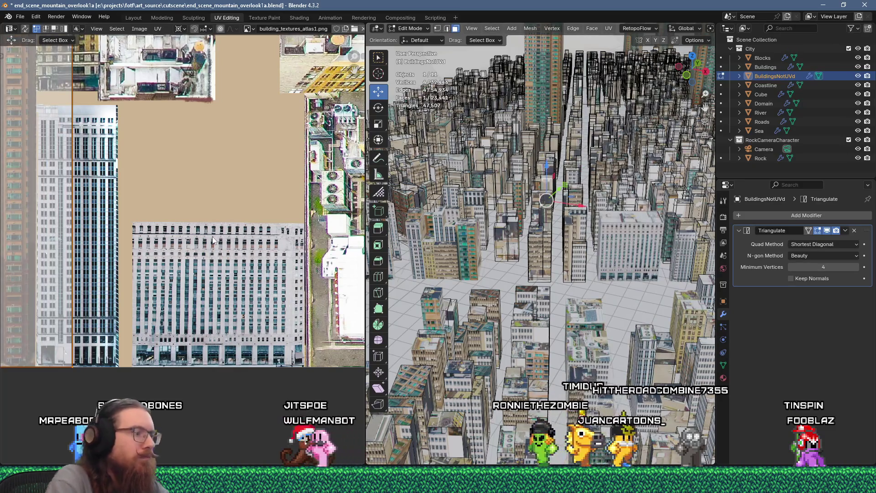
{"action": "key", "text": "s"}
{"action": "key", "text": "Home"}
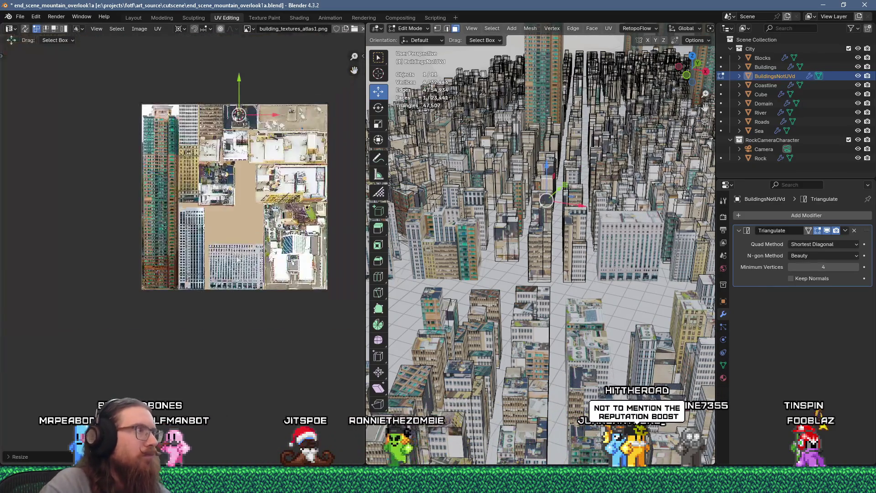
{"action": "scroll", "coordinate": [225, 174], "scroll_direction": "up", "scroll_amount": 2}
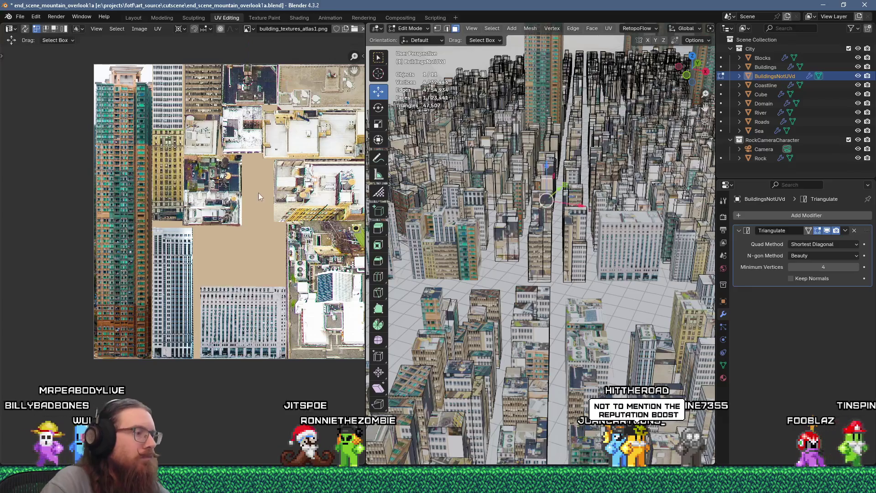
{"action": "type", "text": "s"}
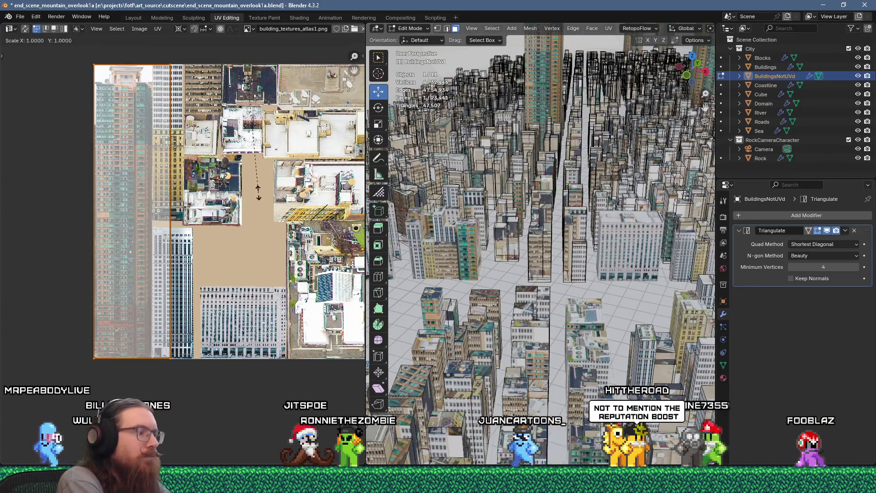
{"action": "type", "text": ".2"}
{"action": "key", "text": "Return"}
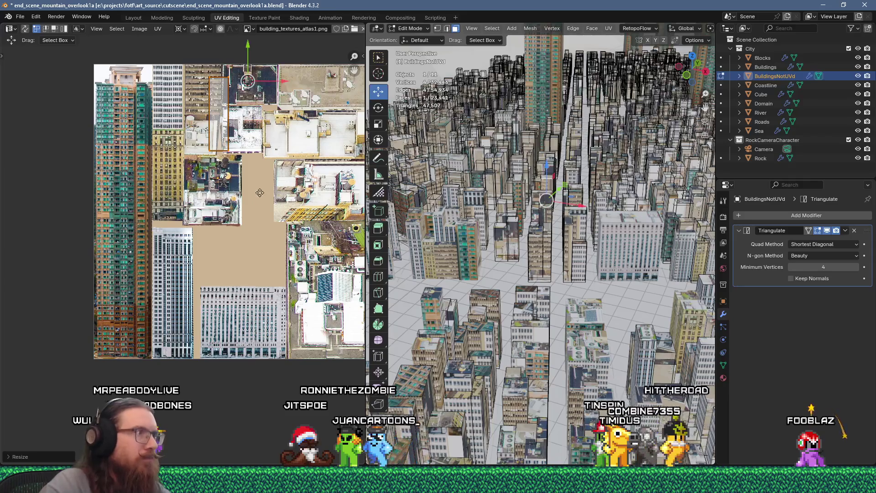
{"action": "key", "text": "g"}
{"action": "left_click", "coordinate": [197, 386]}
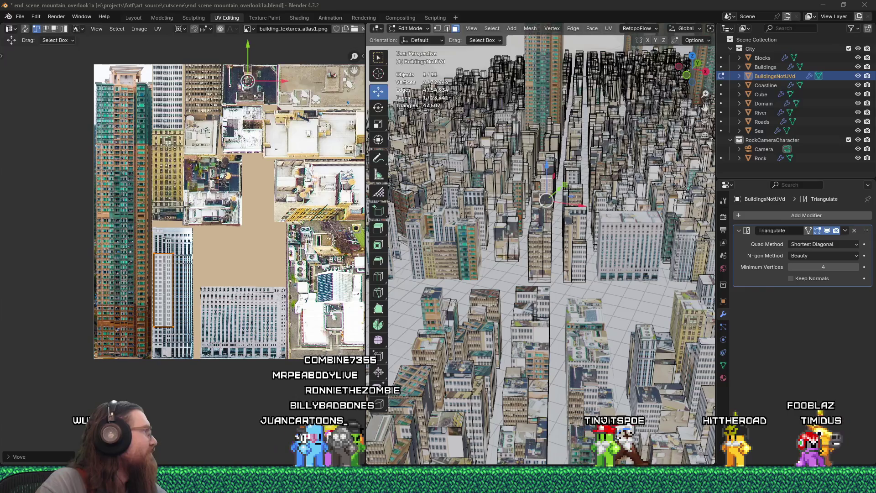
{"action": "left_click_drag", "start_coordinate": [348, 28], "coordinate": [401, 15]}
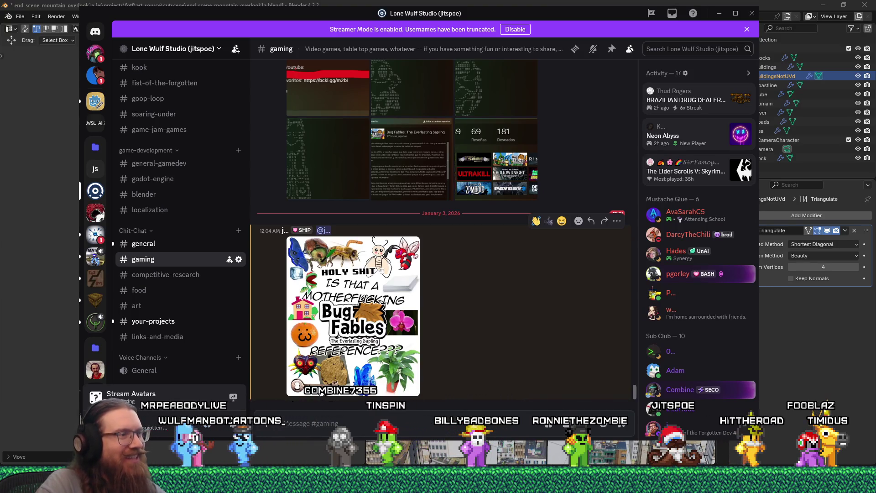
Step: View the posted Bug Fables image full size, close it, and minimize Discord
{"action": "left_click", "coordinate": [306, 367]}
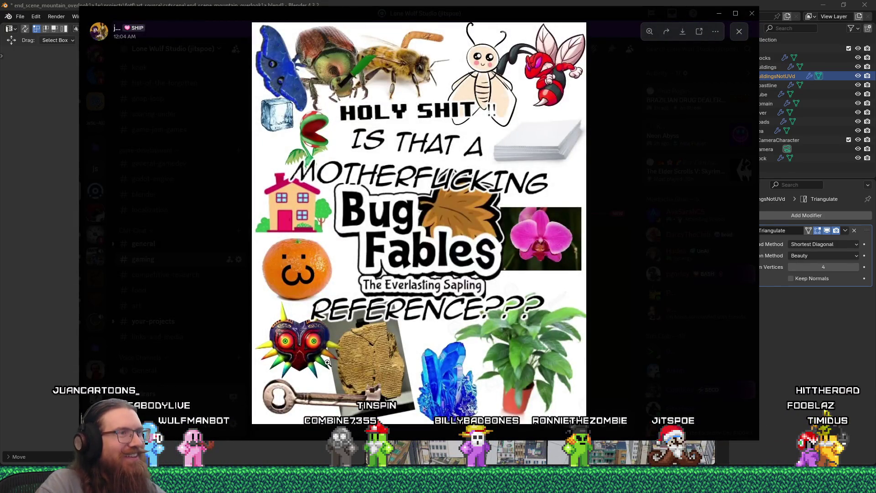
{"action": "left_click", "coordinate": [636, 295]}
{"action": "left_click", "coordinate": [719, 13]}
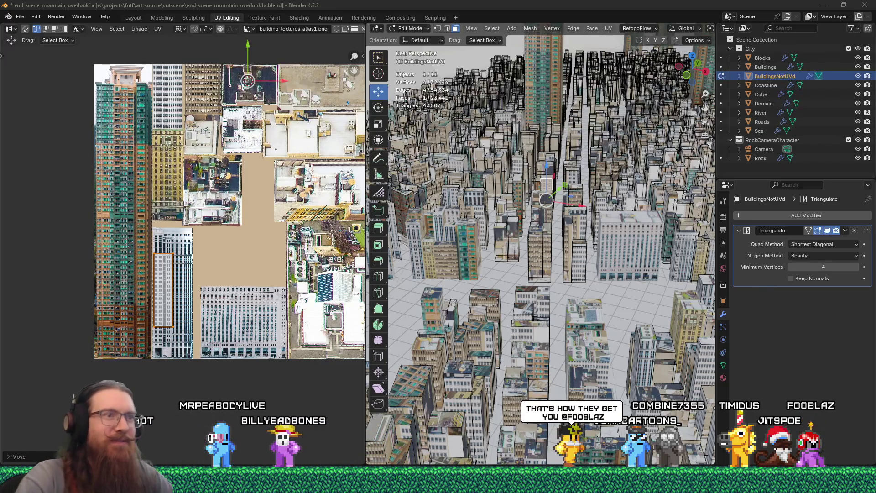
Step: Unwrap two selected building faces and scale their UV island to 0.25
{"action": "middle_click_drag", "start_coordinate": [445, 249], "coordinate": [494, 284]}
{"action": "scroll", "coordinate": [494, 284], "scroll_direction": "up", "scroll_amount": 5}
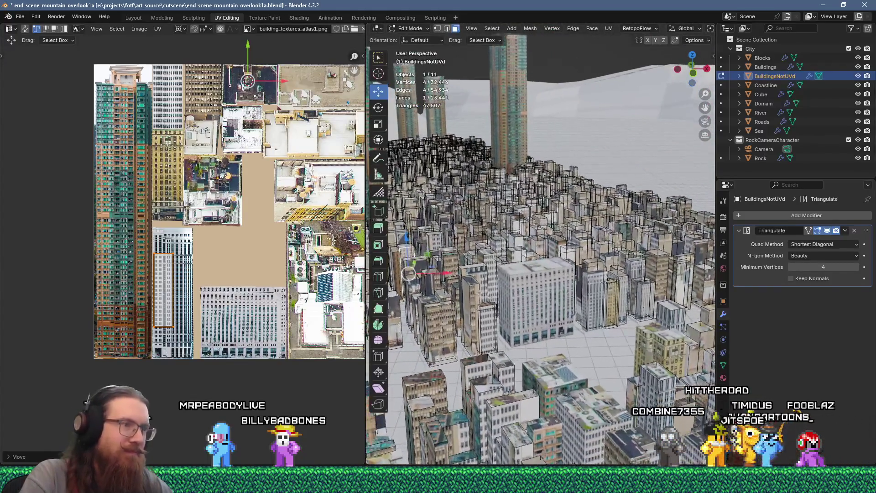
{"action": "left_click", "coordinate": [472, 292], "text": "shift"}
{"action": "key", "text": "u"}
{"action": "left_click", "coordinate": [498, 114]}
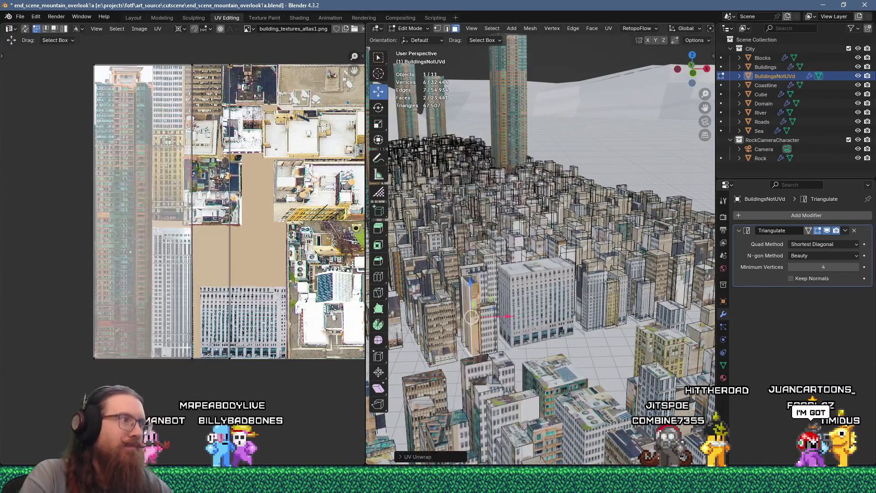
{"action": "scroll", "coordinate": [253, 253], "scroll_direction": "down", "scroll_amount": 1}
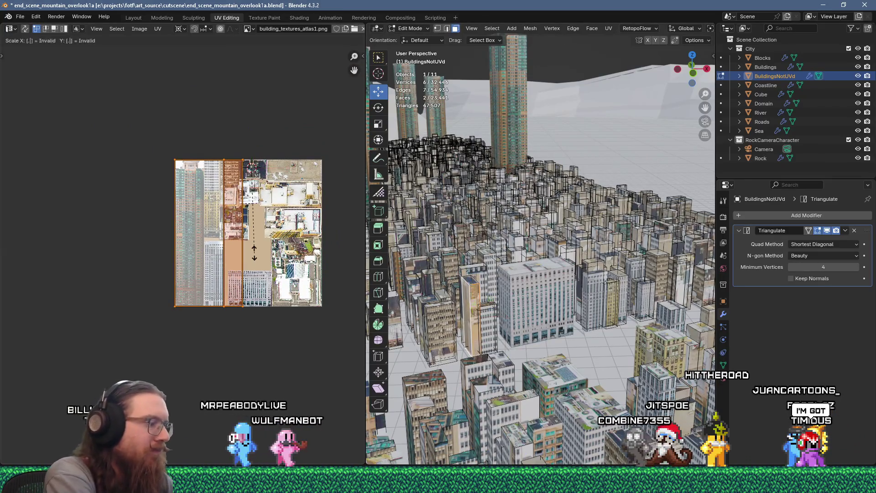
{"action": "type", "text": "s0.25"}
{"action": "key", "text": "Return"}
Step: Move the scaled island onto the tan brick facade
{"action": "scroll", "coordinate": [253, 253], "scroll_direction": "up", "scroll_amount": 4}
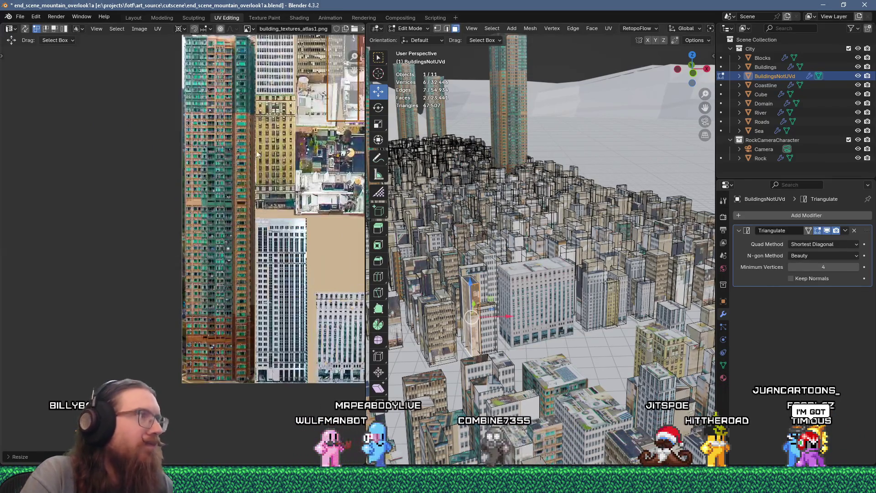
{"action": "scroll", "coordinate": [158, 312], "scroll_direction": "down", "scroll_amount": 2}
{"action": "mouse_move", "coordinate": [252, 308]}
{"action": "middle_mouse_down"}
{"action": "mouse_move", "coordinate": [275, 196]}
{"action": "mouse_move", "coordinate": [310, 258]}
{"action": "middle_mouse_up"}
{"action": "scroll", "coordinate": [295, 225], "scroll_direction": "up", "scroll_amount": 1}
{"action": "key", "text": "g"}
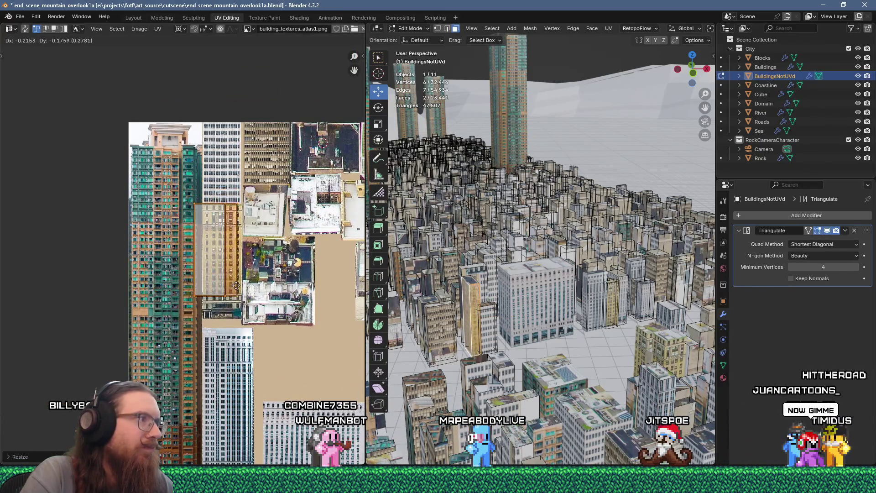
{"action": "left_click", "coordinate": [238, 286]}
{"action": "scroll", "coordinate": [226, 266], "scroll_direction": "up", "scroll_amount": 5}
{"action": "key", "text": "g"}
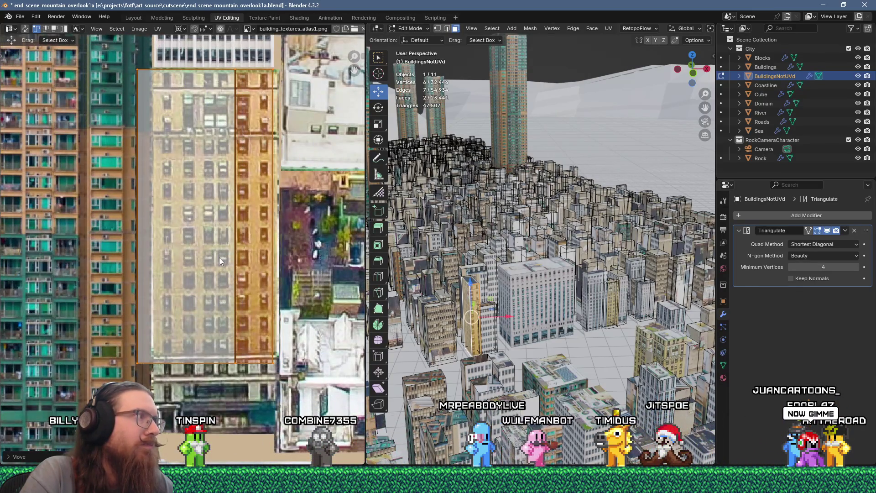
{"action": "left_click", "coordinate": [181, 380]}
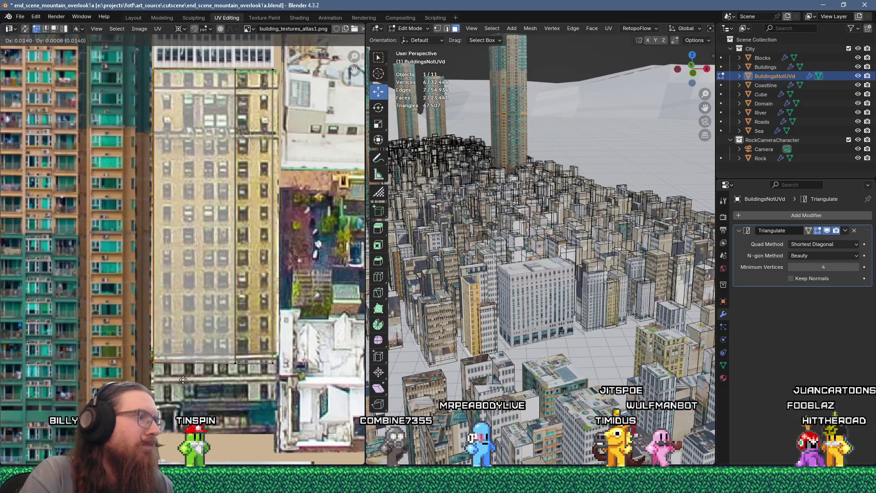
Step: Shift one vertical edge of the island to fit the facade
{"action": "middle_click_drag", "start_coordinate": [376, 379], "coordinate": [429, 365], "text": "shift"}
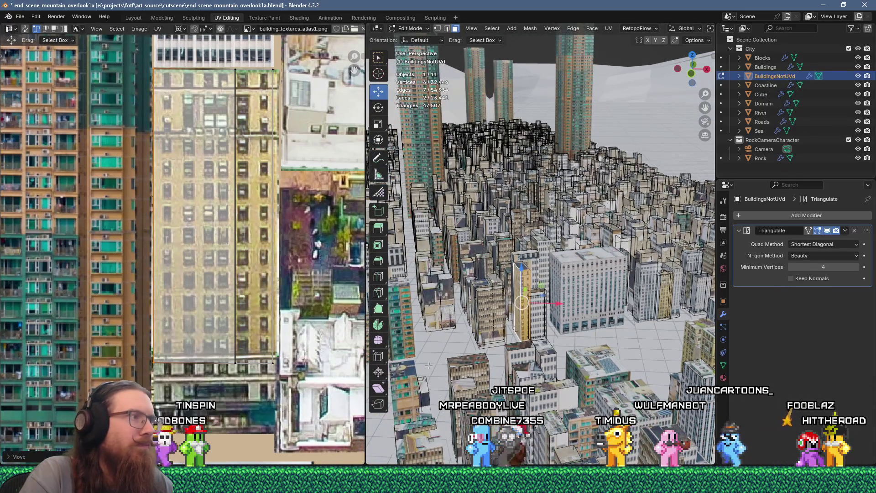
{"action": "left_click", "coordinate": [233, 67]}
{"action": "key", "text": "g"}
{"action": "left_click", "coordinate": [239, 387]}
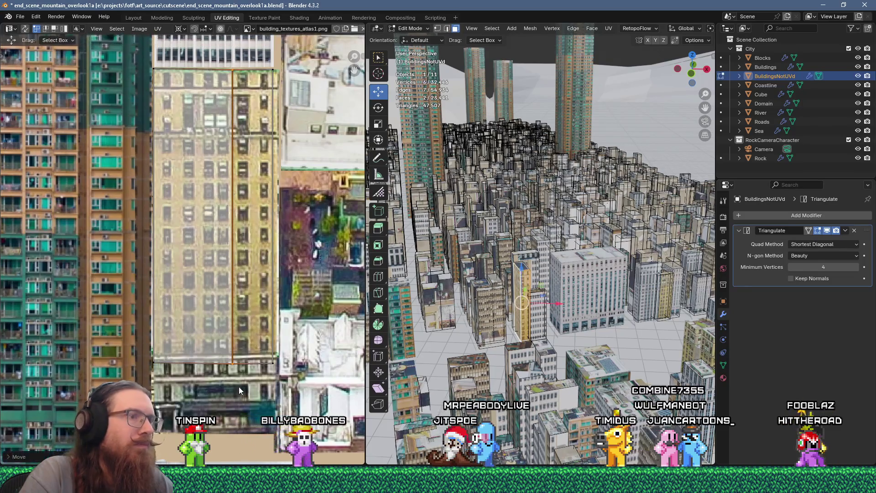
Step: Unwrap another building face and place its UVs on the white tower facade
{"action": "left_click", "coordinate": [562, 120]}
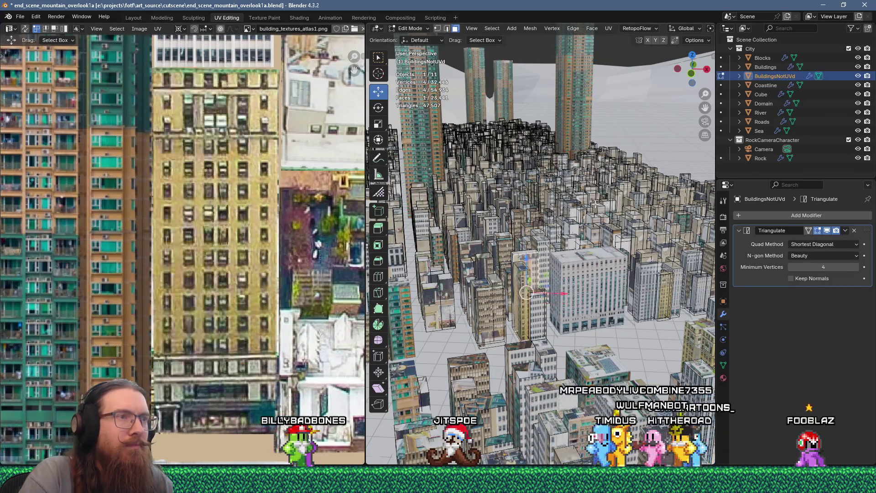
{"action": "key", "text": "u"}
{"action": "left_click", "coordinate": [558, 115]}
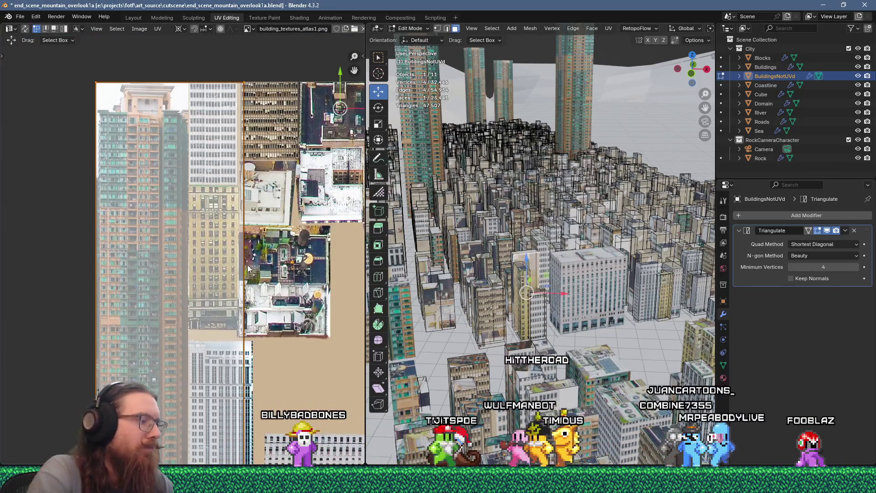
{"action": "left_click", "coordinate": [315, 196]}
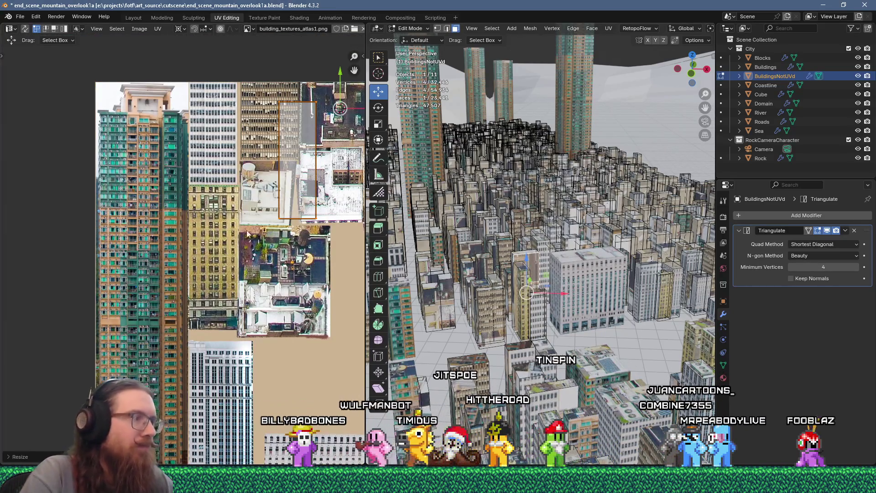
{"action": "middle_click_drag", "start_coordinate": [288, 257], "coordinate": [246, 146]}
{"action": "key", "text": "g"}
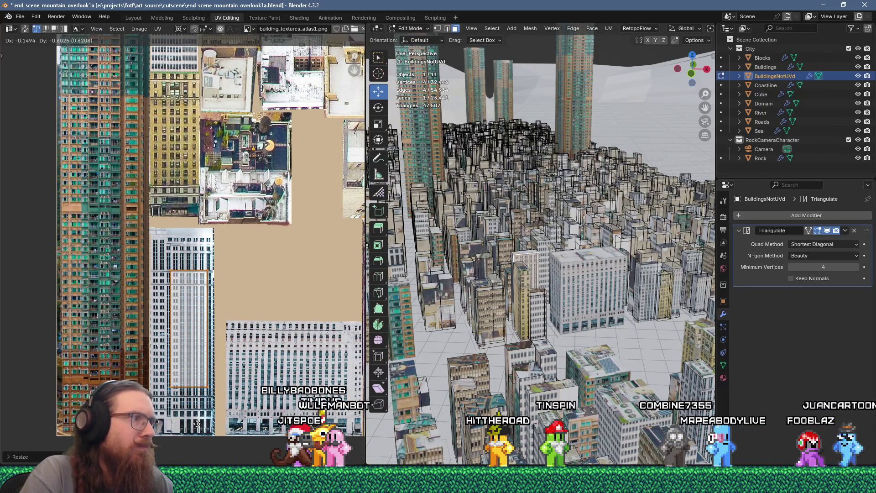
{"action": "left_click", "coordinate": [196, 423]}
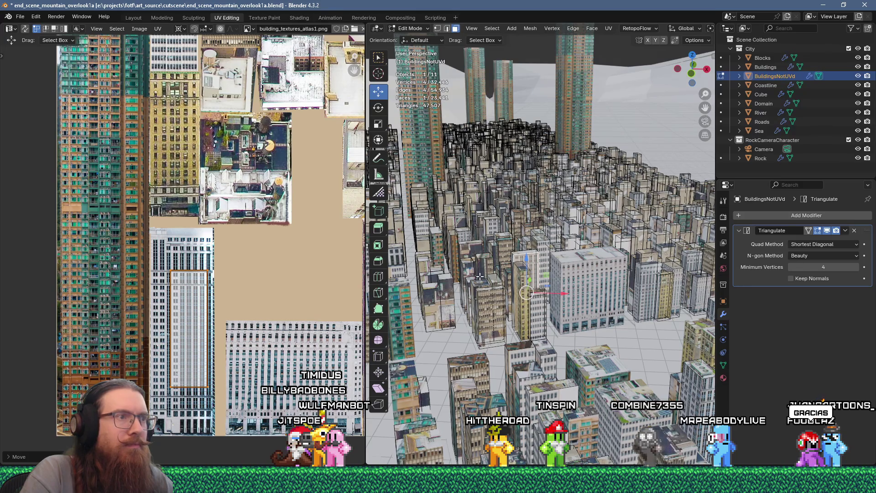
{"action": "mouse_move", "coordinate": [513, 285]}
{"action": "middle_mouse_down"}
{"action": "mouse_move", "coordinate": [623, 267]}
{"action": "mouse_move", "coordinate": [579, 211]}
{"action": "middle_mouse_up"}
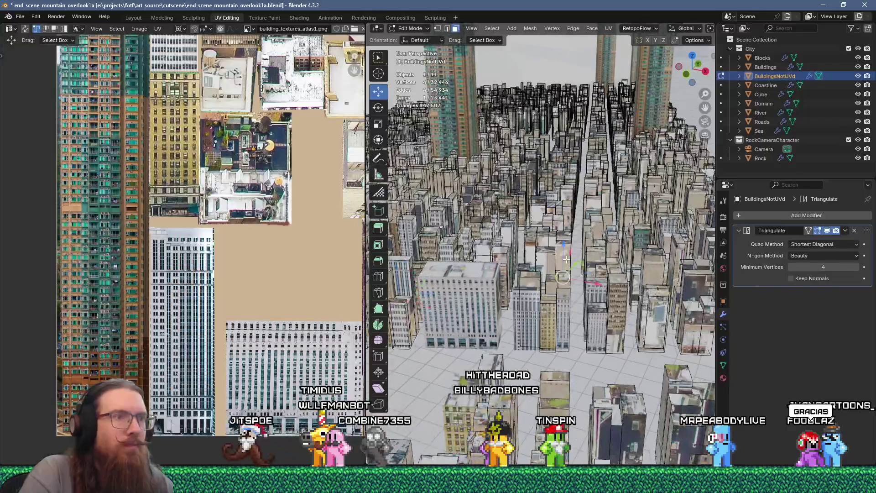
Step: Unwrap a building face, scale it to 0.25 and place it on a matching facade
{"action": "key", "text": "u"}
{"action": "left_click", "coordinate": [563, 115]}
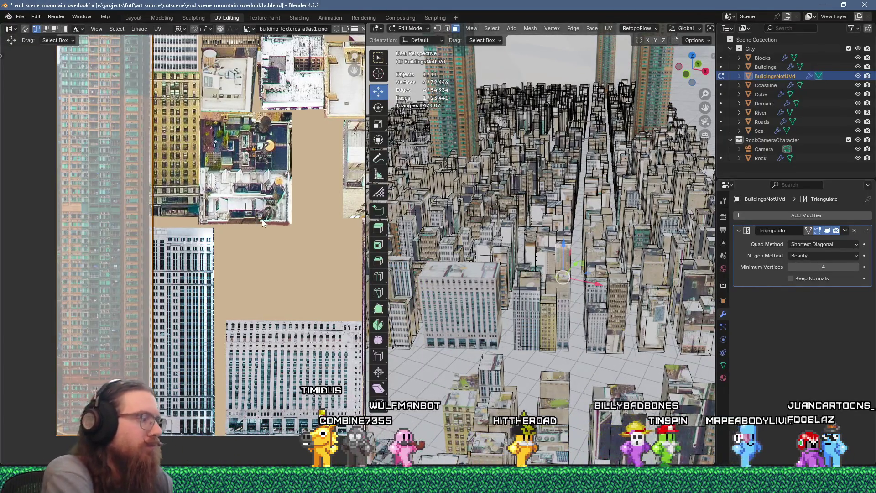
{"action": "type", "text": "s.25"}
{"action": "key", "text": "Return"}
{"action": "key", "text": "g"}
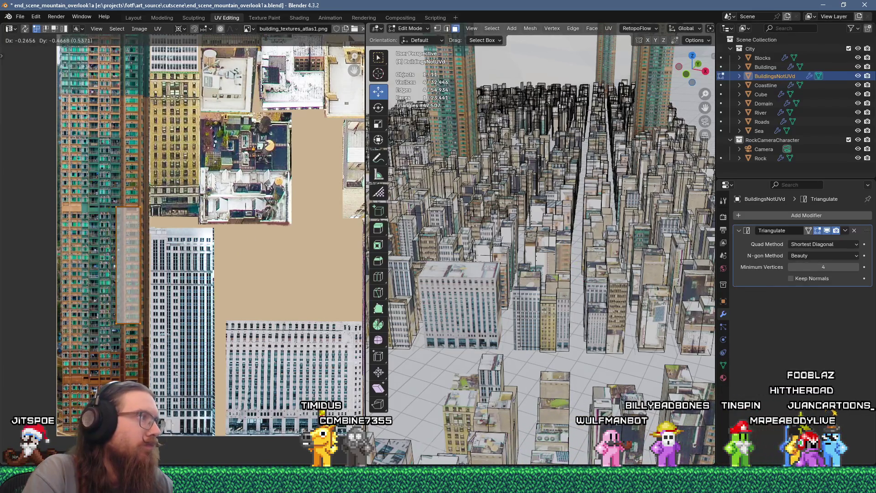
{"action": "left_click", "coordinate": [313, 383]}
Step: Unwrap the next face and position its island on the atlas
{"action": "key", "text": "u"}
{"action": "left_click", "coordinate": [548, 117]}
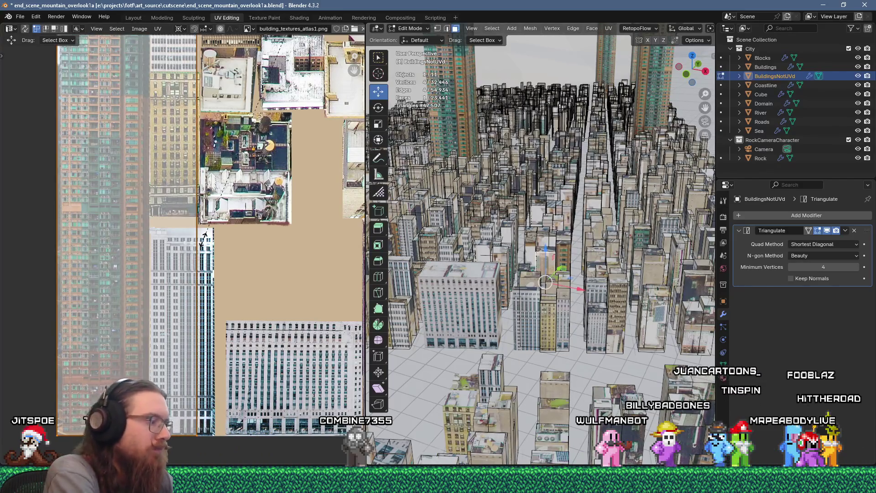
{"action": "right_click", "coordinate": [204, 240]}
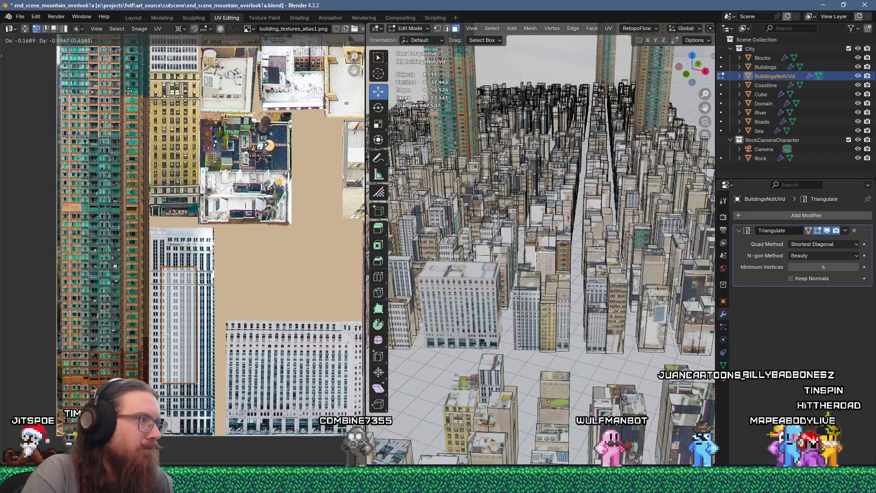
{"action": "left_click", "coordinate": [129, 94]}
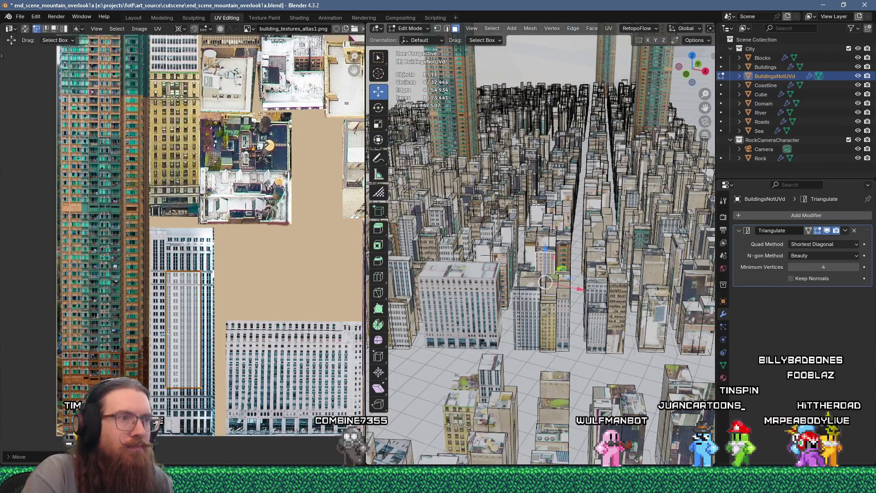
Step: Unwrap another face, scale it by 0.25 and drop it onto a matching facade
{"action": "right_click", "coordinate": [589, 114]}
{"action": "left_click", "coordinate": [593, 274]}
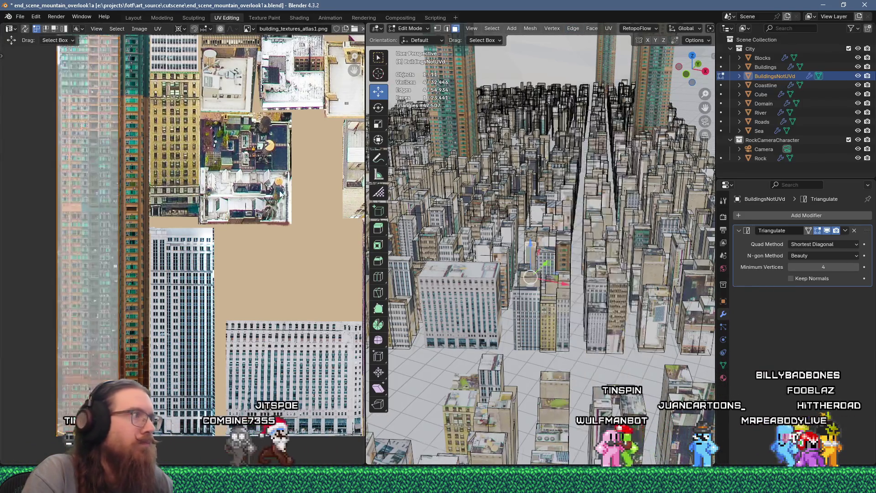
{"action": "type", "text": "s.25"}
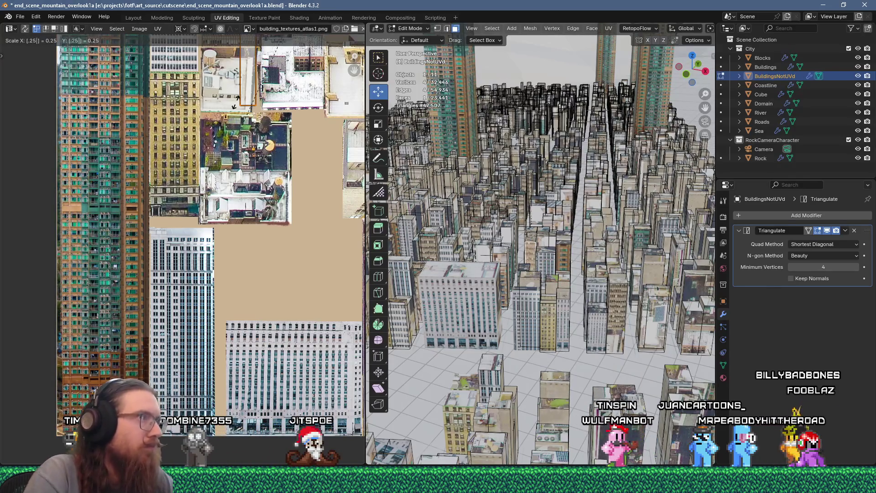
{"action": "type", "text": "g.25"}
{"action": "key", "text": "Return"}
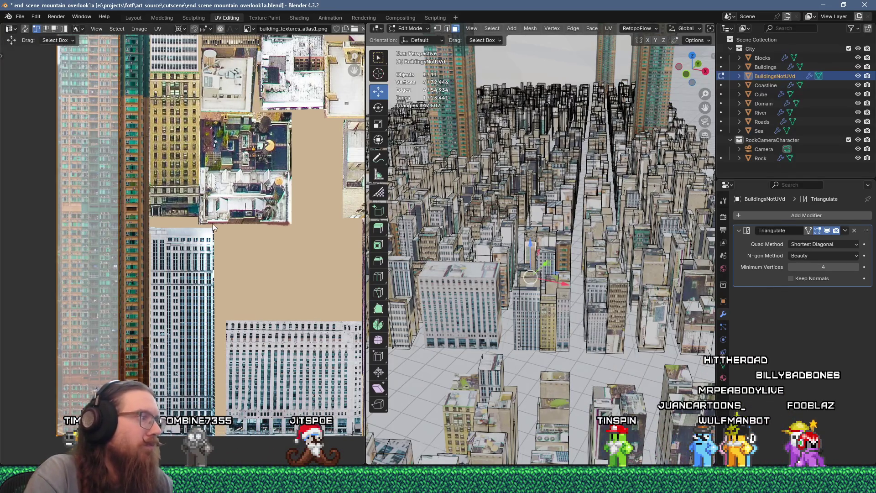
{"action": "key", "text": "g"}
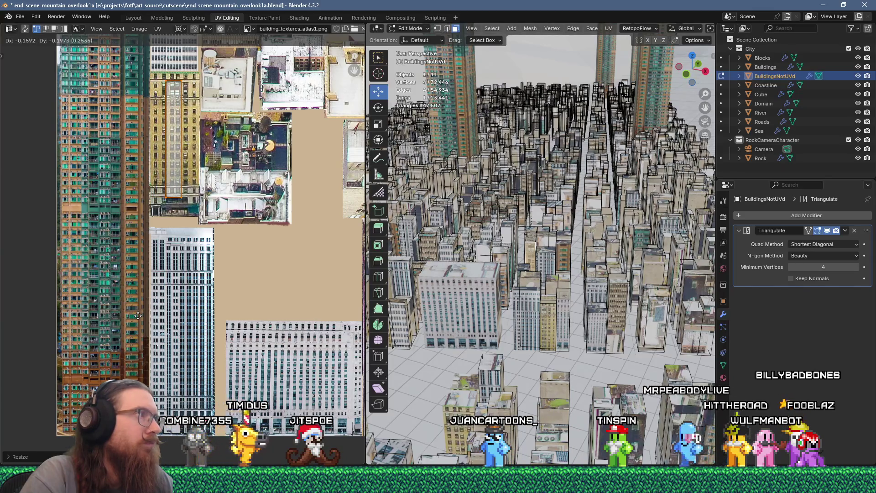
{"action": "left_click", "coordinate": [138, 316]}
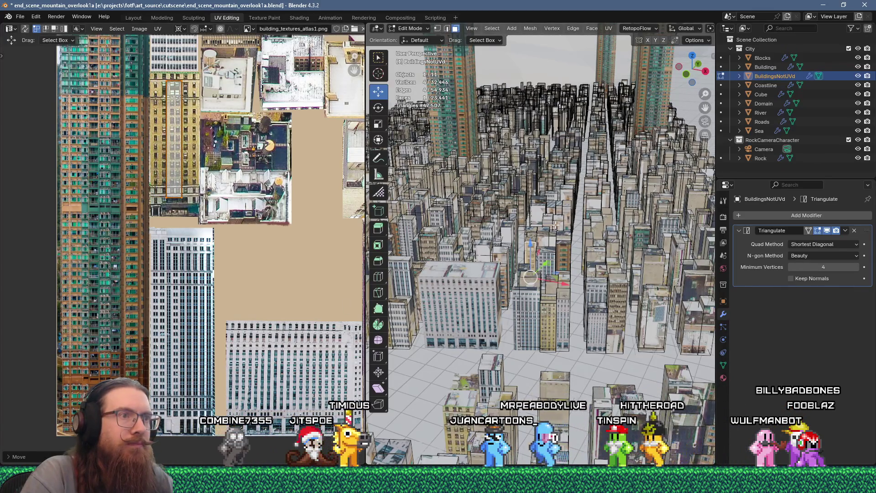
Step: Flow-unwrap the selected building faces and place the island on the atlas
{"action": "key", "text": "u"}
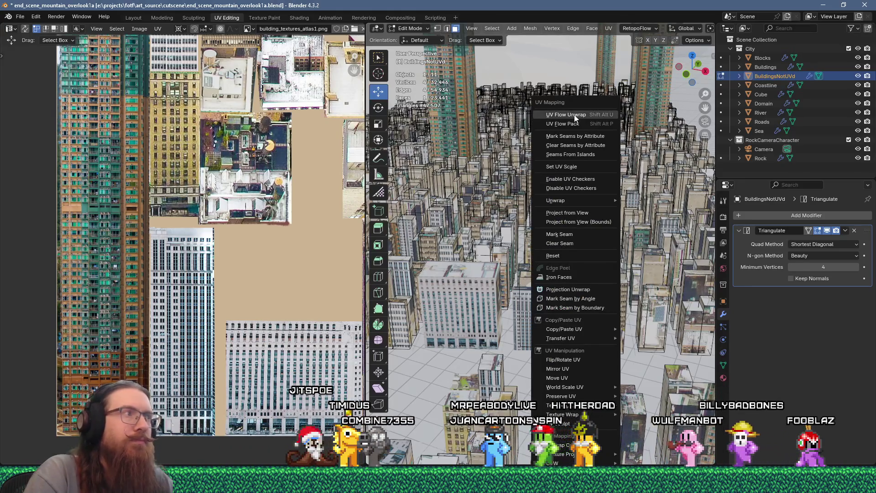
{"action": "key", "text": "s"}
{"action": "left_click", "coordinate": [259, 212]}
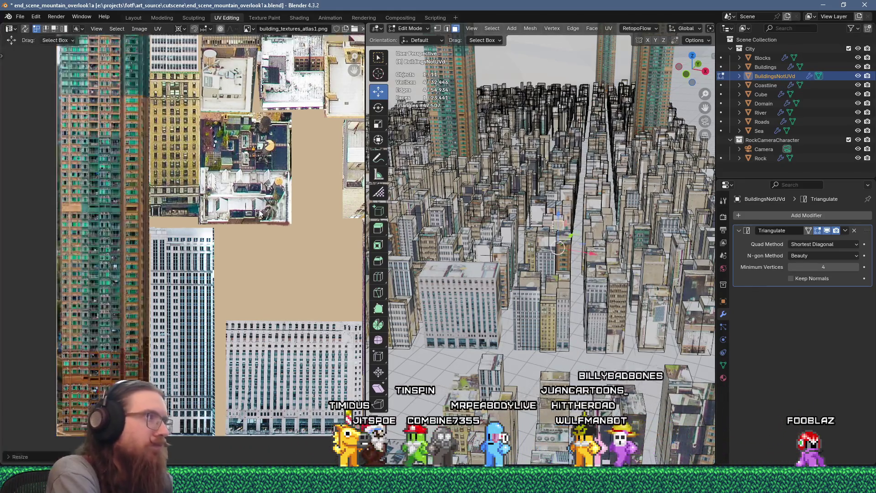
{"action": "key", "text": "g"}
{"action": "left_click", "coordinate": [237, 264]}
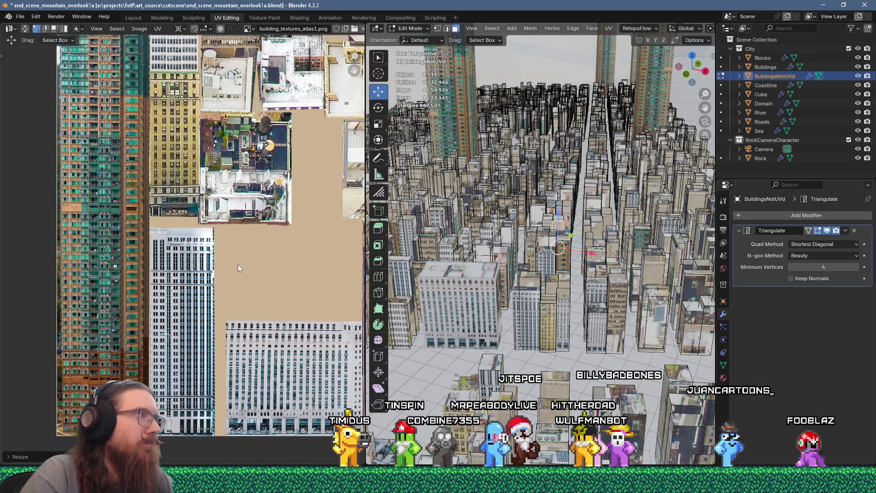
Step: Undo, rescale the strip to 0.25, and move it onto a tall tower facade
{"action": "scroll", "coordinate": [243, 258], "scroll_direction": "down", "scroll_amount": 3}
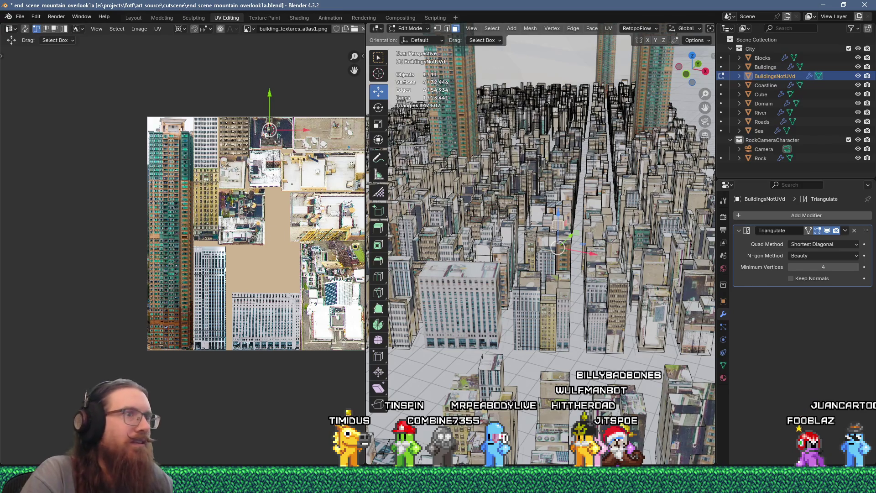
{"action": "key", "text": "ctrl+z"}
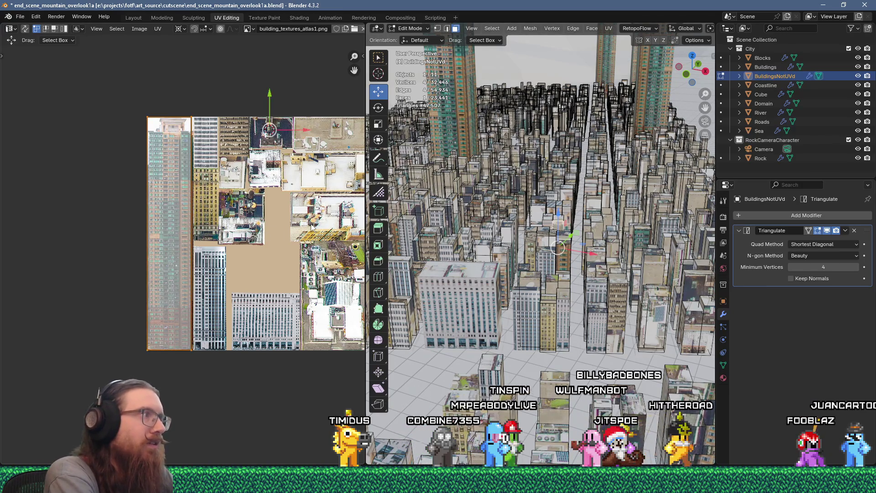
{"action": "type", "text": "s"}
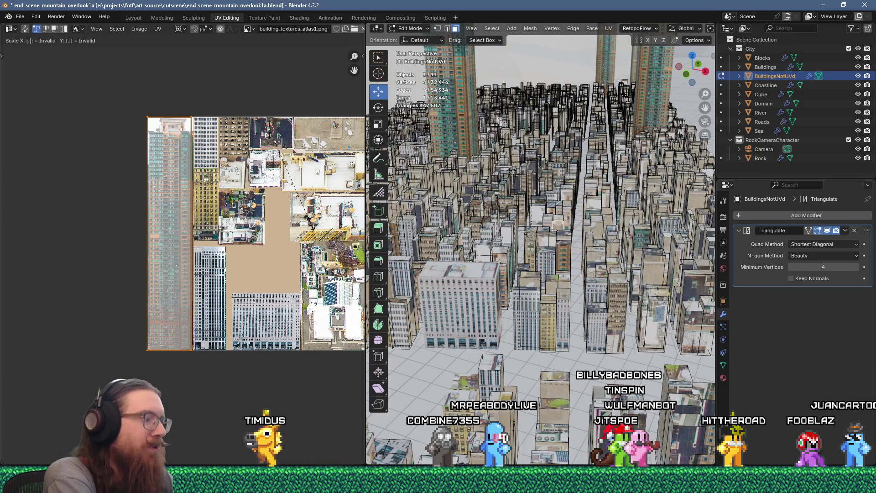
{"action": "type", "text": "25"}
{"action": "key", "text": "Return"}
{"action": "key", "text": "g"}
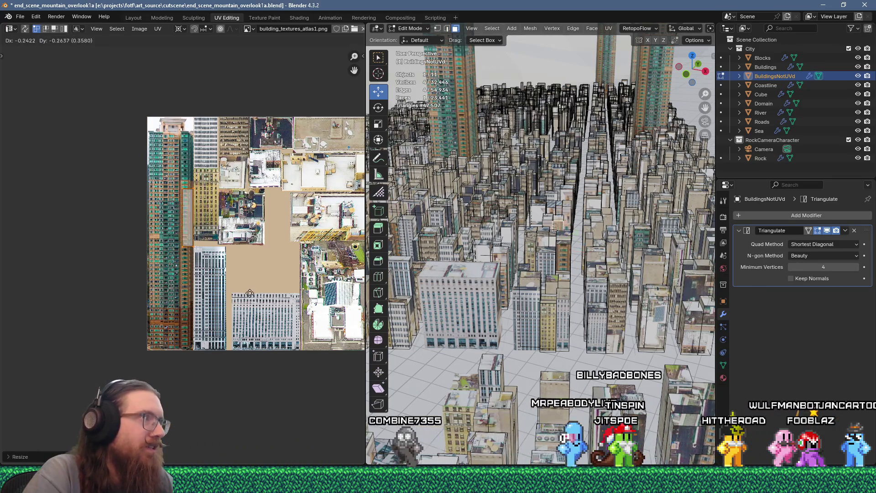
{"action": "left_click", "coordinate": [250, 292]}
{"action": "scroll", "coordinate": [250, 292], "scroll_direction": "up", "scroll_amount": 3}
{"action": "middle_click_drag", "start_coordinate": [229, 234], "coordinate": [289, 258]}
{"action": "key", "text": "g"}
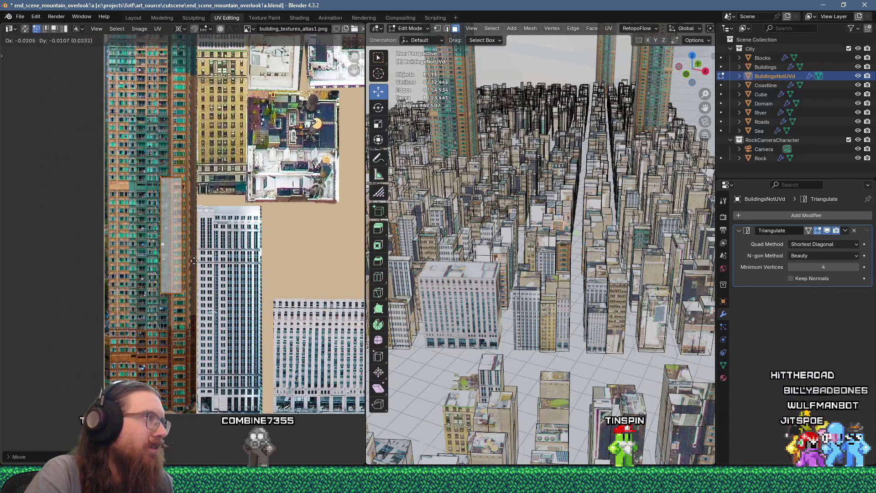
{"action": "left_click", "coordinate": [153, 259]}
Step: Unwrap the next building face and shrink its strip to 0.25 for placement
{"action": "left_click", "coordinate": [538, 222]}
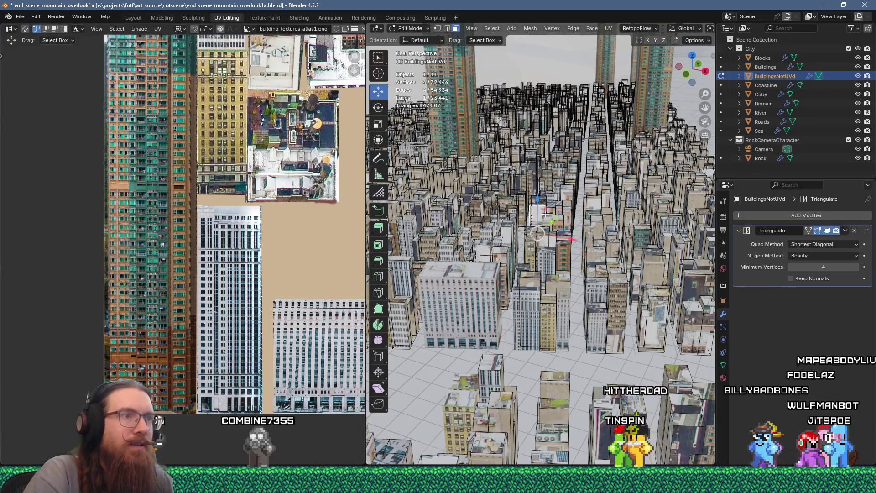
{"action": "right_click", "coordinate": [551, 121]}
{"action": "left_click", "coordinate": [551, 121]}
{"action": "scroll", "coordinate": [224, 217], "scroll_direction": "down", "scroll_amount": 2}
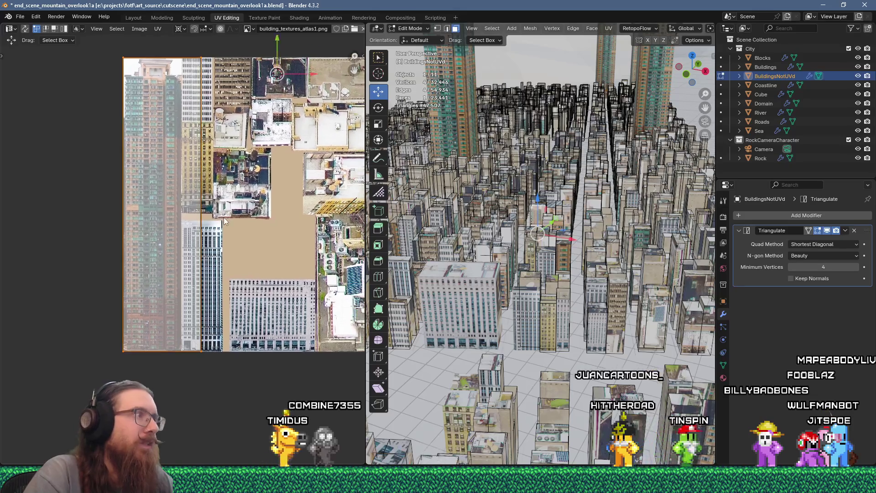
{"action": "type", "text": "s0.25"}
{"action": "key", "text": "Return"}
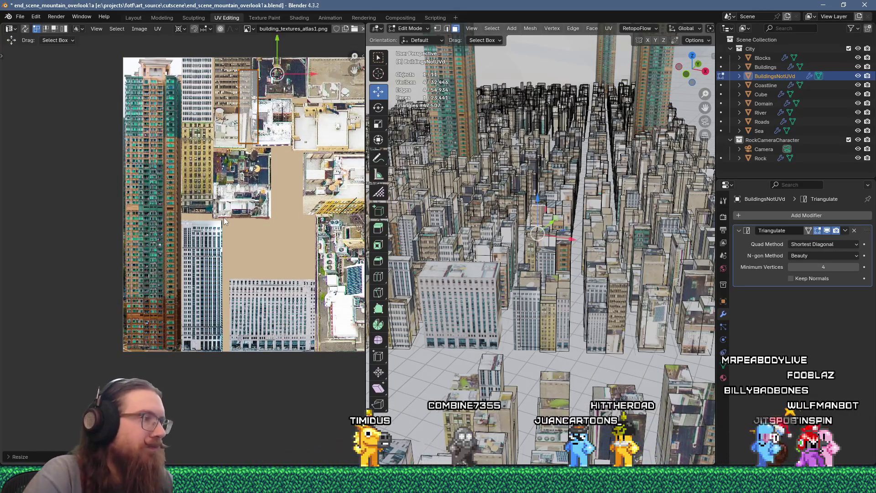
{"action": "key", "text": "g"}
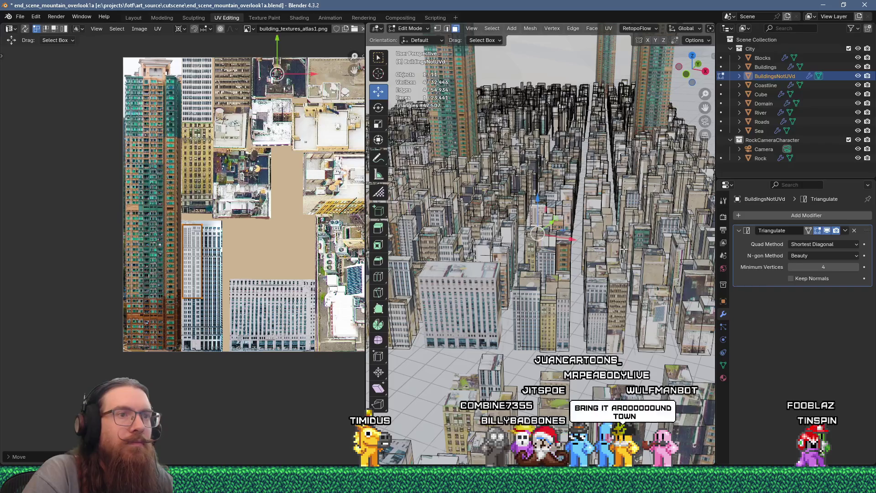
Step: Unwrap the selected faces, scale to 0.25 and set them over the white tower facade
{"action": "key", "text": "u"}
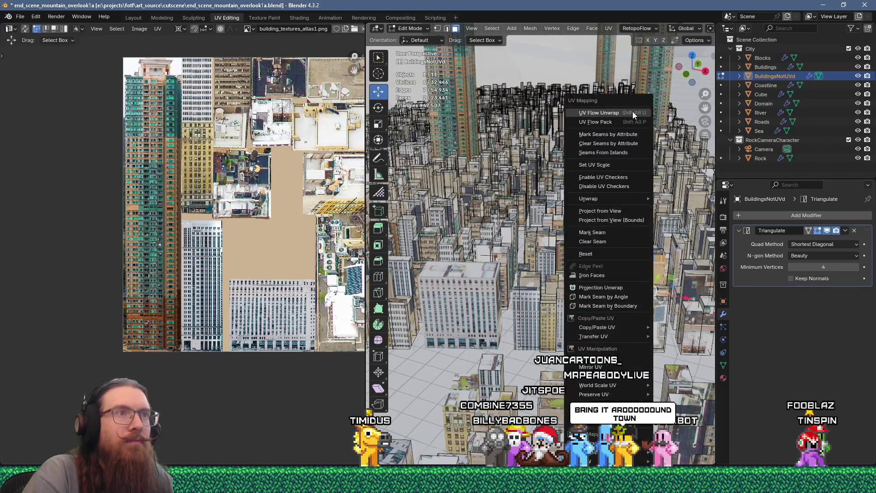
{"action": "left_click", "coordinate": [593, 112]}
{"action": "scroll", "coordinate": [266, 196], "scroll_direction": "down", "scroll_amount": 3}
{"action": "type", "text": "s0.25"}
{"action": "key", "text": "Return"}
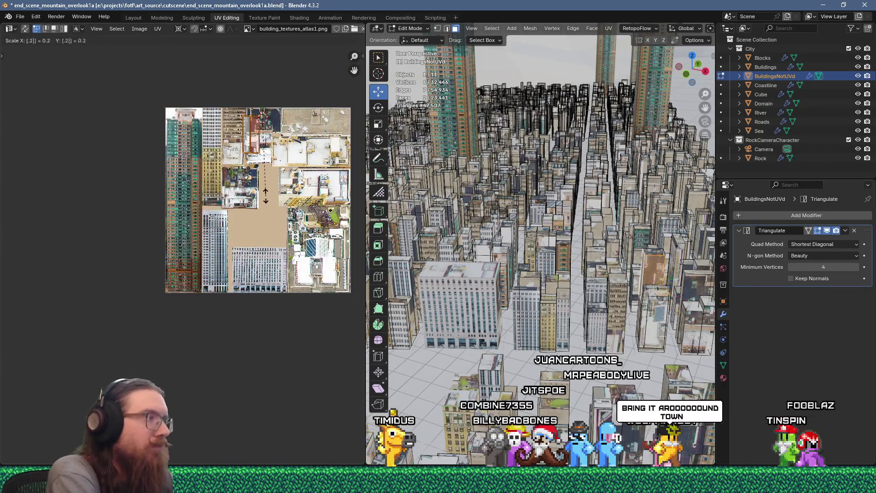
{"action": "key", "text": "g"}
{"action": "left_click", "coordinate": [228, 320]}
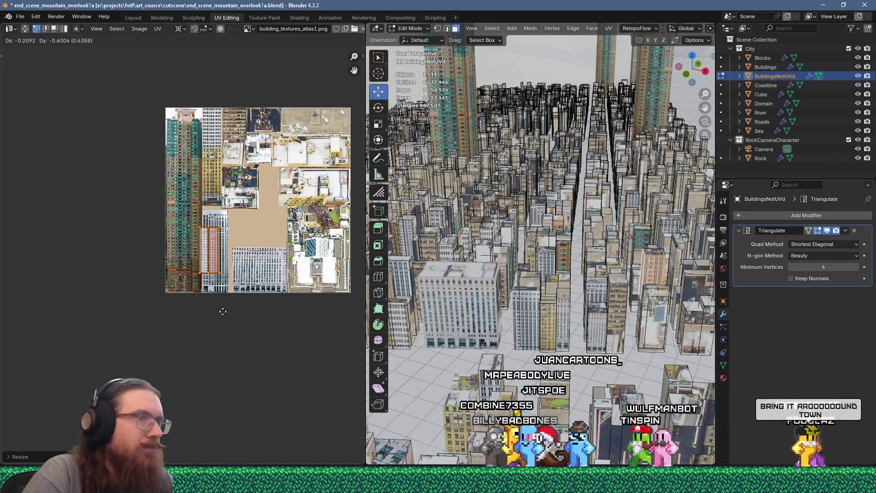
{"action": "scroll", "coordinate": [220, 261], "scroll_direction": "up", "scroll_amount": 5}
{"action": "key", "text": "g"}
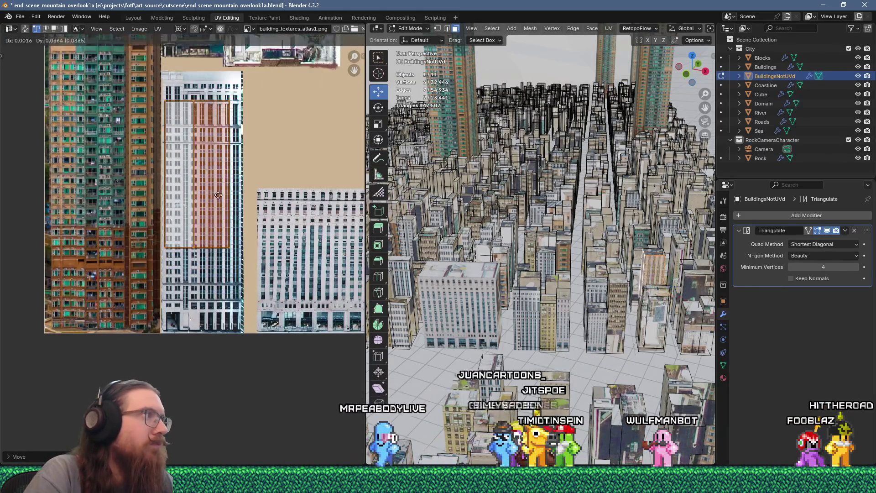
{"action": "left_click", "coordinate": [217, 191]}
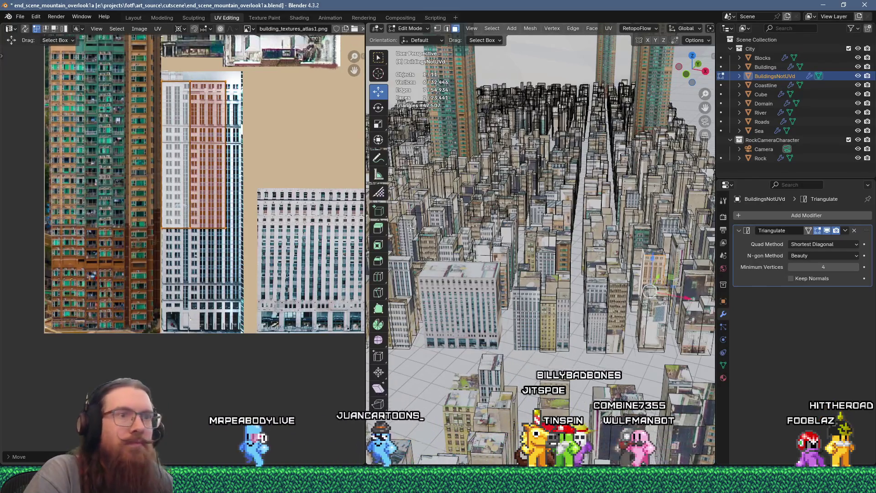
Step: Unwrap a different building face and place its island on an atlas facade
{"action": "left_click", "coordinate": [638, 235]}
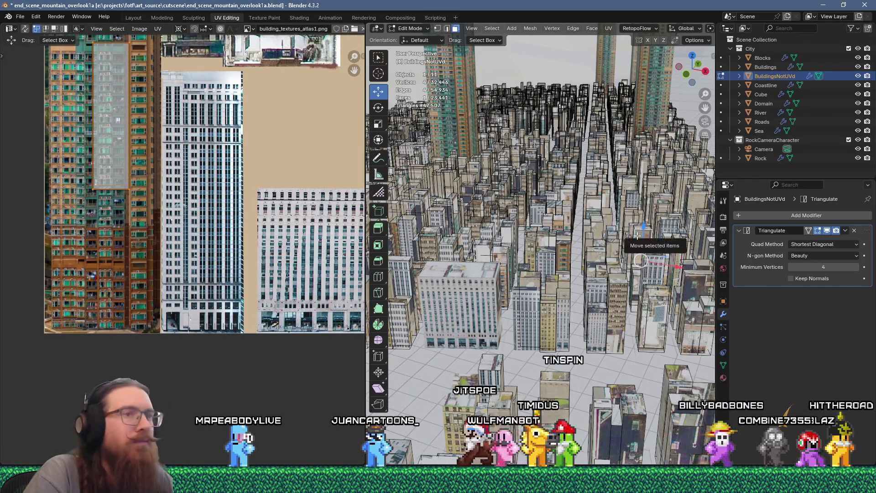
{"action": "key", "text": "u"}
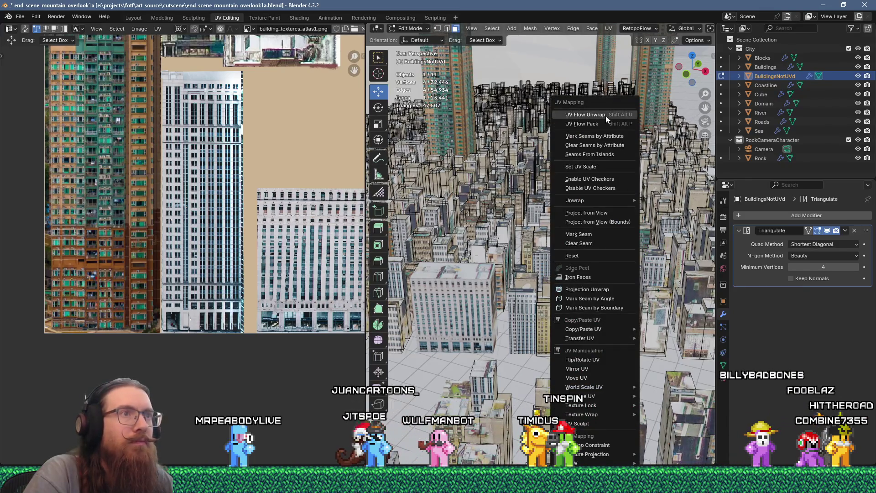
{"action": "left_click", "coordinate": [606, 116]}
{"action": "left_click", "coordinate": [182, 194]}
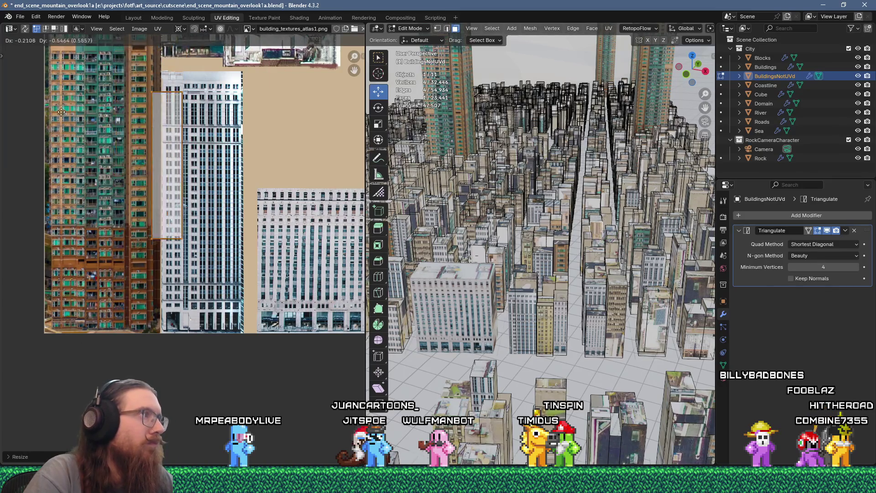
{"action": "left_click", "coordinate": [68, 55]}
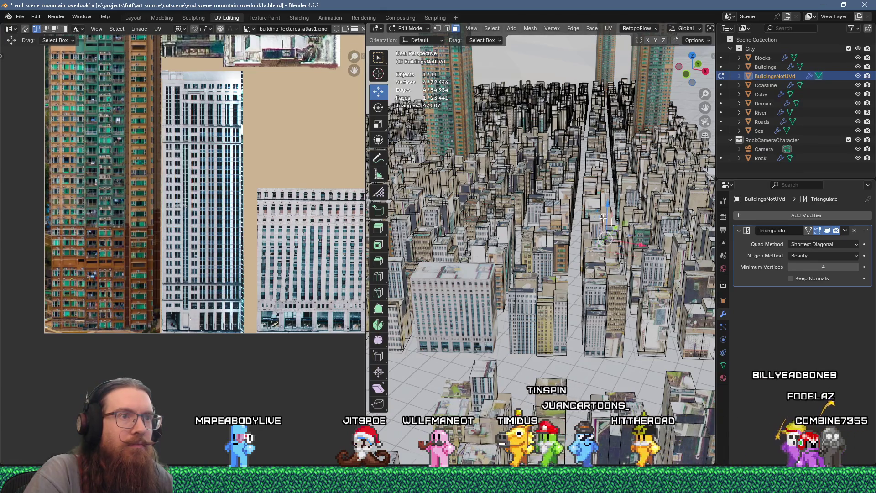
Step: Unwrap another face, shrink its island to 0.25 and place it on the atlas
{"action": "key", "text": "u"}
{"action": "left_click", "coordinate": [614, 114]}
{"action": "middle_click_drag", "start_coordinate": [264, 159], "coordinate": [220, 257]}
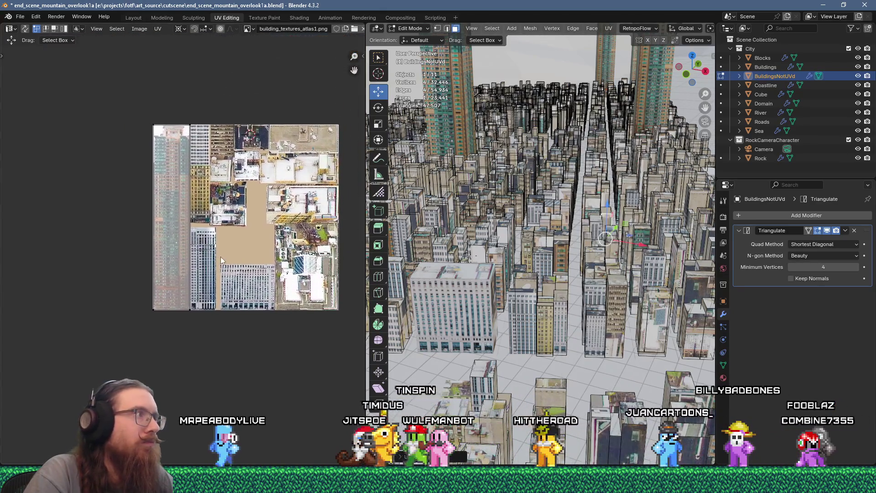
{"action": "type", "text": "s0.25"}
{"action": "key", "text": "Return"}
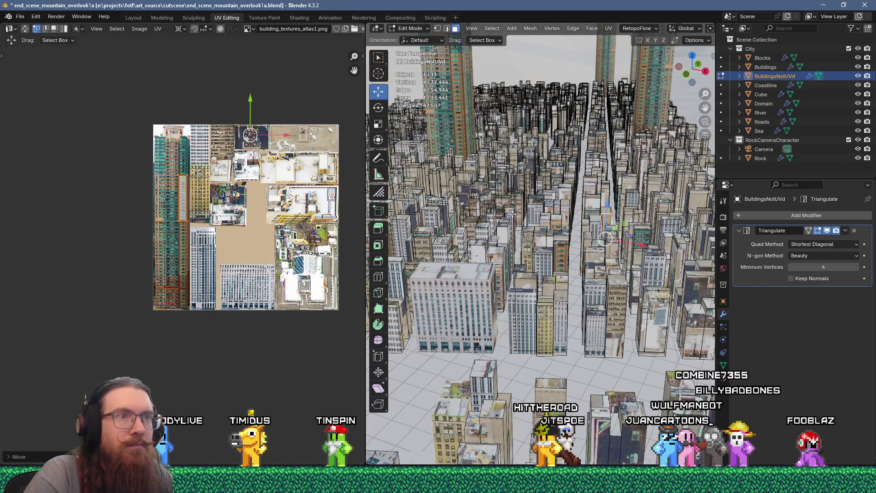
{"action": "key", "text": "u"}
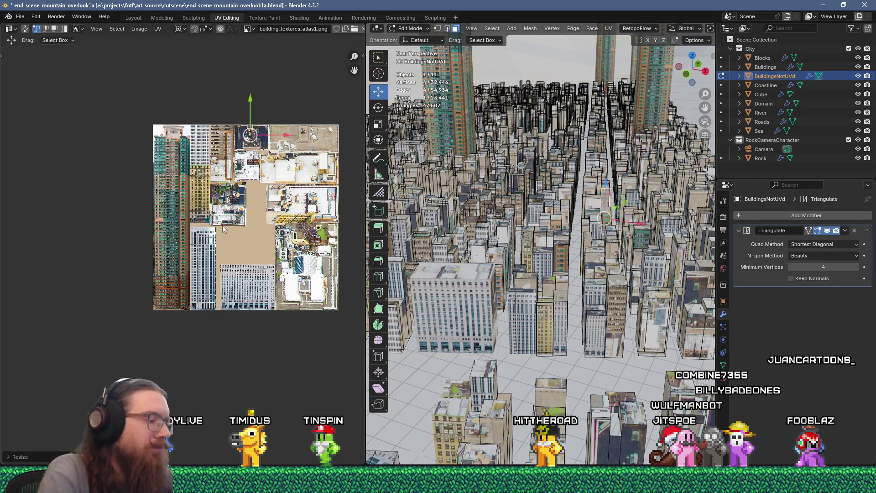
{"action": "key", "text": "g"}
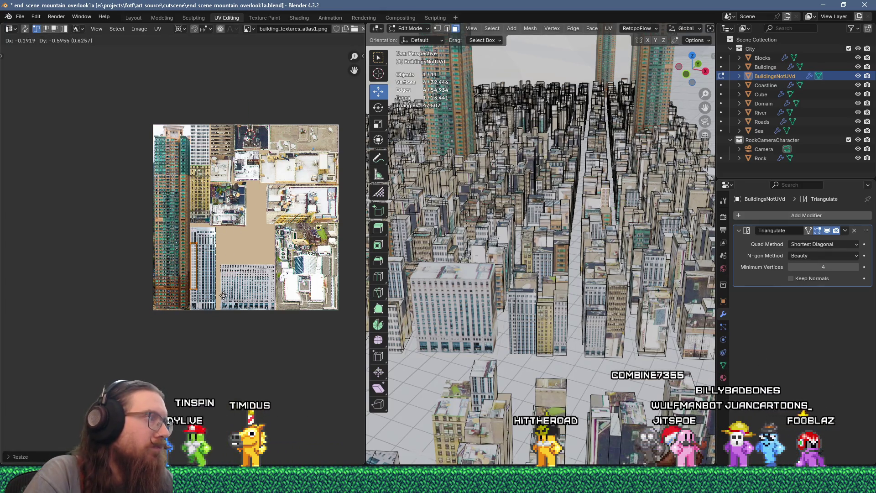
{"action": "left_click", "coordinate": [224, 296]}
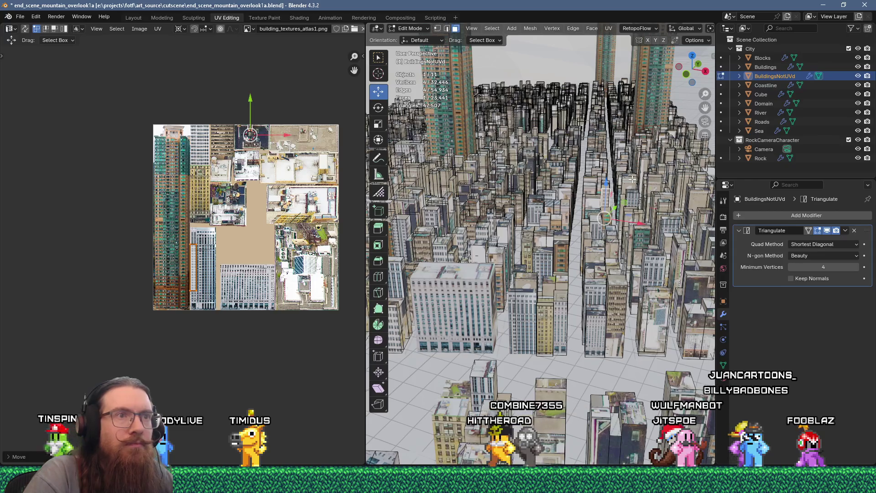
Step: Unwrap a tall strip, shrink it and set it onto a facade
{"action": "key", "text": "u"}
{"action": "left_click", "coordinate": [596, 115]}
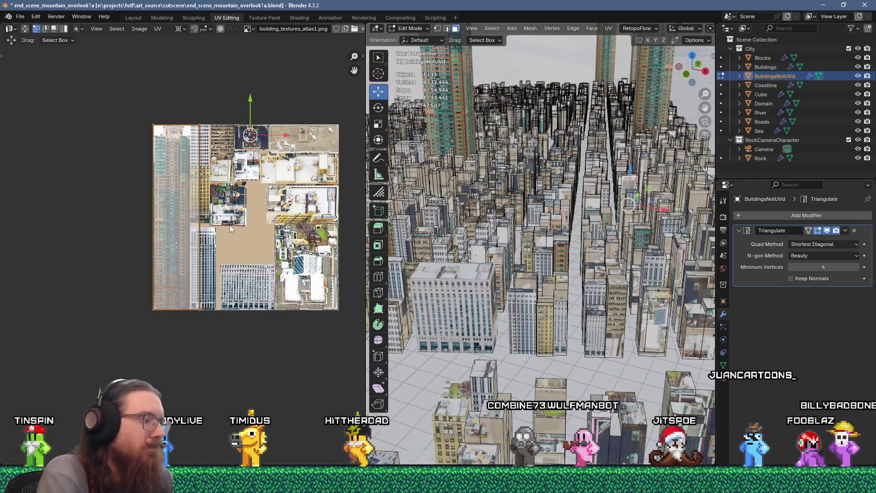
{"action": "key", "text": "s"}
{"action": "left_click", "coordinate": [221, 197]}
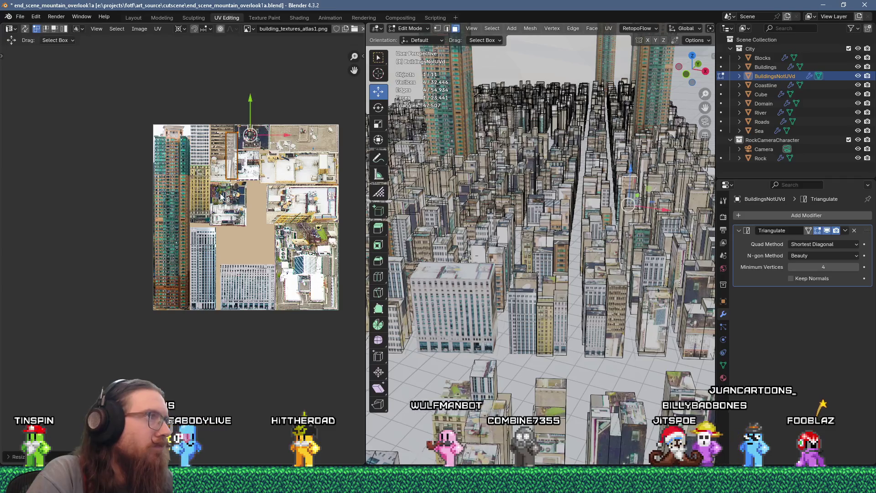
{"action": "key", "text": "g"}
{"action": "left_click", "coordinate": [208, 206]}
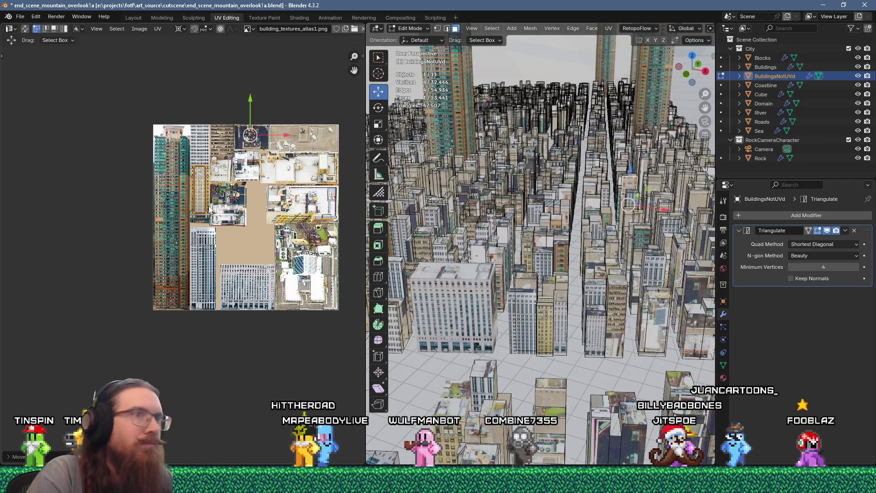
Step: Undo an oversized scale, re-unwrap the face, shrink to a quarter and place it
{"action": "key", "text": "u"}
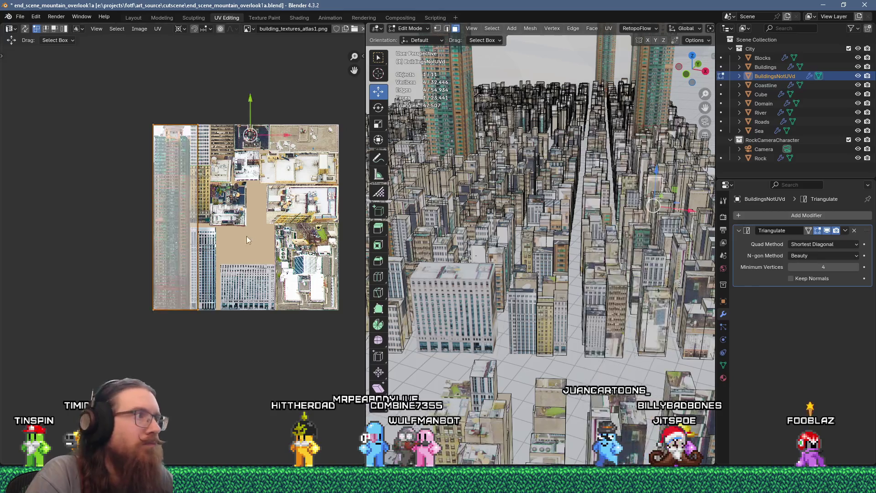
{"action": "type", "text": "s25"}
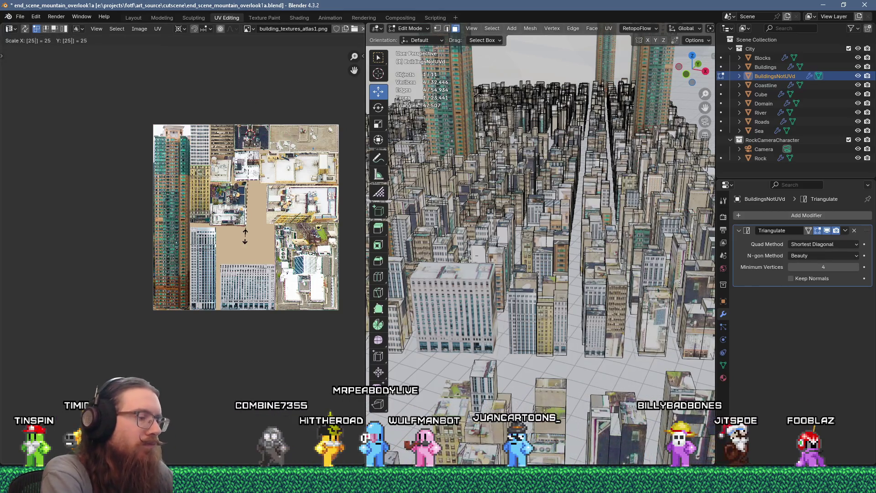
{"action": "key", "text": "Return"}
{"action": "key", "text": "ctrl+z"}
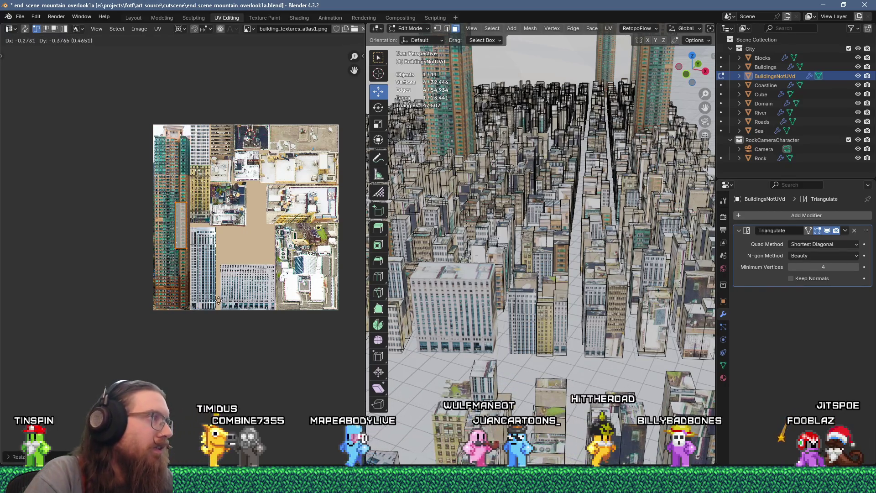
{"action": "key", "text": "g"}
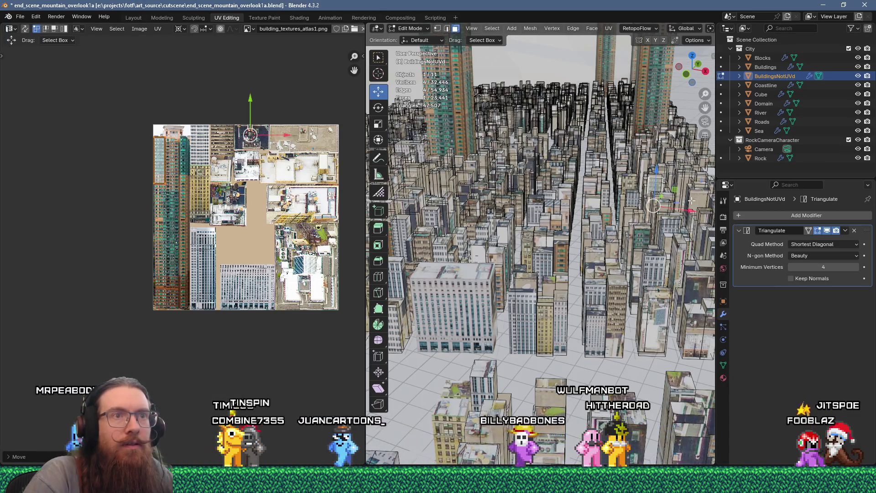
{"action": "right_click", "coordinate": [638, 172]}
{"action": "left_click", "coordinate": [638, 114]}
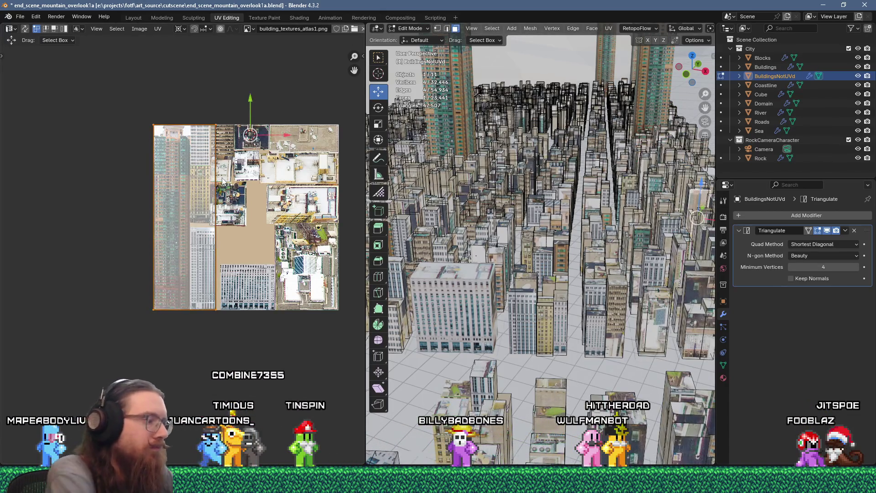
{"action": "type", "text": ".25"}
{"action": "key", "text": "Return"}
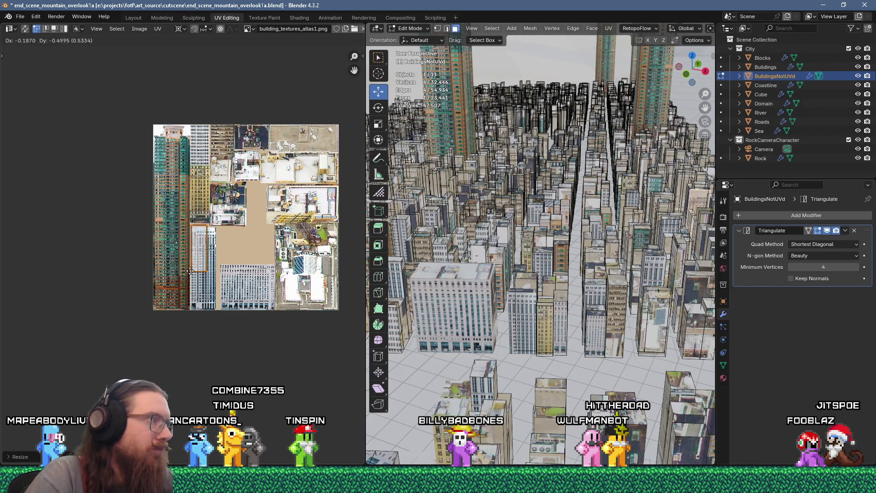
{"action": "left_click", "coordinate": [188, 273]}
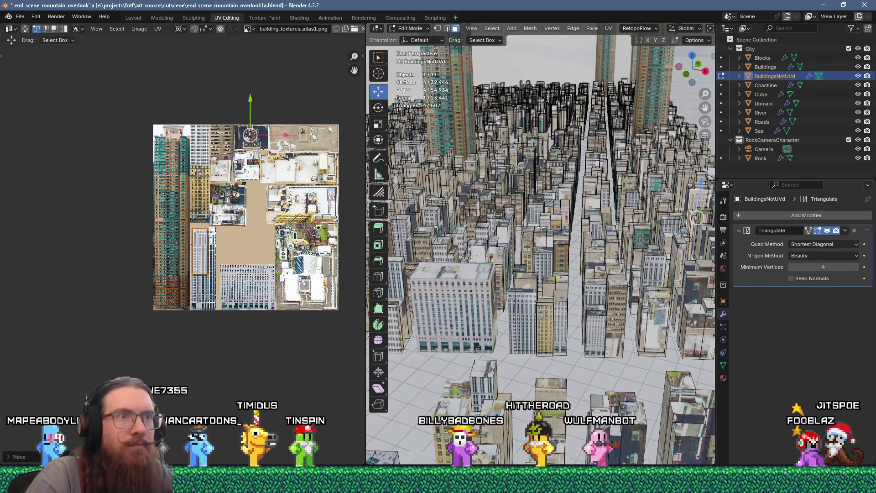
{"action": "middle_click_drag", "start_coordinate": [585, 222], "coordinate": [586, 187]}
Step: Unwrap the selected building face, shrink its UV island and place it on the atlas
{"action": "key", "text": "u"}
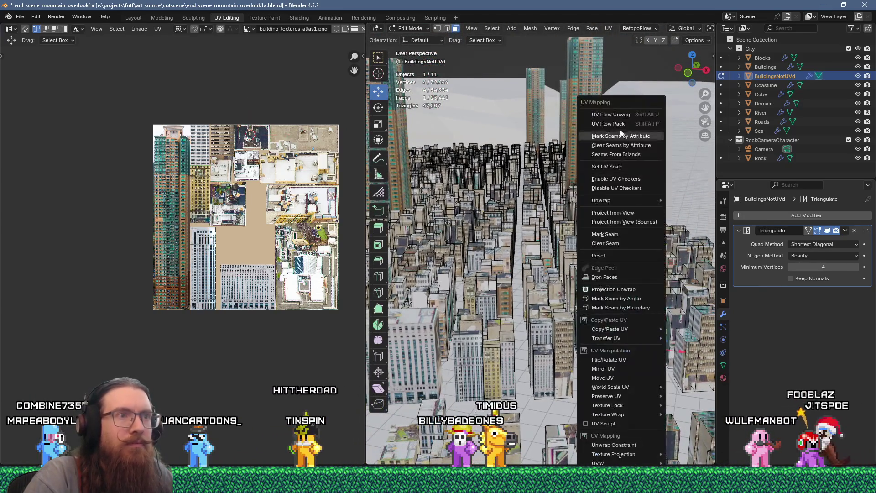
{"action": "left_click", "coordinate": [614, 115]}
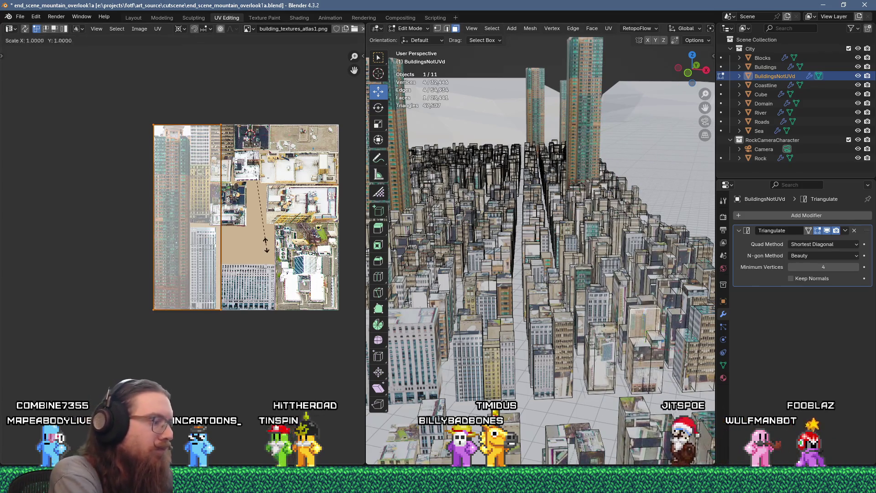
{"action": "key", "text": "s"}
{"action": "left_click", "coordinate": [253, 270]}
{"action": "key", "text": "g"}
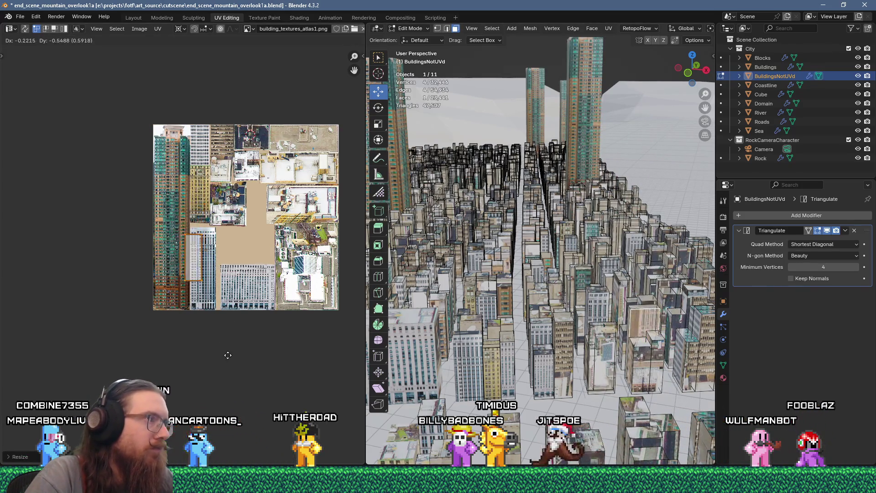
{"action": "left_click", "coordinate": [230, 351]}
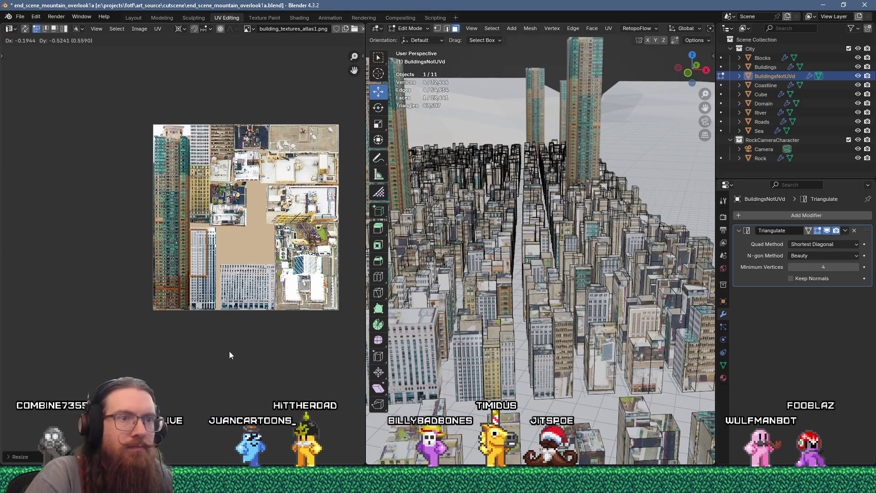
Step: Add a second face, unwrap both, scale the island to 0.25 and move it onto the left tower facade
{"action": "left_click", "coordinate": [662, 297], "text": "shift"}
{"action": "key", "text": "u"}
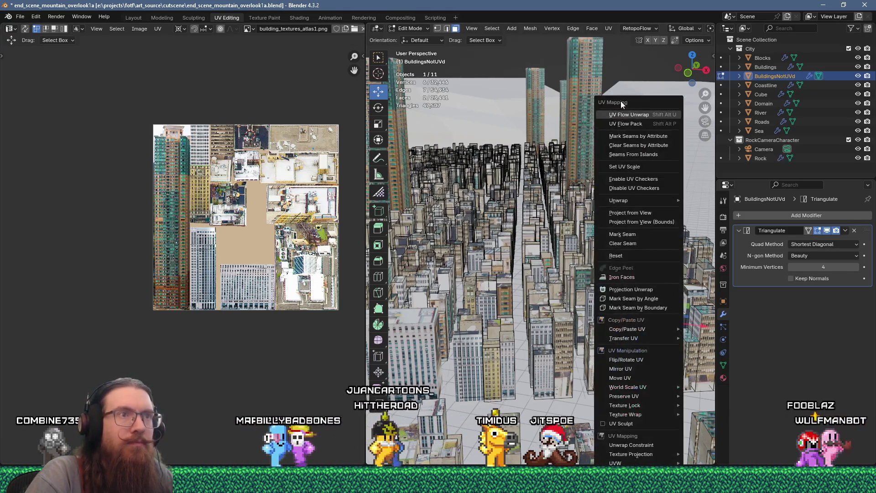
{"action": "left_click", "coordinate": [626, 113]}
{"action": "key", "text": "s"}
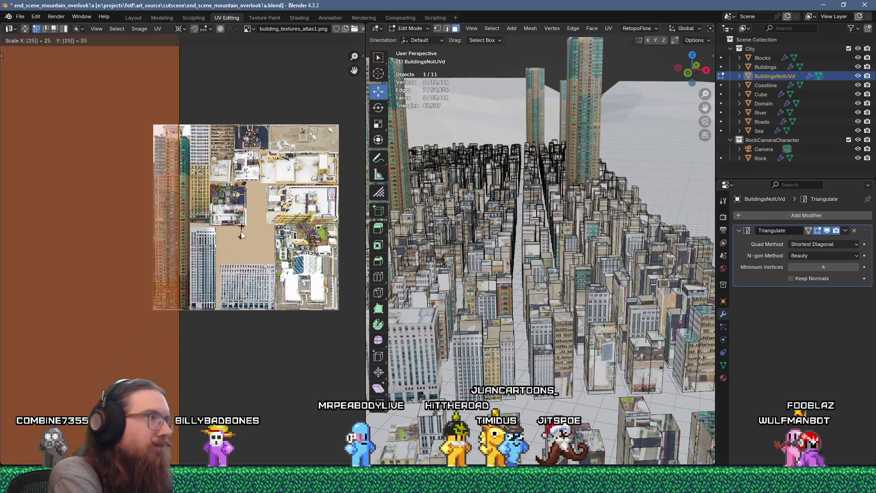
{"action": "key", "text": "Escape"}
{"action": "left_click", "coordinate": [241, 231]}
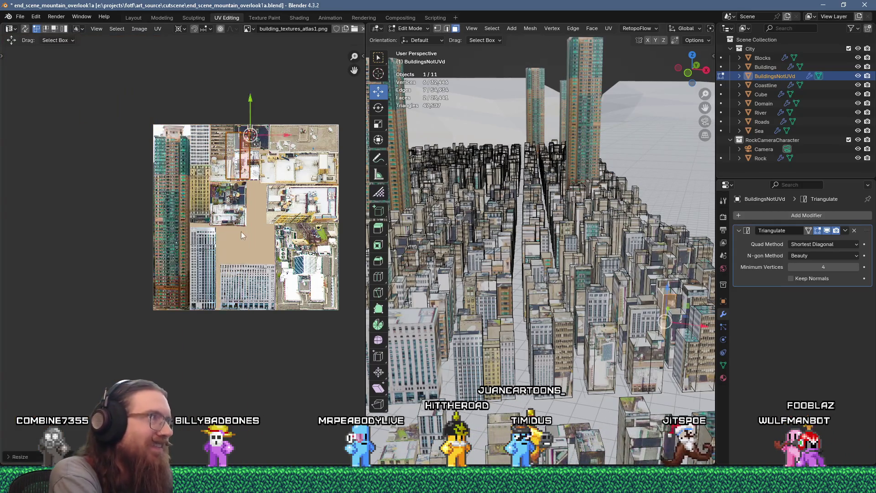
{"action": "key", "text": "g"}
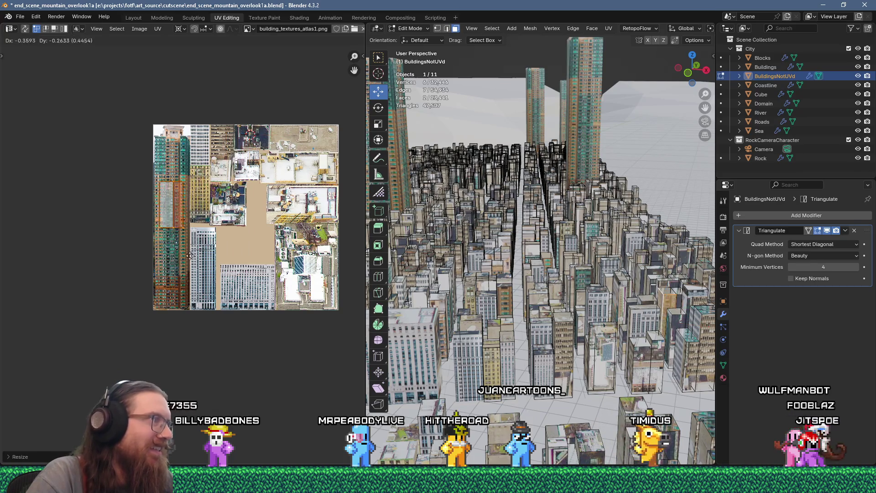
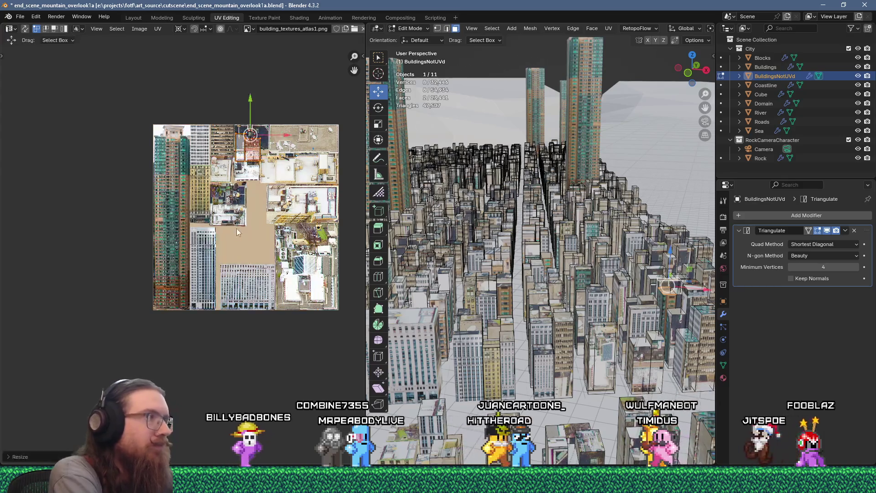
Step: Unwrap another building's faces, scale the island to 0.25 and move it to the atlas's lower-left
{"action": "key", "text": "g"}
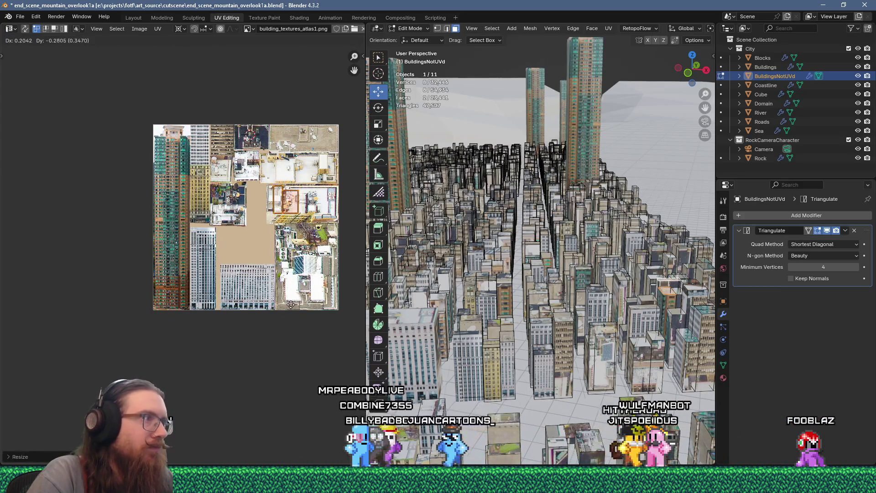
{"action": "left_click", "coordinate": [286, 306]}
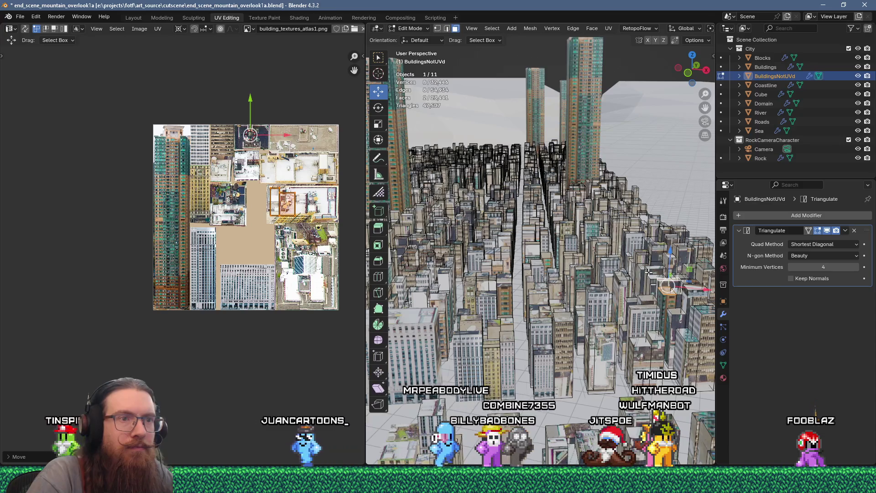
{"action": "left_click", "coordinate": [634, 205]}
{"action": "key", "text": "u"}
{"action": "left_click", "coordinate": [626, 123]}
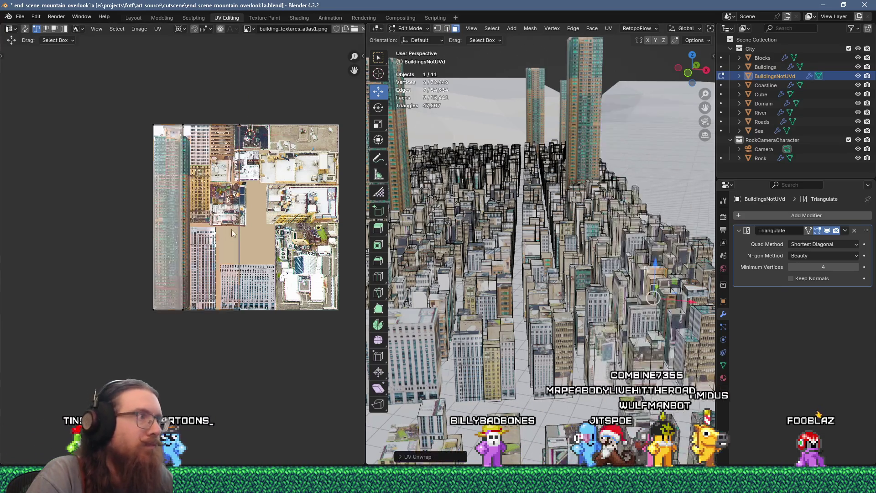
{"action": "type", "text": "s.25"}
{"action": "key", "text": "Return"}
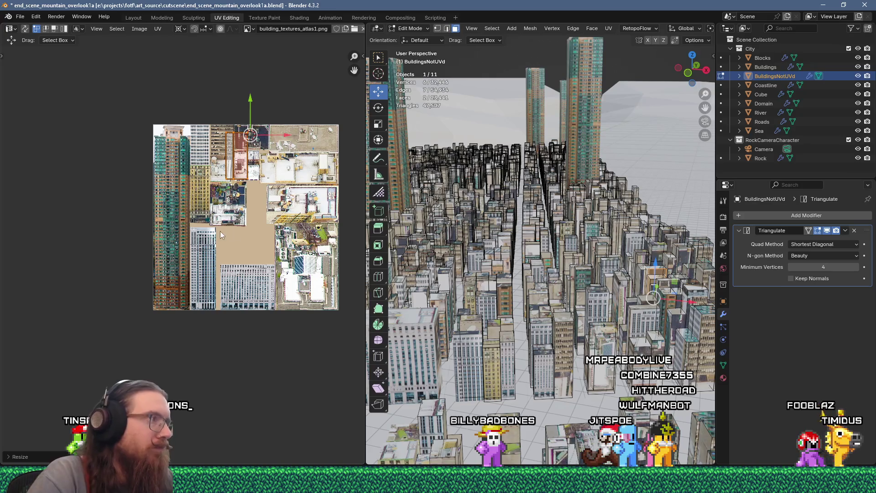
{"action": "key", "text": "g"}
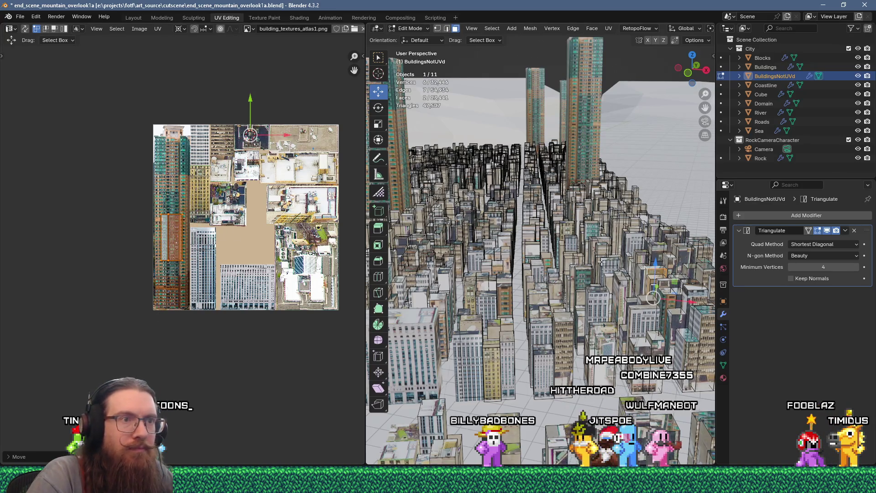
Step: Pack a different building face into a UV island, shrink it and drag it to the atlas's bottom edge
{"action": "left_click", "coordinate": [639, 250]}
{"action": "key", "text": "u"}
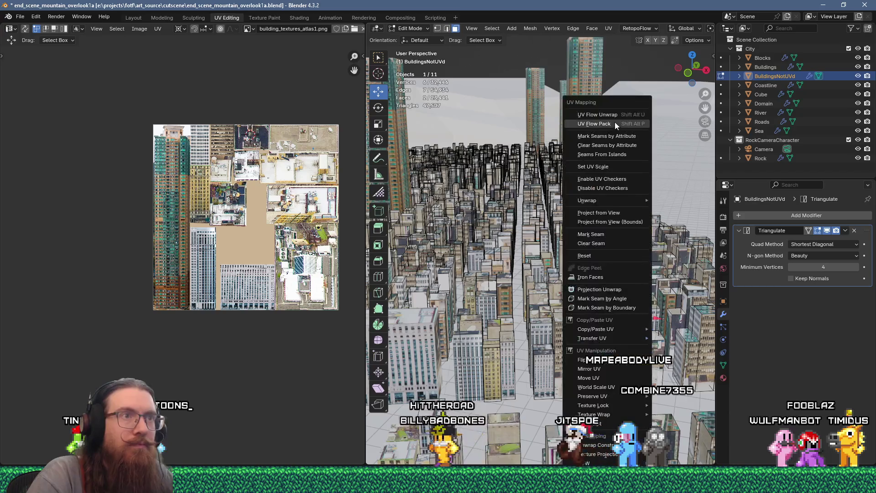
{"action": "left_click", "coordinate": [615, 123]}
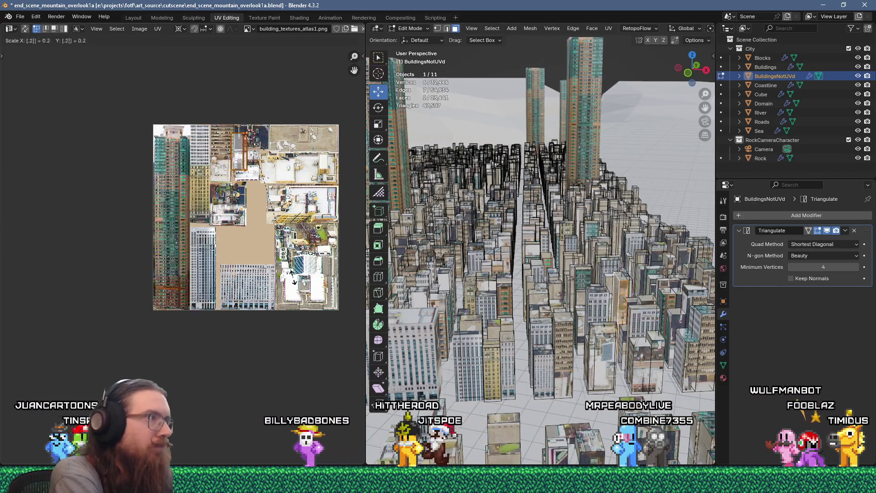
{"action": "key", "text": "s"}
{"action": "left_click", "coordinate": [281, 355]}
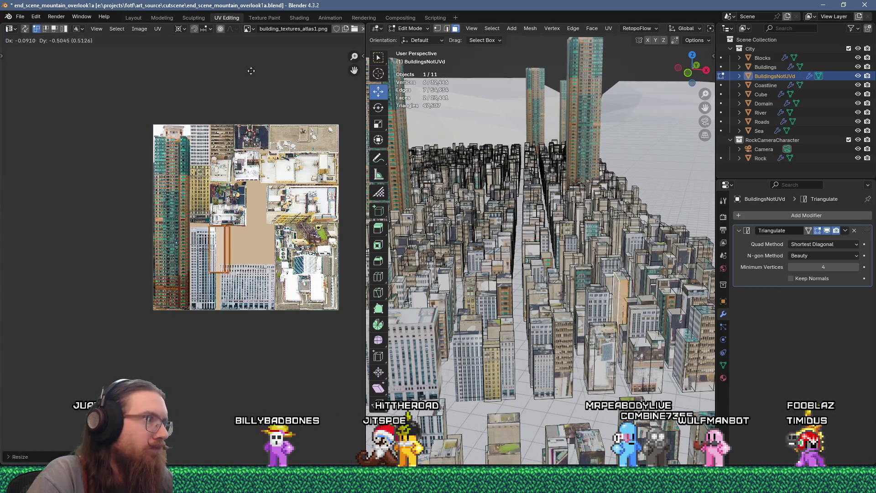
{"action": "left_click_drag", "start_coordinate": [251, 70], "coordinate": [279, 89]}
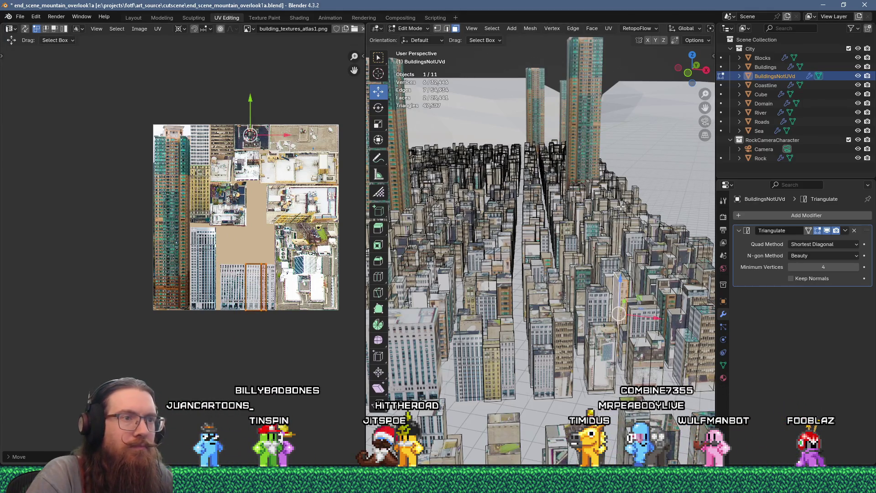
Step: Unwrap another face into a strip island, scale it to 0.25 and place it toward the lower-left
{"action": "right_click", "coordinate": [556, 293]}
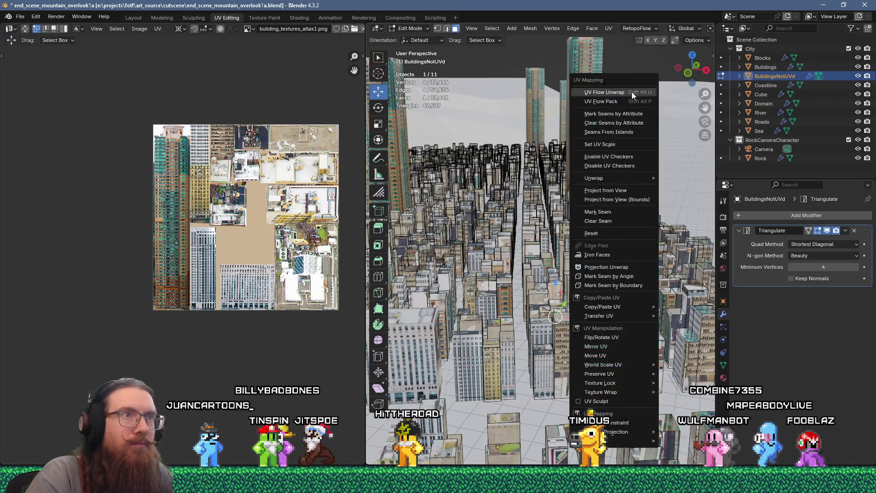
{"action": "left_click", "coordinate": [556, 292]}
{"action": "key", "text": "s"}
{"action": "key", "text": "0"}
{"action": "key", "text": "Return"}
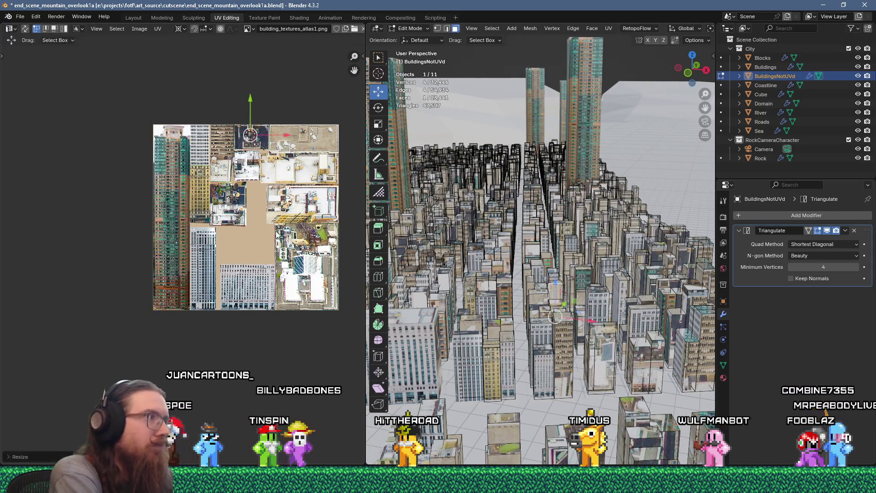
{"action": "key", "text": "ctrl+z"}
{"action": "key", "text": "s"}
{"action": "key", "text": "0"}
{"action": "key", "text": "period"}
{"action": "key", "text": "2"}
{"action": "key", "text": "5"}
{"action": "key", "text": "Return"}
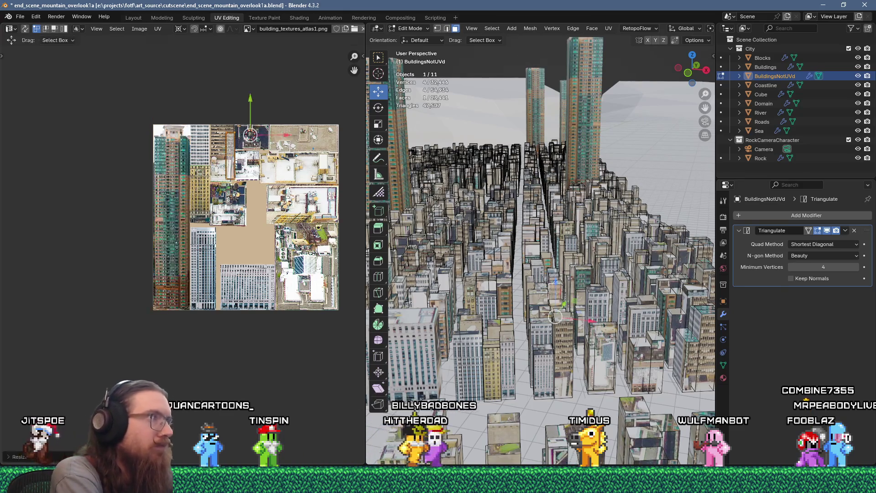
{"action": "key", "text": "g"}
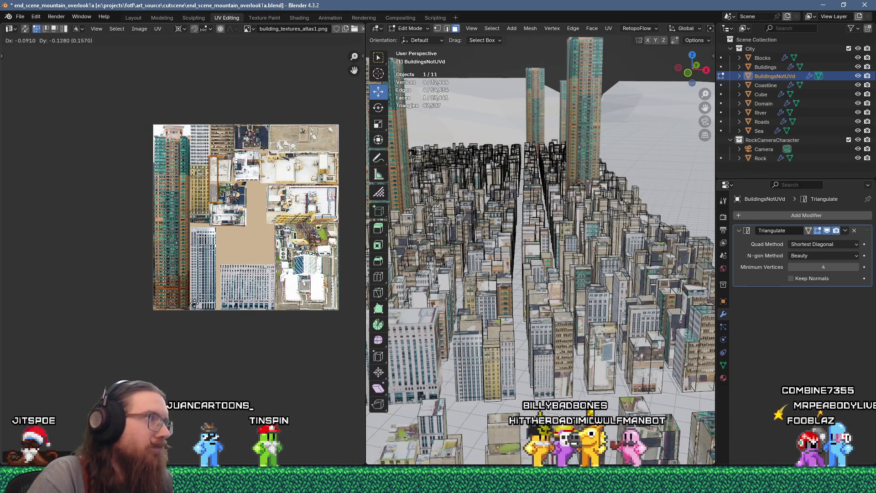
{"action": "left_click", "coordinate": [163, 366]}
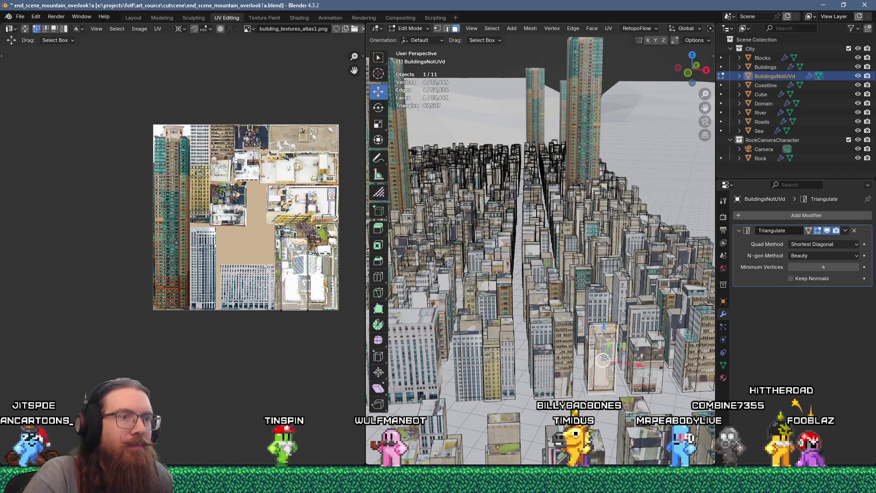
Step: Move a UV island down-left, then unwrap two selected faces together and shrink their island
{"action": "key", "text": "u"}
{"action": "key", "text": "Escape"}
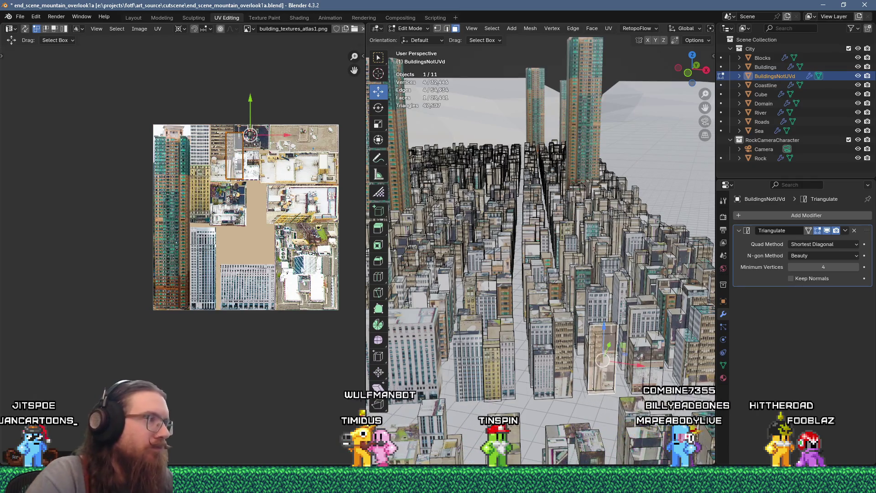
{"action": "key", "text": "g"}
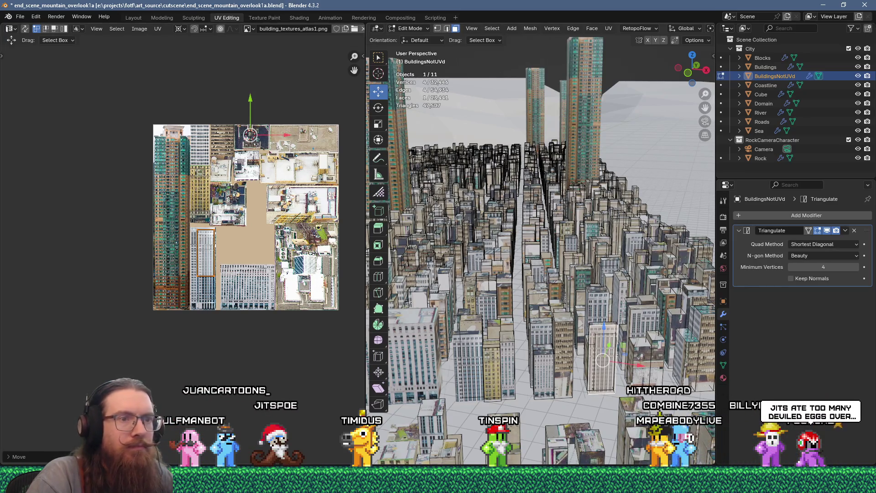
{"action": "left_click", "coordinate": [629, 213], "text": "shift"}
{"action": "key", "text": "u"}
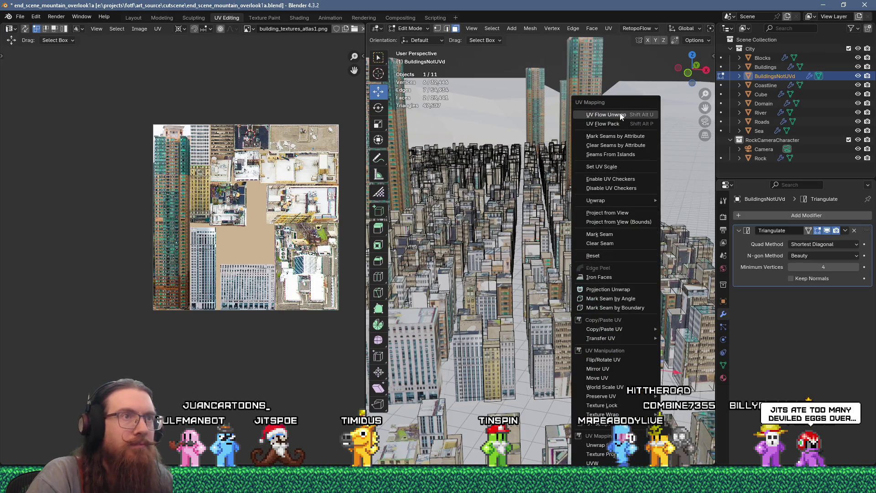
{"action": "left_click", "coordinate": [621, 117]}
{"action": "key", "text": "s"}
{"action": "left_click", "coordinate": [248, 220]}
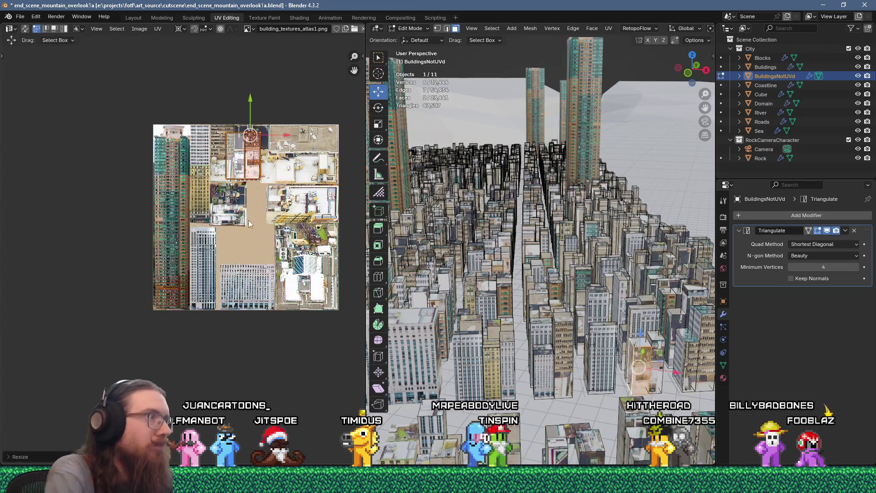
{"action": "scroll", "coordinate": [225, 208], "scroll_direction": "up", "scroll_amount": 2}
Step: Map a different building face into a UV rectangle and position it down-left on the atlas
{"action": "key", "text": "g"}
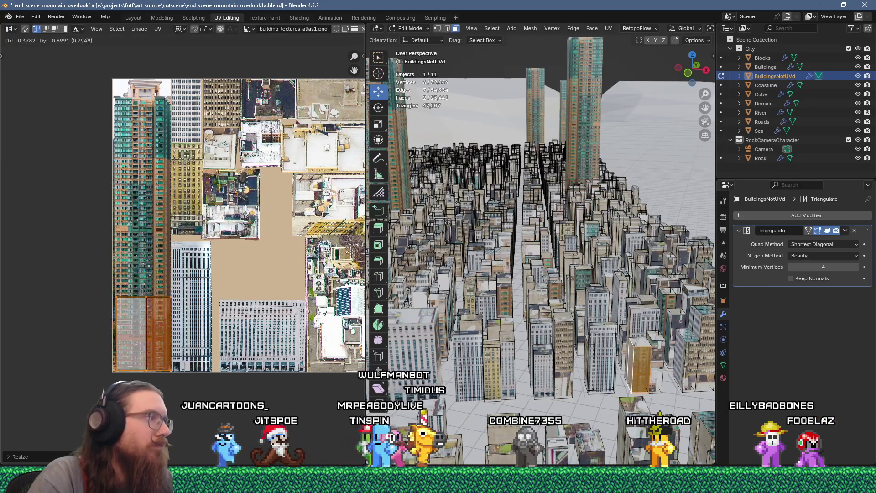
{"action": "left_click", "coordinate": [129, 380]}
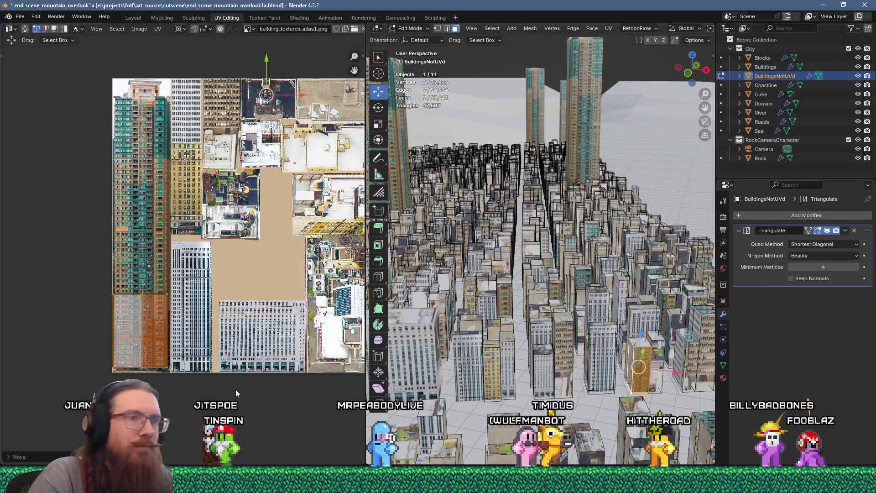
{"action": "left_click", "coordinate": [656, 345]}
{"action": "key", "text": "u"}
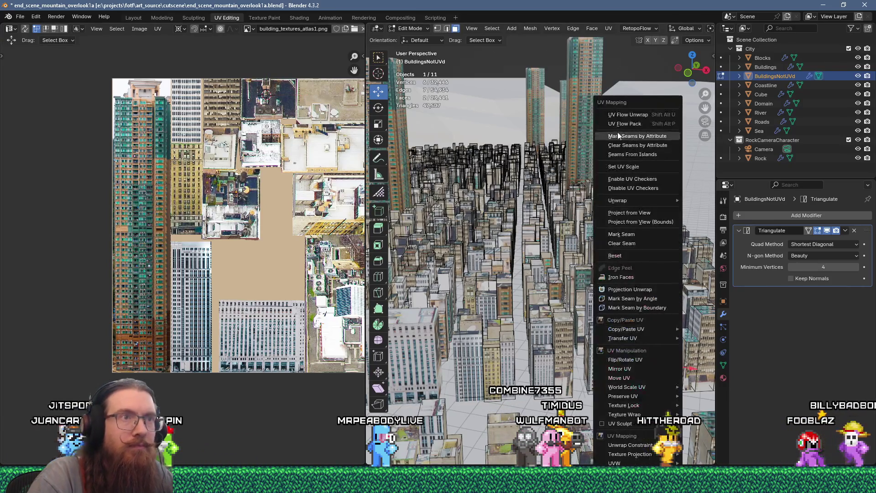
{"action": "key", "text": "s"}
{"action": "left_click", "coordinate": [209, 259]}
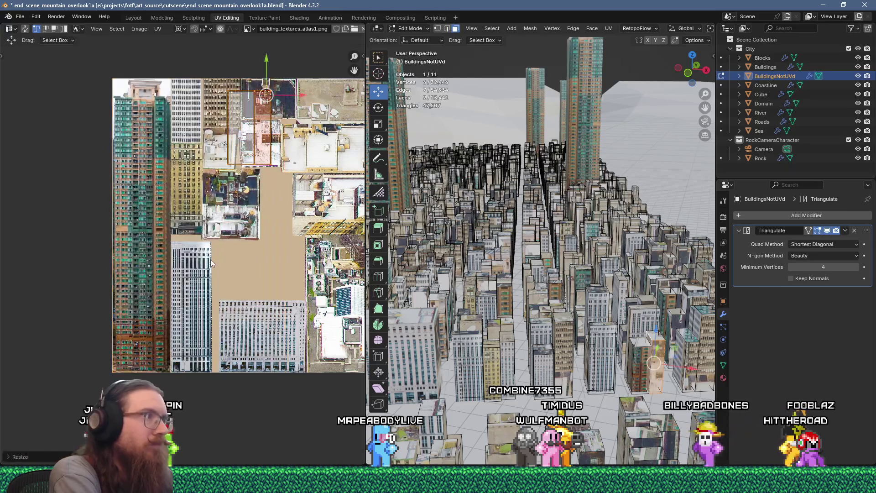
{"action": "key", "text": "g"}
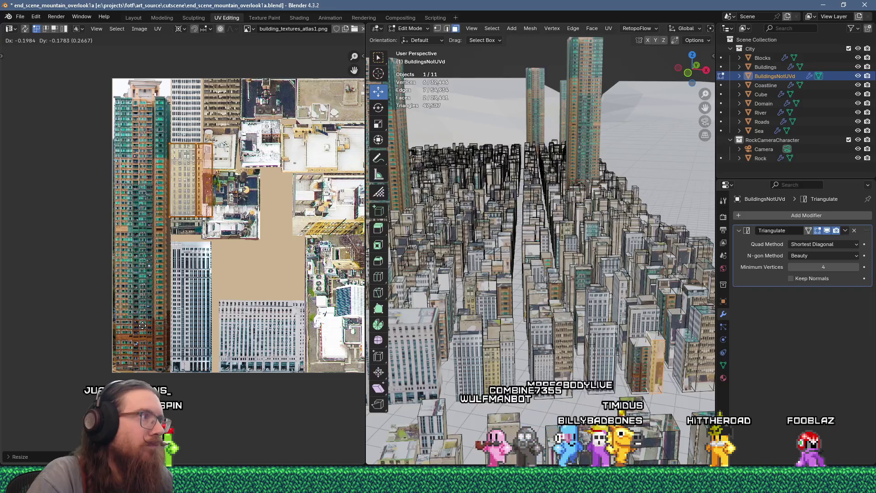
{"action": "scroll", "coordinate": [165, 261], "scroll_direction": "up", "scroll_amount": 2}
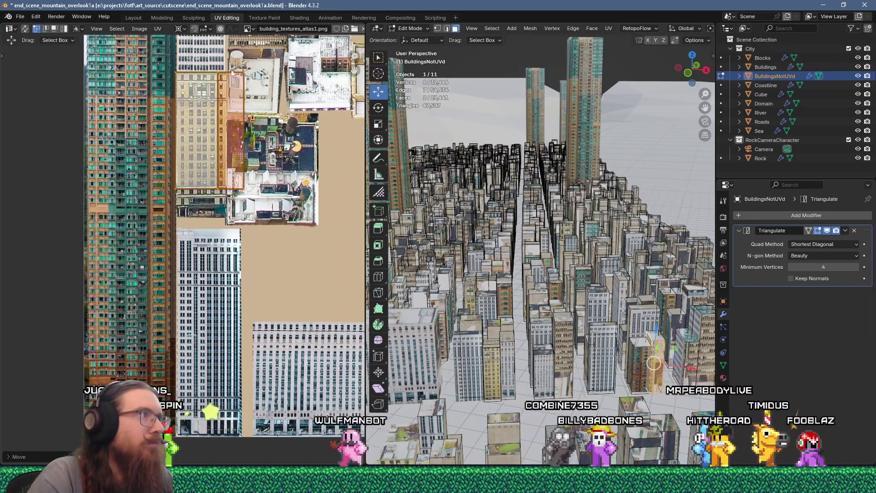
{"action": "left_click", "coordinate": [282, 236]}
{"action": "key", "text": "g"}
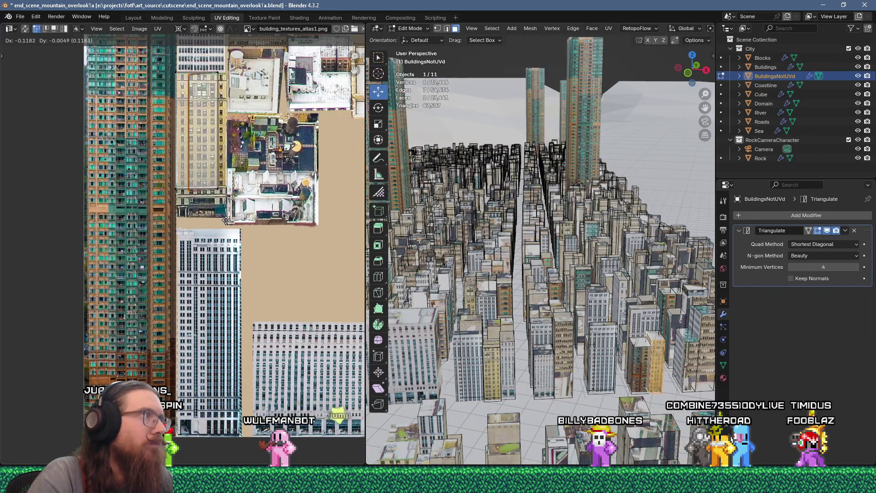
{"action": "left_click", "coordinate": [223, 218]}
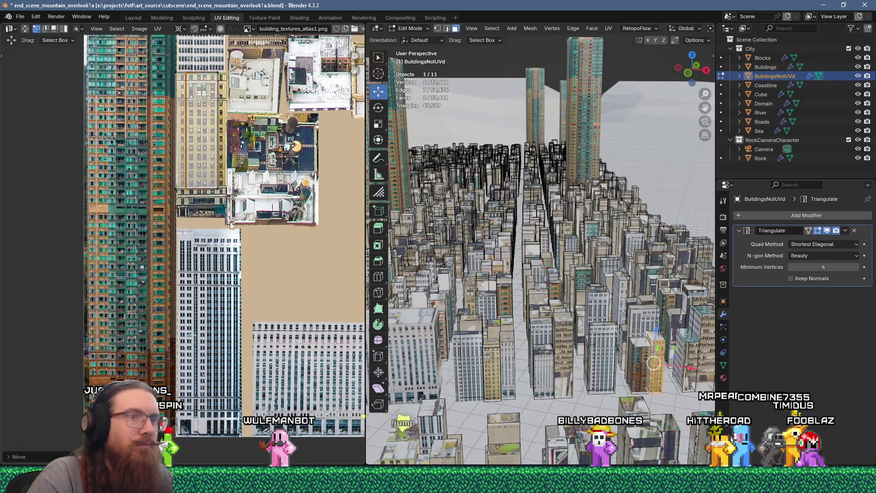
Step: Re-project another face into a tall thin island, shrink it and move it to the atlas top
{"action": "left_click", "coordinate": [650, 336]}
{"action": "right_click", "coordinate": [651, 328]}
{"action": "left_click", "coordinate": [693, 329]}
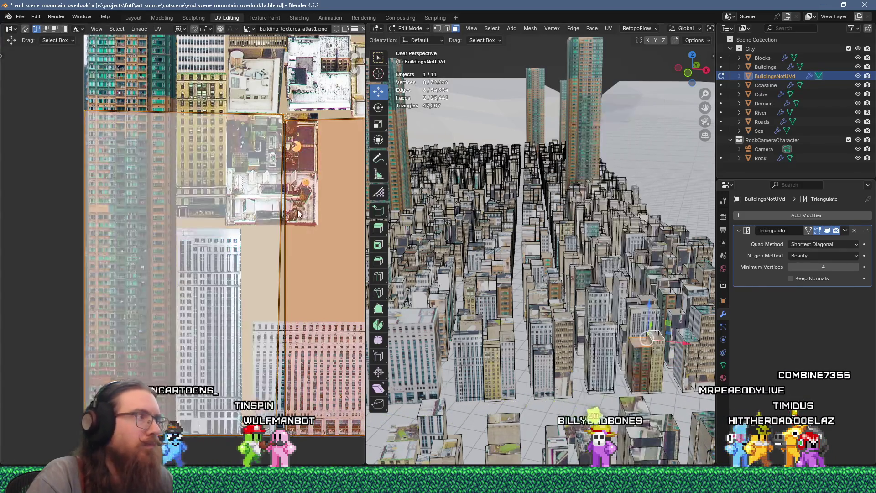
{"action": "key", "text": "ctrl+z"}
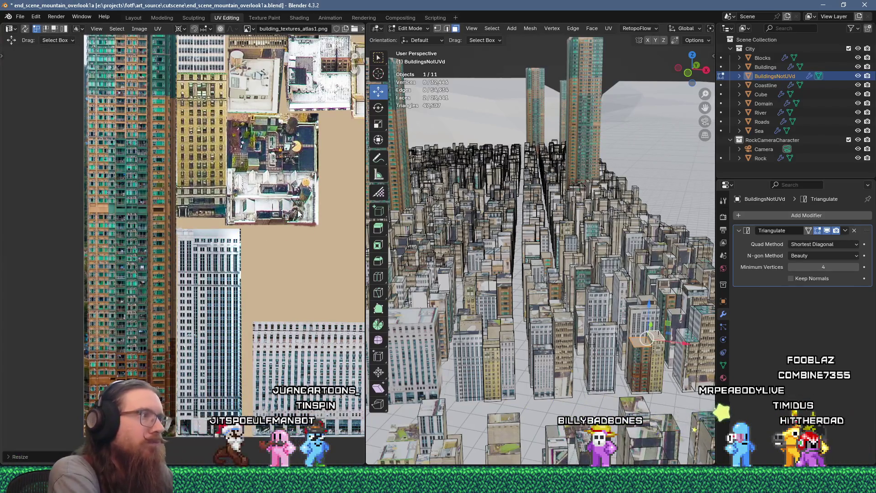
{"action": "key", "text": "ctrl+shift+z"}
{"action": "key", "text": "ctrl+z"}
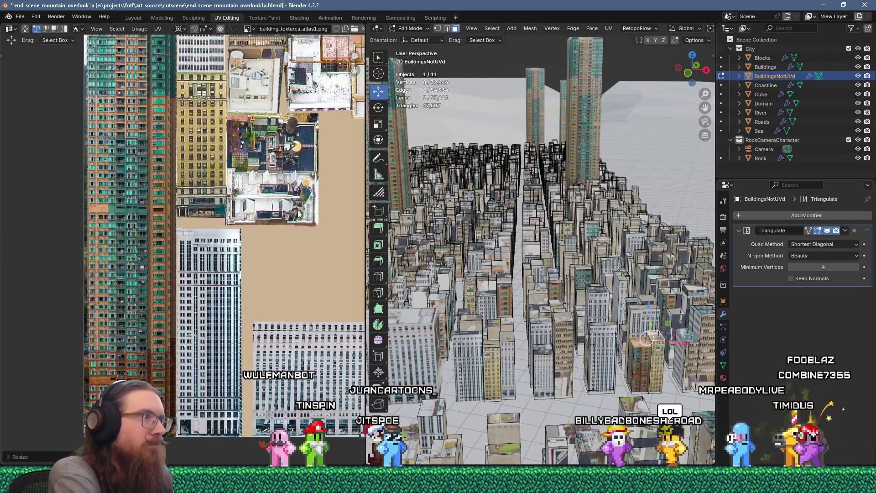
{"action": "scroll", "coordinate": [299, 213], "scroll_direction": "down", "scroll_amount": 5}
{"action": "scroll", "coordinate": [275, 168], "scroll_direction": "up", "scroll_amount": 3}
{"action": "key", "text": "g"}
{"action": "left_click", "coordinate": [257, 153]}
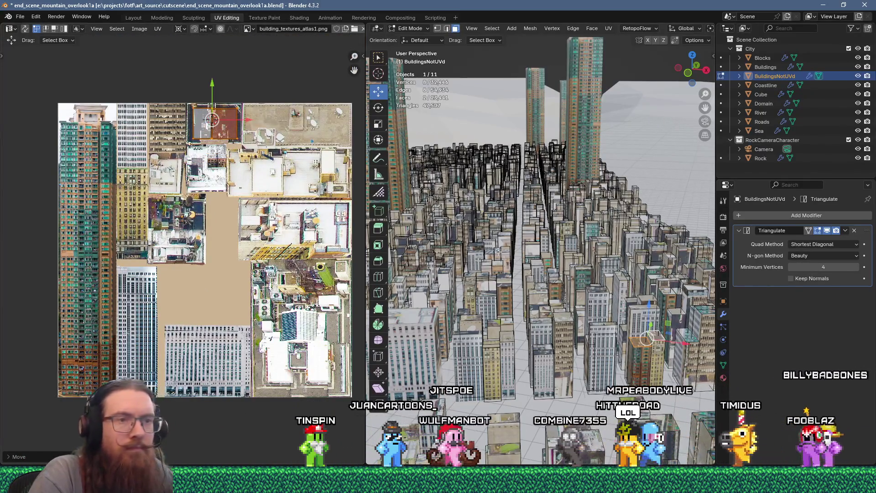
Step: Unwrap another building, scale it to 0.2 and move it, then scale it from its top-left corner
{"action": "left_click", "coordinate": [687, 365]}
{"action": "key", "text": "u"}
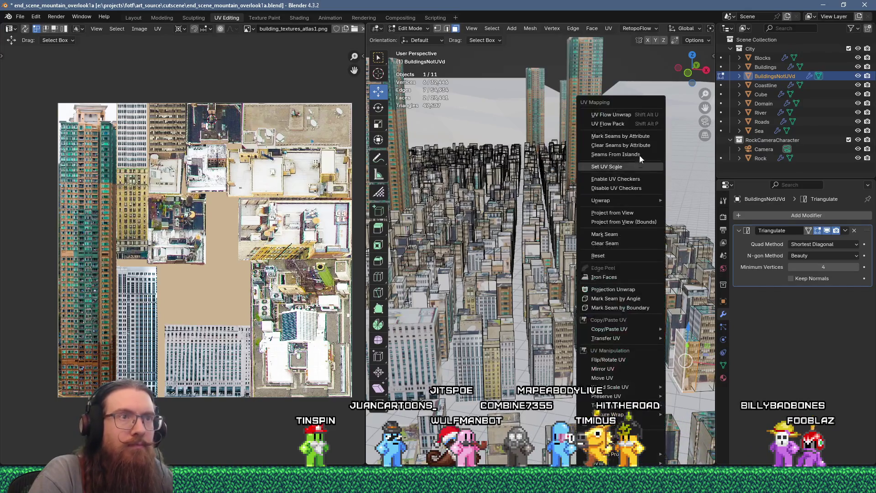
{"action": "key", "text": "Return"}
{"action": "type", "text": ".2"}
{"action": "key", "text": "Return"}
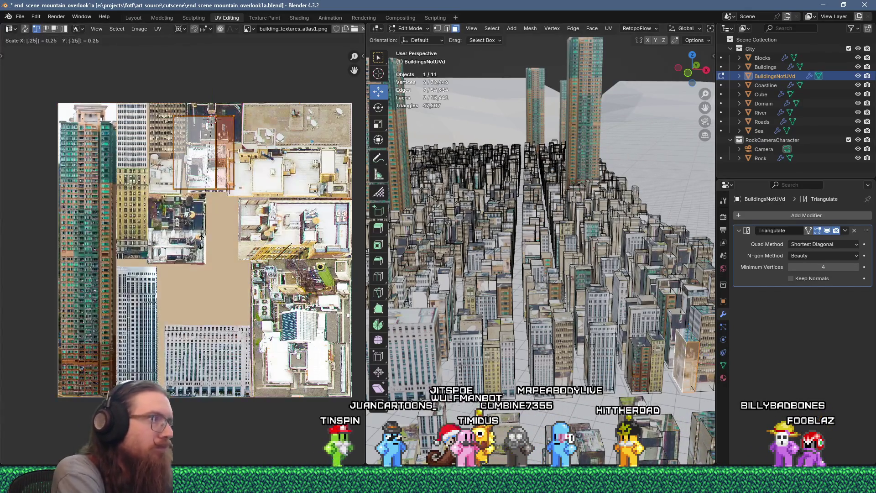
{"action": "scroll", "coordinate": [182, 228], "scroll_direction": "up", "scroll_amount": 2}
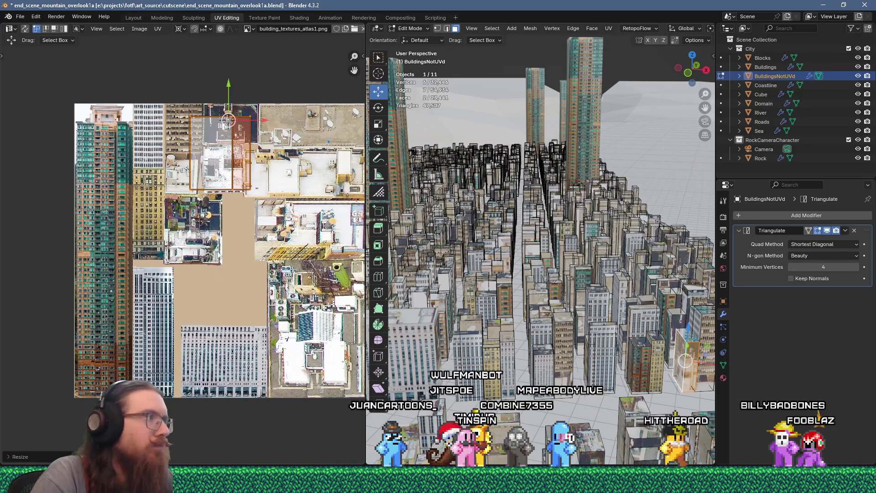
{"action": "key", "text": "g"}
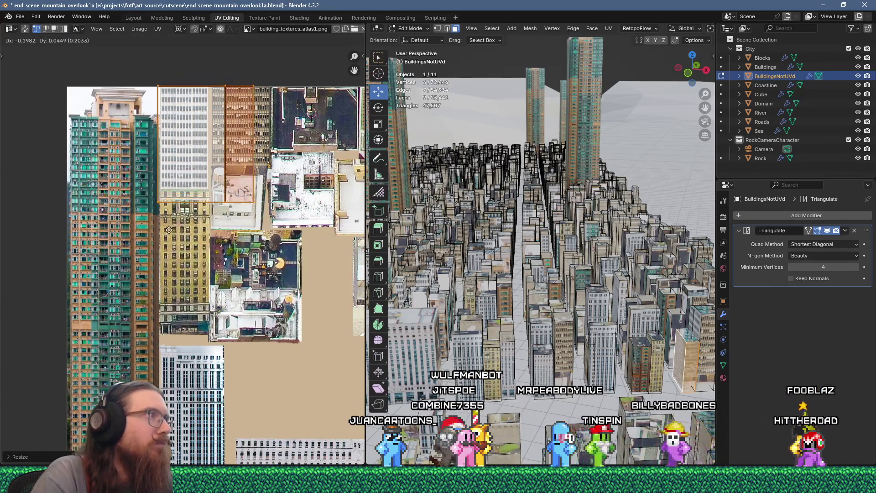
{"action": "left_click", "coordinate": [171, 229]}
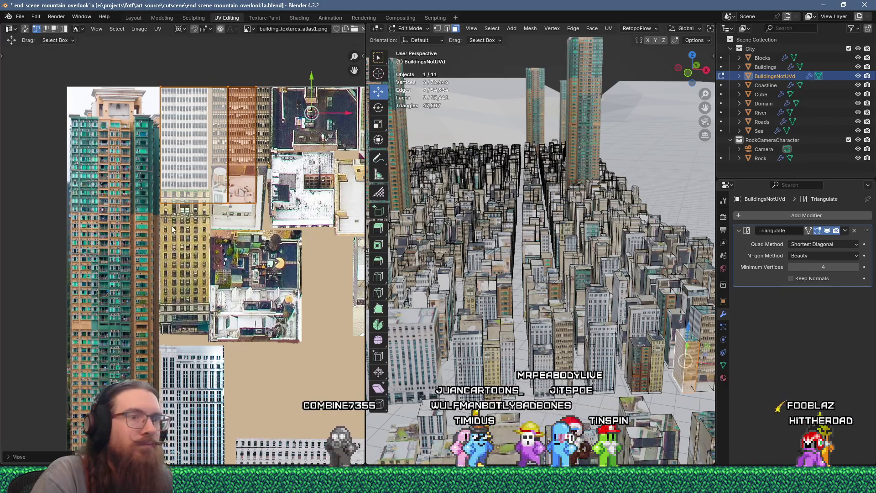
{"action": "scroll", "coordinate": [229, 295], "scroll_direction": "up", "scroll_amount": 3}
{"action": "right_click", "coordinate": [207, 144], "text": "shift"}
{"action": "key", "text": "s"}
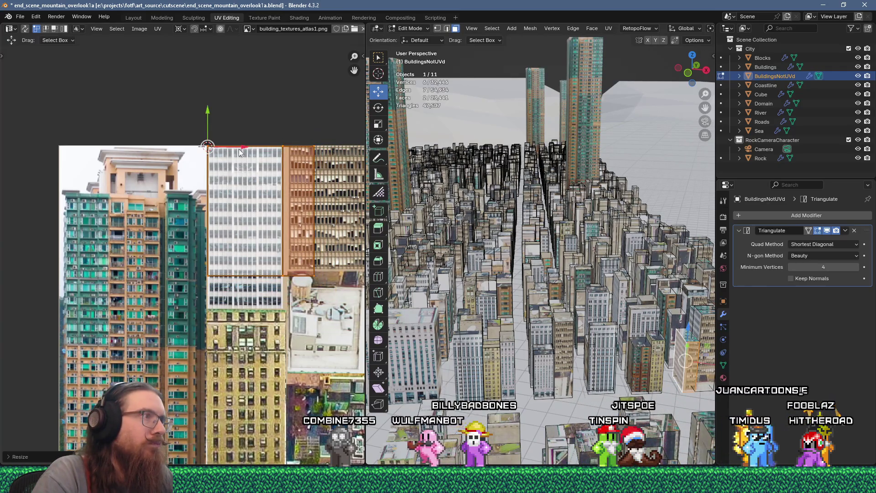
Step: Slide the island along X, resize it, move it onto the next facade and scale from its top-left corner
{"action": "key", "text": "g"}
{"action": "key", "text": "x"}
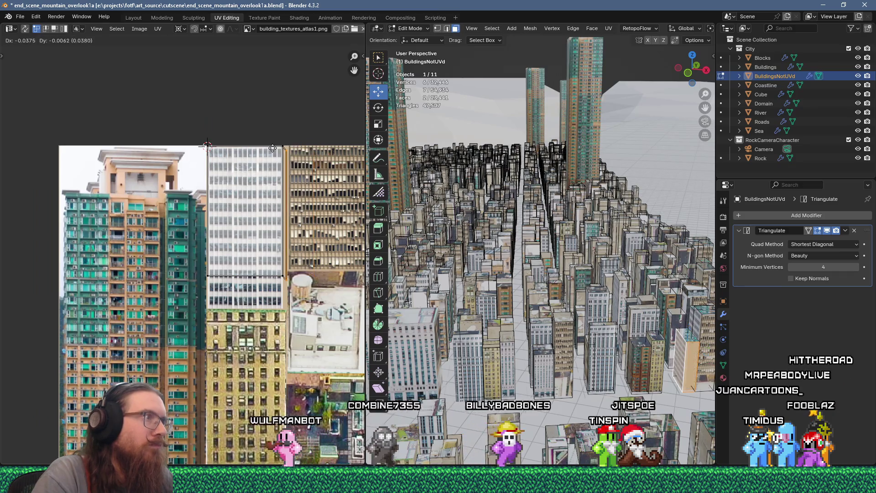
{"action": "left_click", "coordinate": [253, 144]}
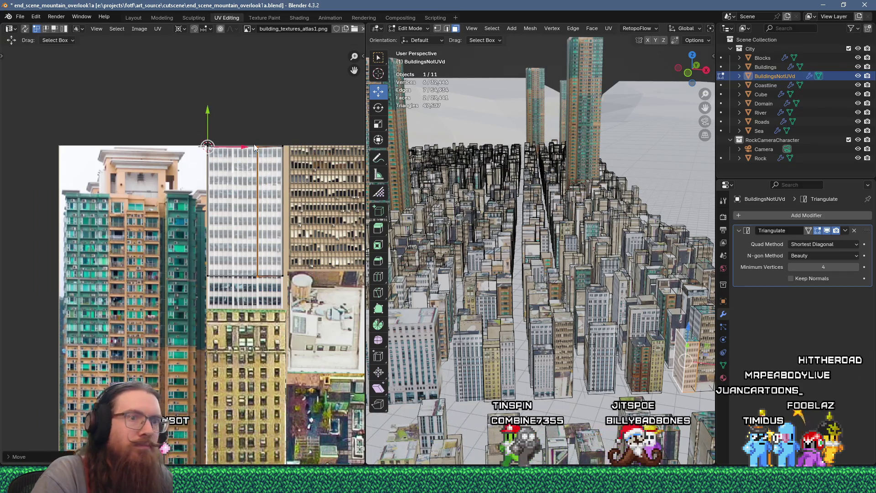
{"action": "left_click_drag", "start_coordinate": [289, 297], "coordinate": [166, 258]}
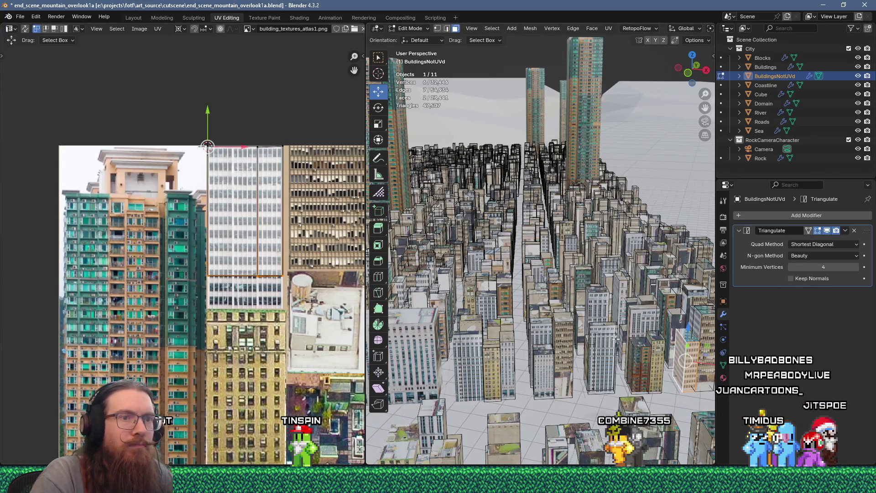
{"action": "middle_click_drag", "start_coordinate": [615, 340], "coordinate": [516, 309], "text": "shift"}
{"action": "scroll", "coordinate": [160, 229], "scroll_direction": "down", "scroll_amount": 2}
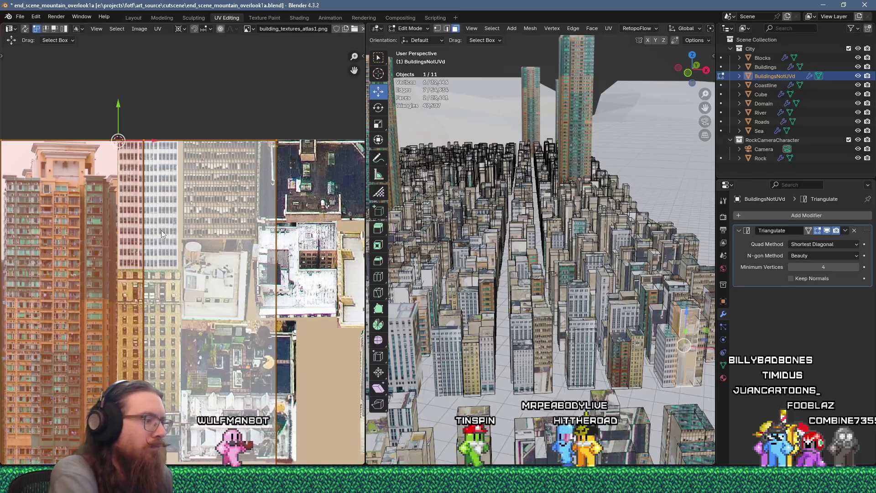
{"action": "key", "text": "s"}
{"action": "left_click", "coordinate": [160, 230]}
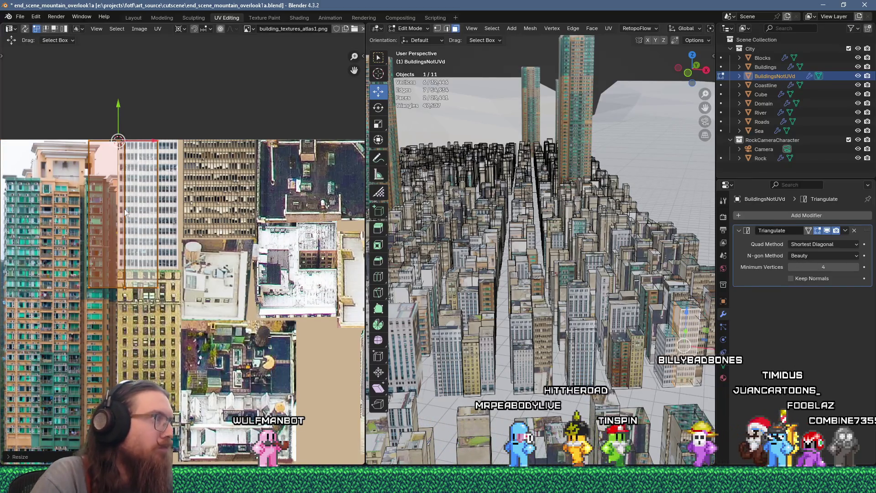
{"action": "key", "text": "g"}
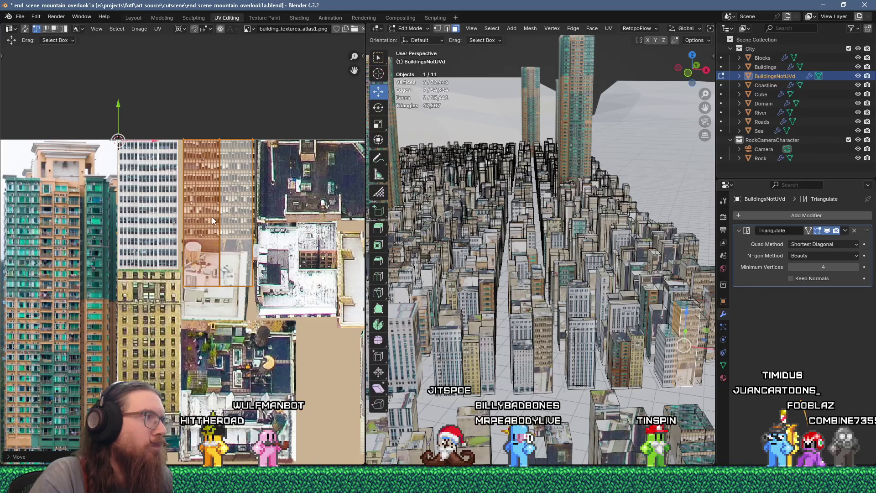
{"action": "scroll", "coordinate": [185, 163], "scroll_direction": "up", "scroll_amount": 2}
{"action": "right_click", "coordinate": [182, 125], "text": "shift"}
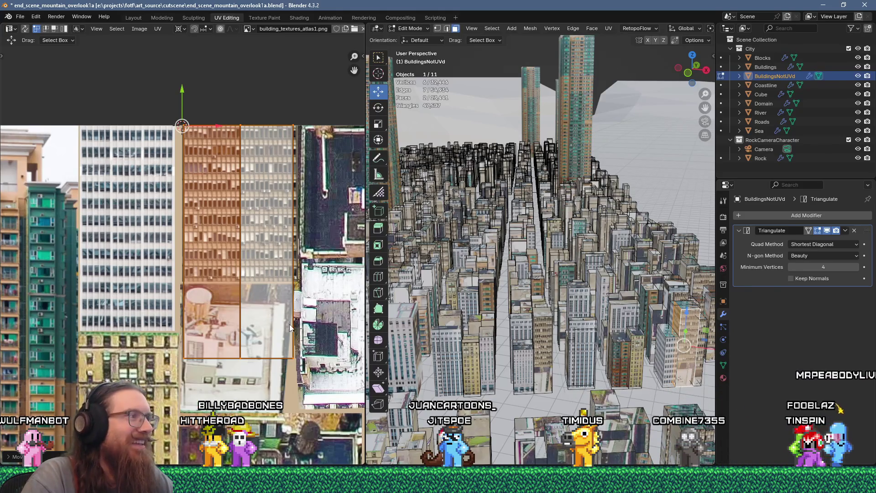
{"action": "key", "text": "s"}
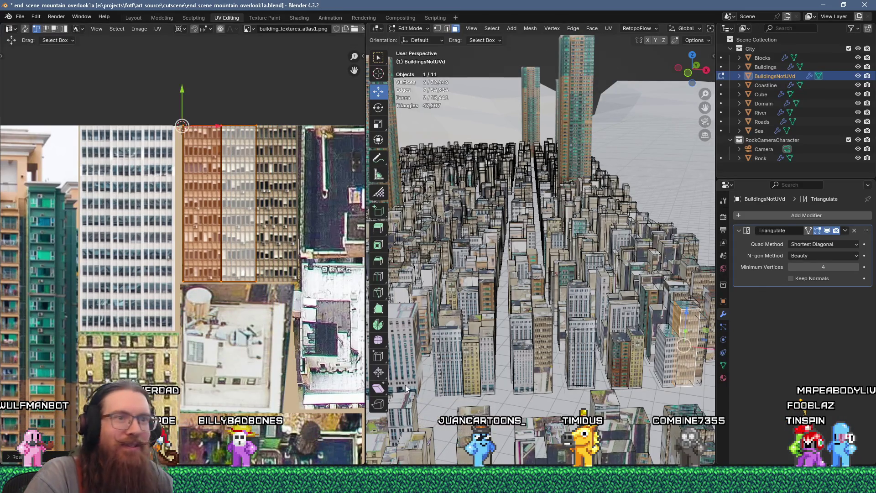
Step: Unwrap another building's faces, scale the island to 0.15 and move it down onto a facade
{"action": "left_click", "coordinate": [682, 308]}
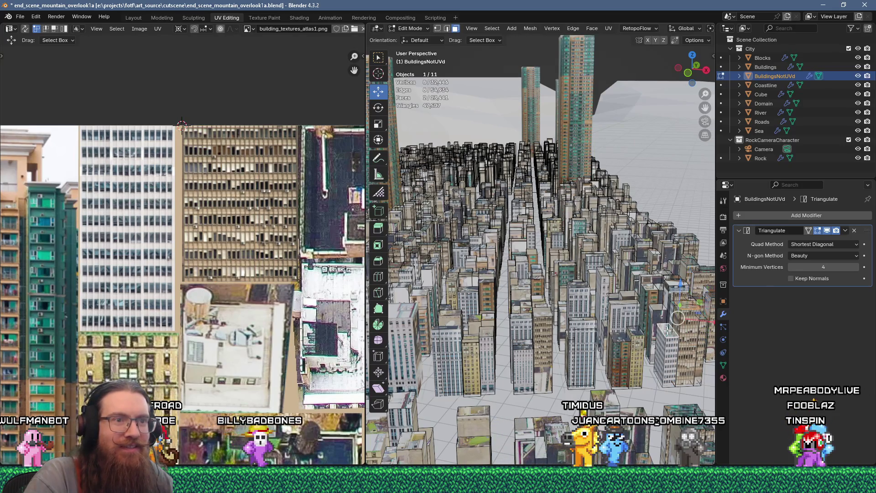
{"action": "key", "text": "u"}
{"action": "left_click", "coordinate": [610, 116]}
{"action": "scroll", "coordinate": [221, 254], "scroll_direction": "down", "scroll_amount": 5}
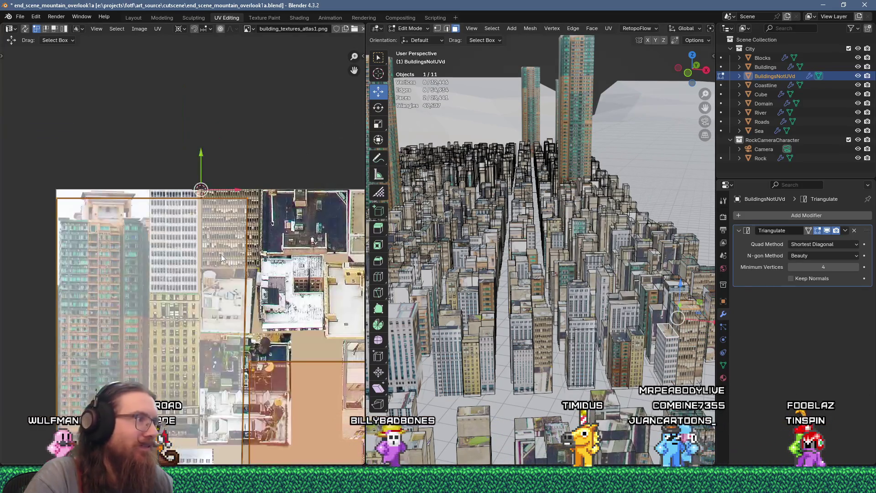
{"action": "type", "text": "s0.15"}
{"action": "key", "text": "Return"}
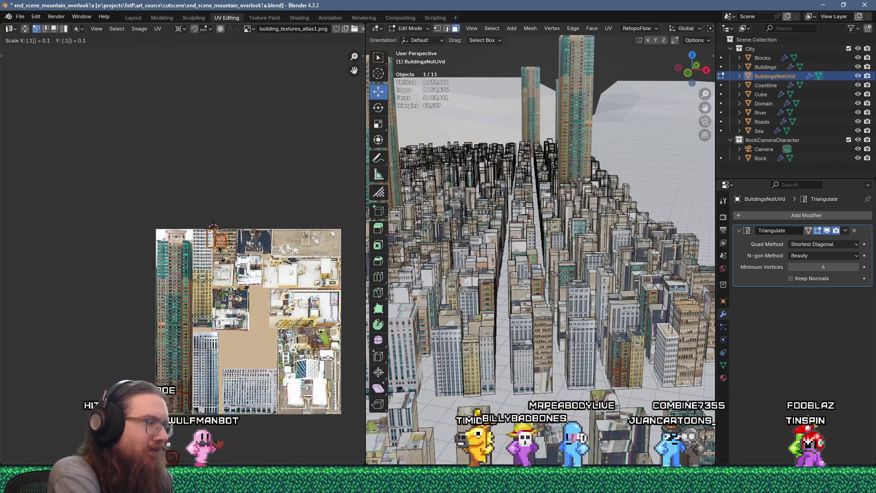
{"action": "scroll", "coordinate": [222, 259], "scroll_direction": "up", "scroll_amount": 3}
{"action": "key", "text": "g"}
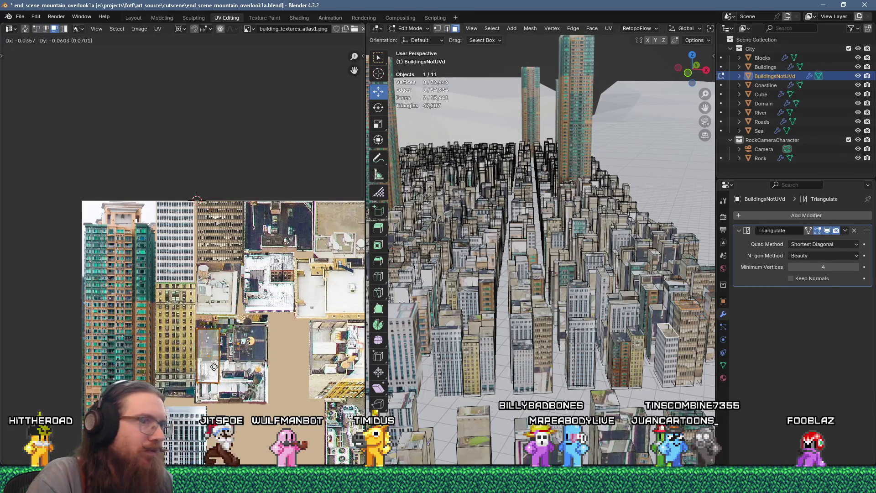
Step: Unwrap a single face into a square island, scale it to 0.25 and position it on the atlas
{"action": "left_click", "coordinate": [650, 315]}
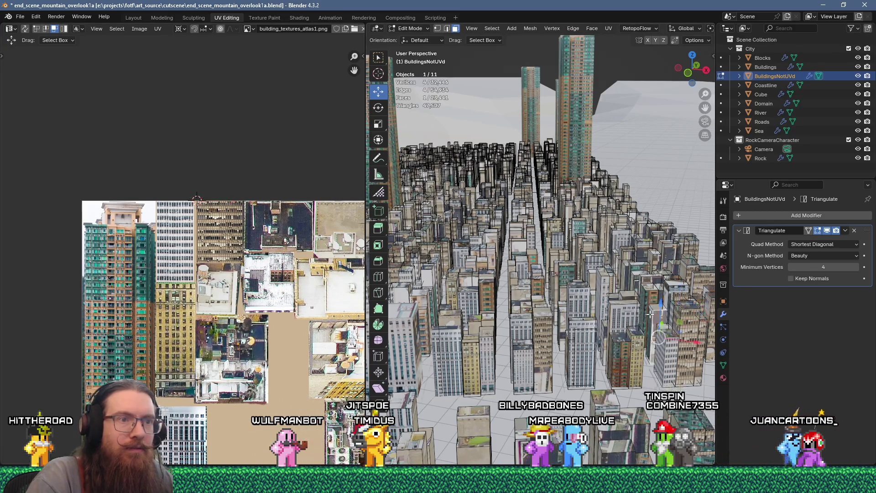
{"action": "right_click", "coordinate": [599, 163]}
{"action": "left_click", "coordinate": [590, 111]}
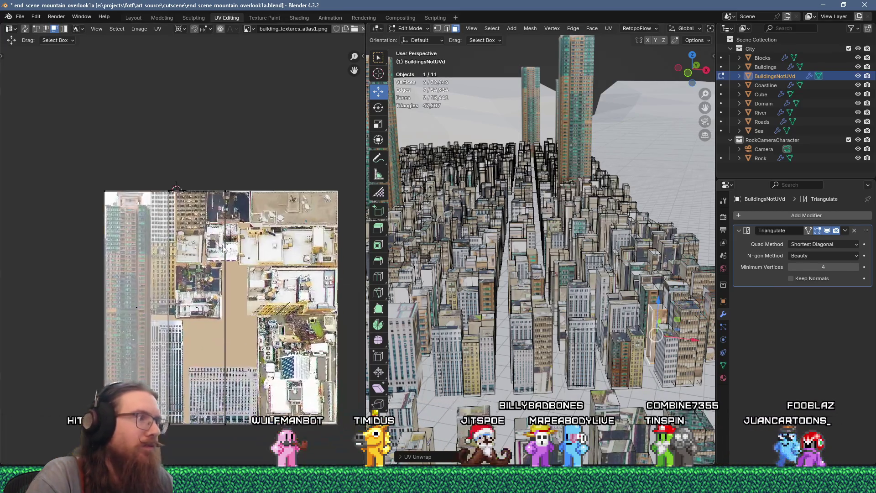
{"action": "type", "text": "0.25"}
{"action": "key", "text": "Return"}
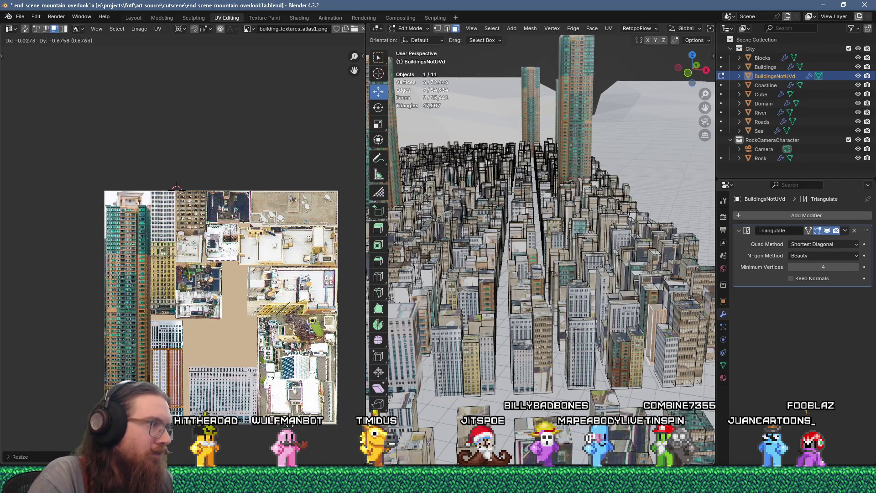
{"action": "key", "text": "Return"}
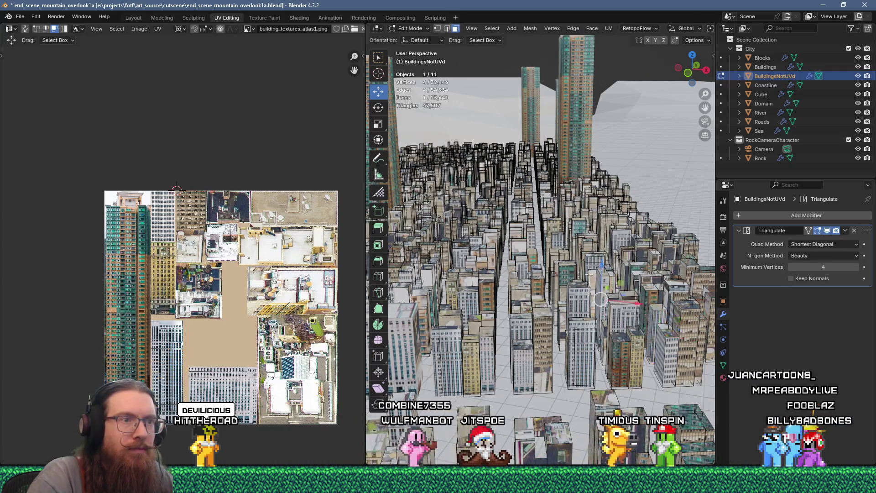
{"action": "key", "text": "u"}
{"action": "key", "text": "Return"}
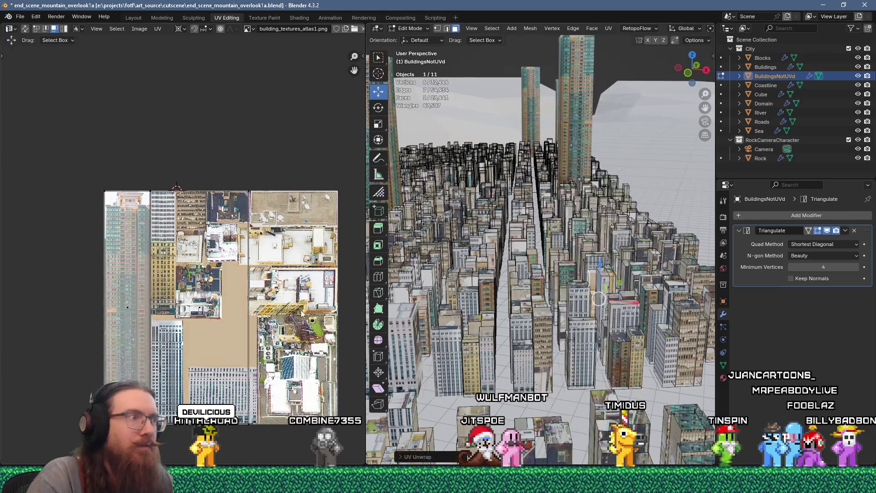
{"action": "type", "text": "s.25"}
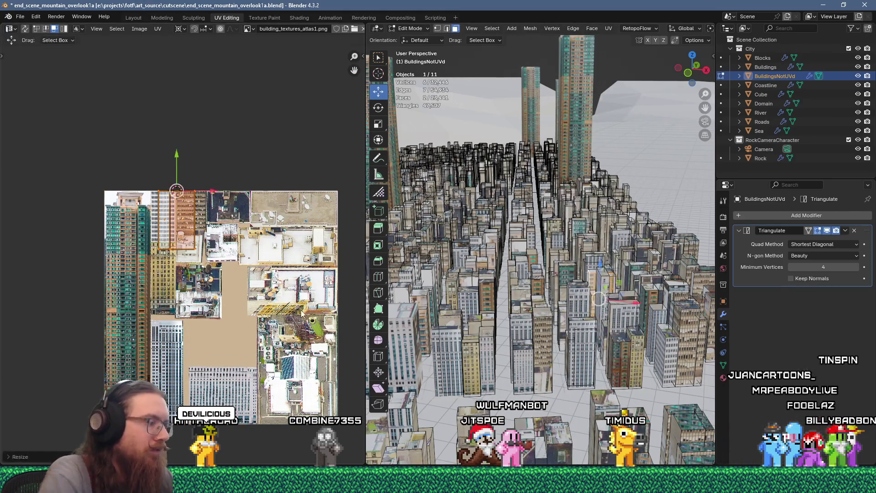
{"action": "type", "text": "g"}
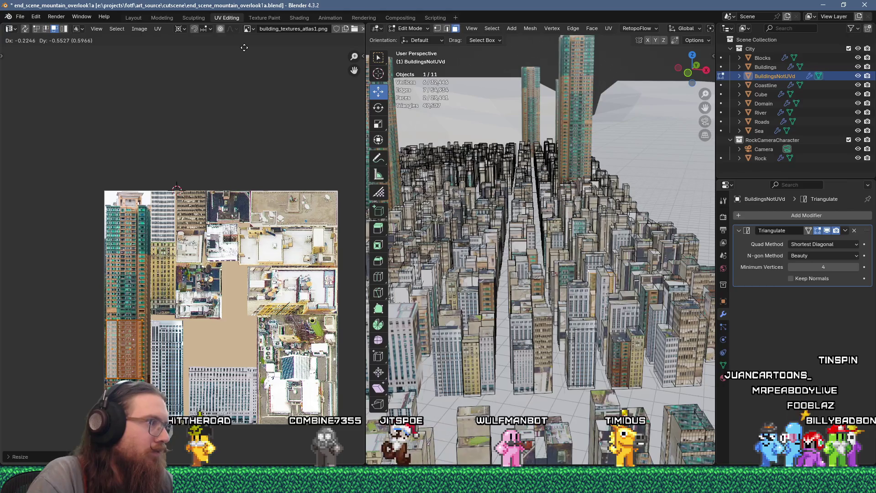
{"action": "left_click", "coordinate": [244, 47]}
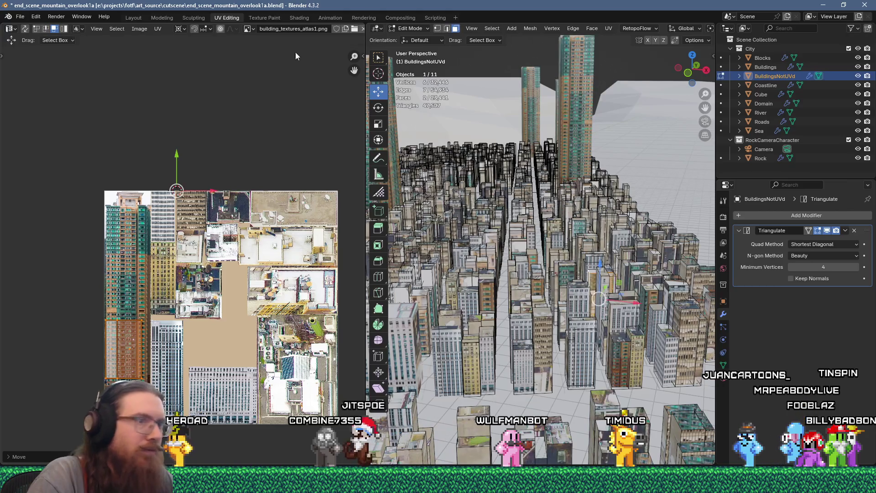
Step: Unwrap two selected faces onto the atlas, then scale their island to 0.2 and move it
{"action": "left_click", "coordinate": [628, 297]}
{"action": "left_click", "coordinate": [621, 308], "text": "shift"}
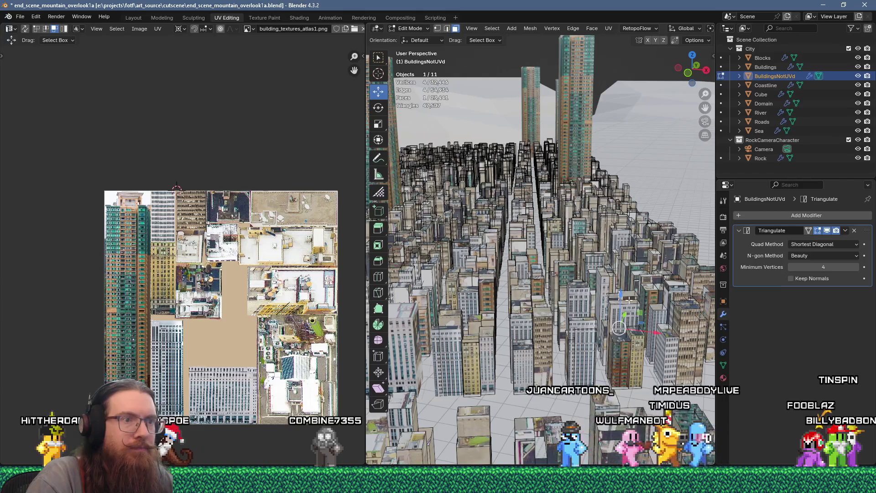
{"action": "key", "text": "u"}
{"action": "left_click", "coordinate": [592, 114]}
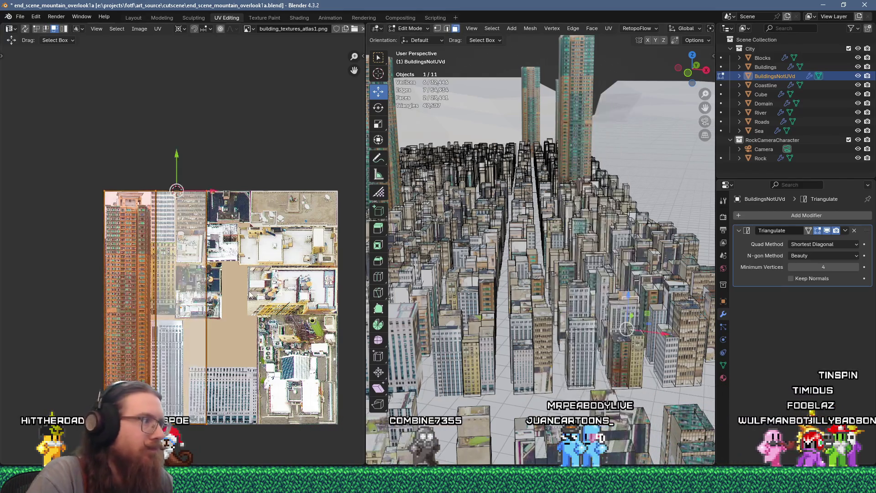
{"action": "key", "text": "Return"}
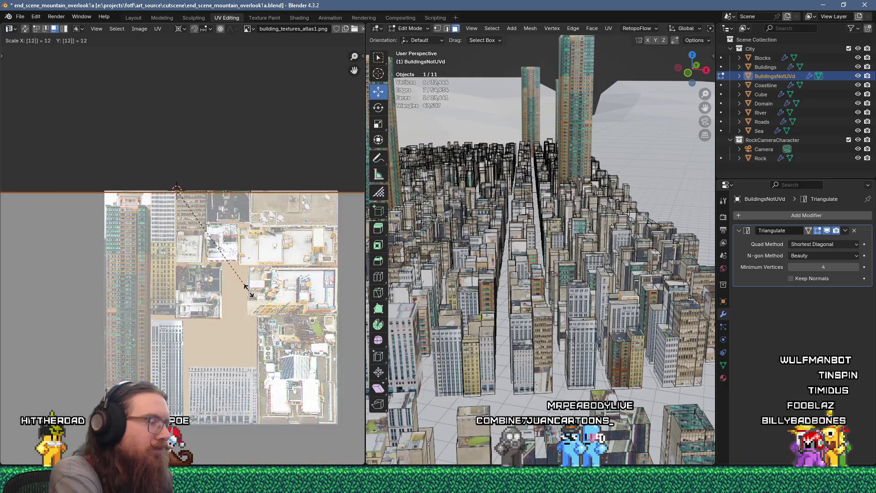
{"action": "type", "text": "s.2"}
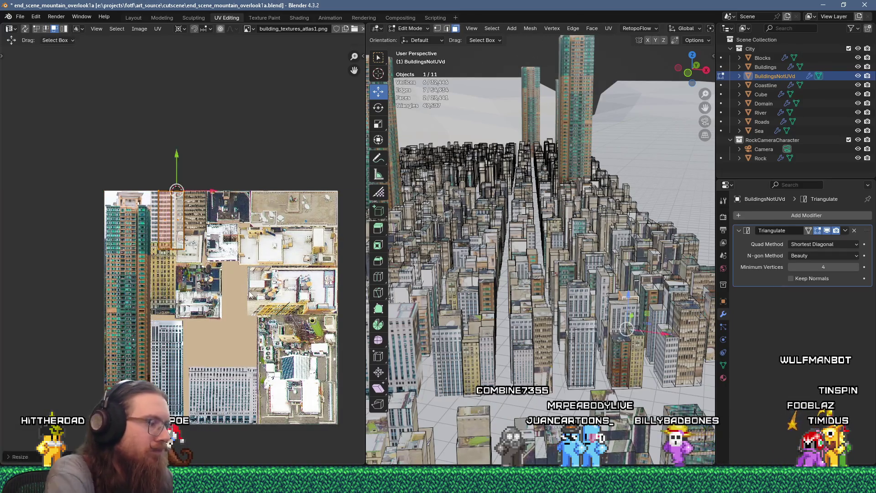
{"action": "type", "text": "g"}
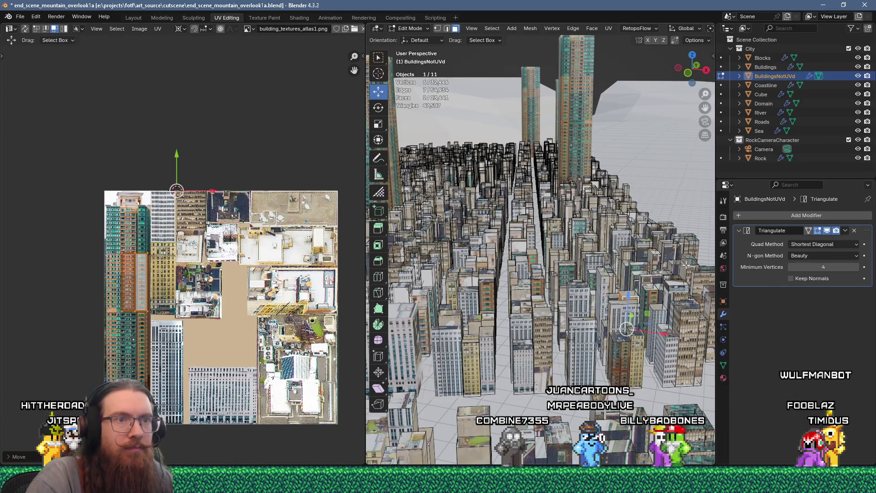
{"action": "type", "text": "u"}
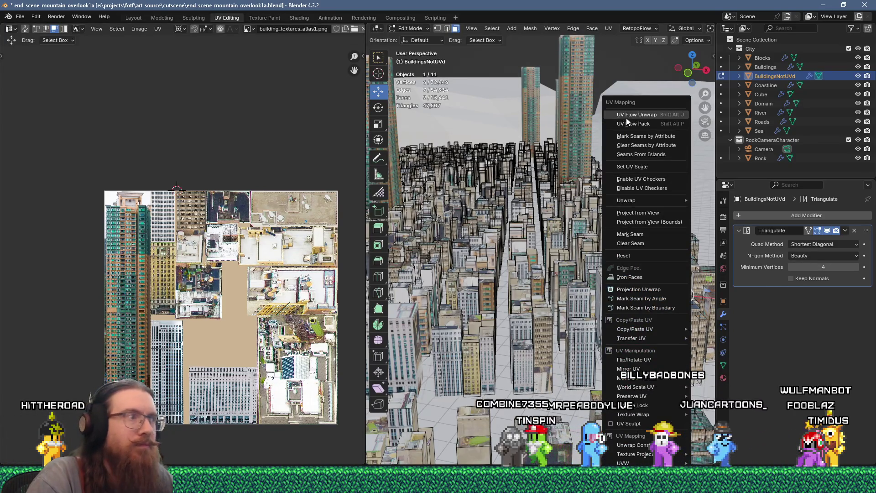
Step: Unwrap the newly selected building faces, scale the island to 0.2 and move it across the atlas
{"action": "left_click", "coordinate": [634, 114]}
{"action": "type", "text": "s.2"}
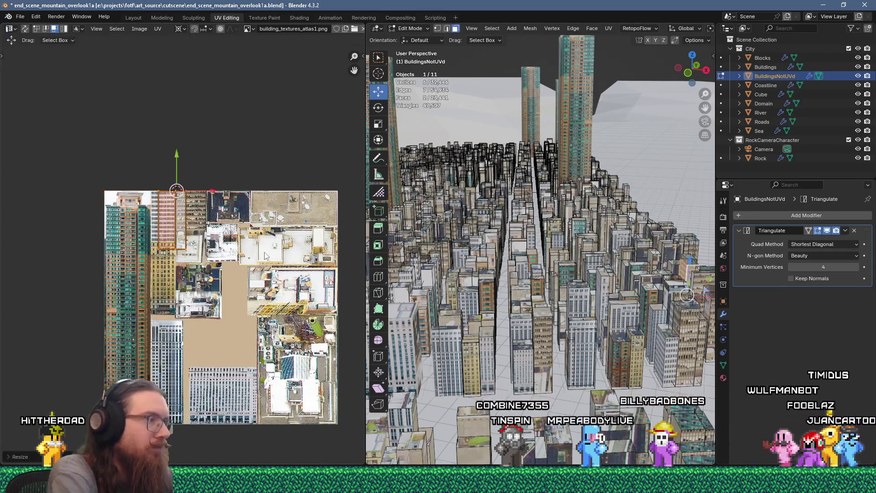
{"action": "scroll", "coordinate": [262, 255], "scroll_direction": "up", "scroll_amount": 5}
{"action": "key", "text": "g"}
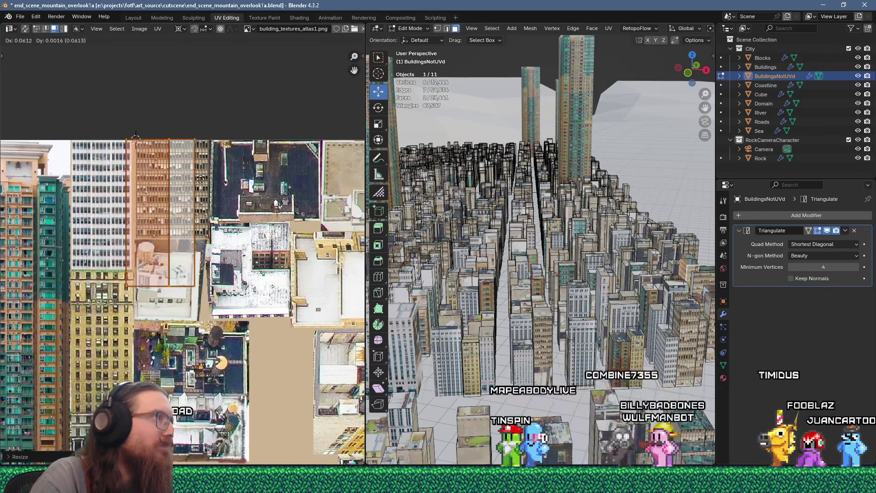
{"action": "left_click", "coordinate": [210, 181]}
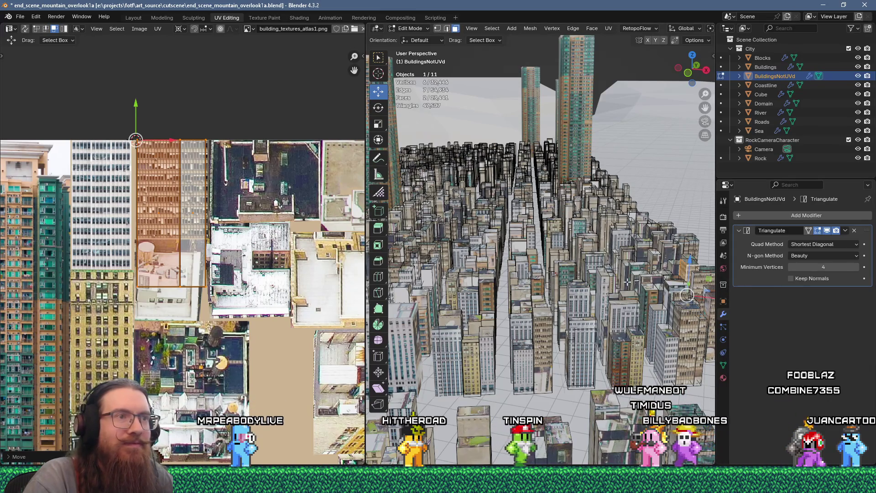
Step: Unwrap a single face of another building, shrink its island to 0.25 and place it on the atlas
{"action": "left_click", "coordinate": [521, 295]}
{"action": "key", "text": "u"}
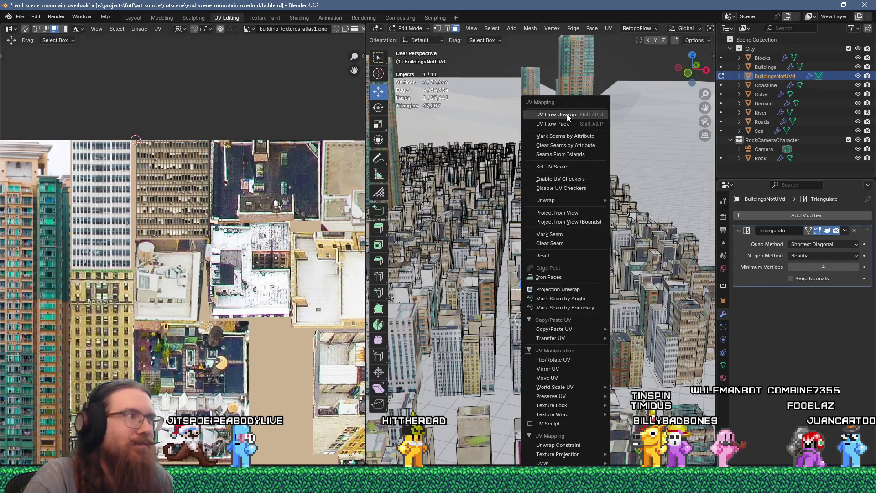
{"action": "left_click", "coordinate": [568, 117]}
{"action": "scroll", "coordinate": [196, 267], "scroll_direction": "down", "scroll_amount": 2}
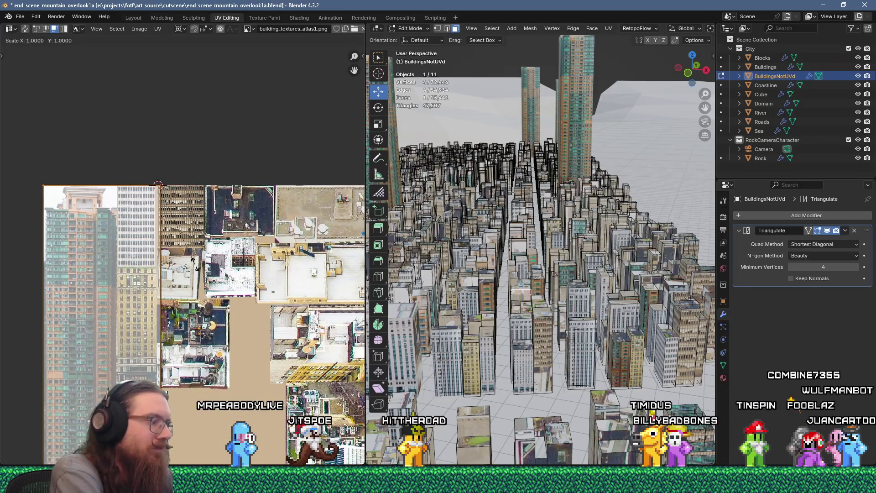
{"action": "left_click", "coordinate": [196, 268]}
{"action": "key", "text": "ctrl+z"}
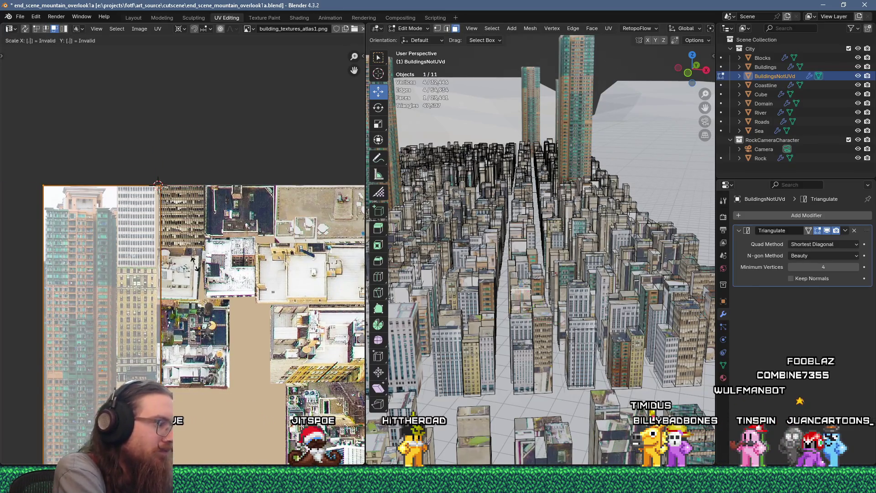
{"action": "type", "text": "25"}
{"action": "key", "text": "Return"}
{"action": "scroll", "coordinate": [197, 268], "scroll_direction": "up", "scroll_amount": 3}
{"action": "key", "text": "g"}
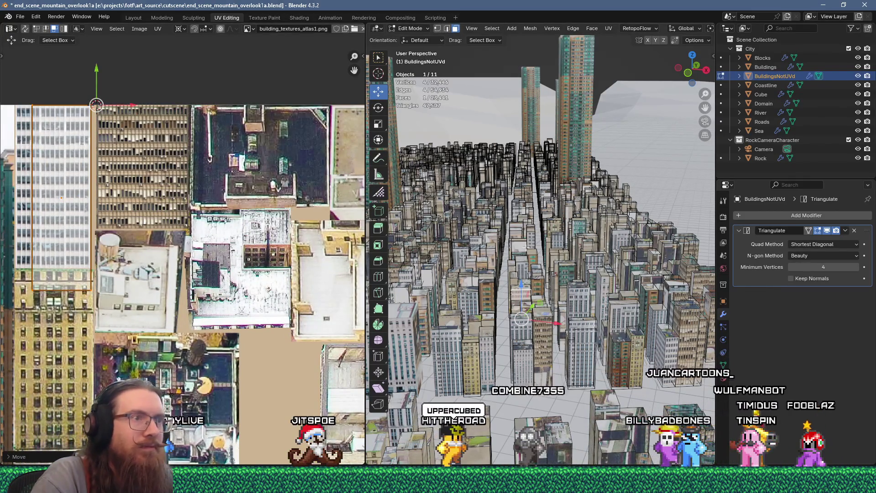
{"action": "left_click", "coordinate": [162, 207]}
Step: Clear the selection and pick a single building face's island in the UV editor
{"action": "key", "text": "u"}
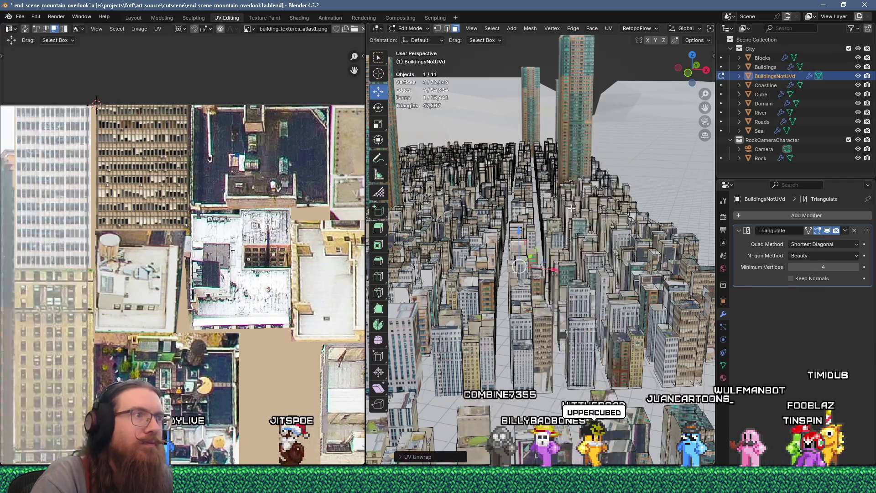
{"action": "key", "text": "a"}
{"action": "key", "text": "alt+a"}
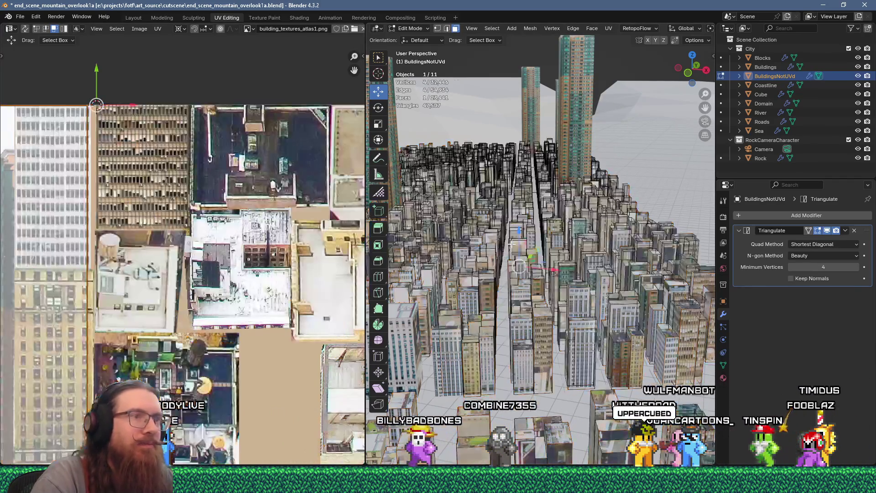
{"action": "left_click", "coordinate": [262, 186]}
{"action": "middle_click_drag", "start_coordinate": [262, 186], "coordinate": [260, 194]}
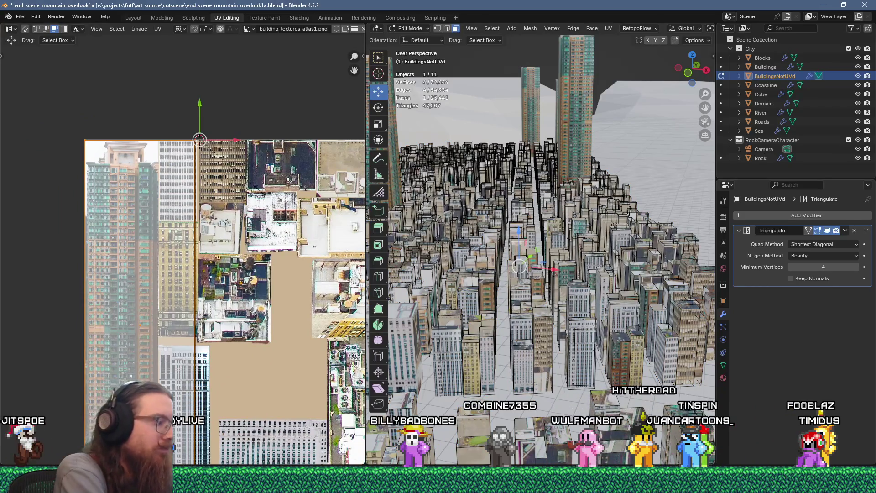
Step: Shrink that island to 0.25 and move it onto the white office-tower facade
{"action": "key", "text": "s"}
{"action": "key", "text": "Return"}
{"action": "key", "text": "ctrl+z"}
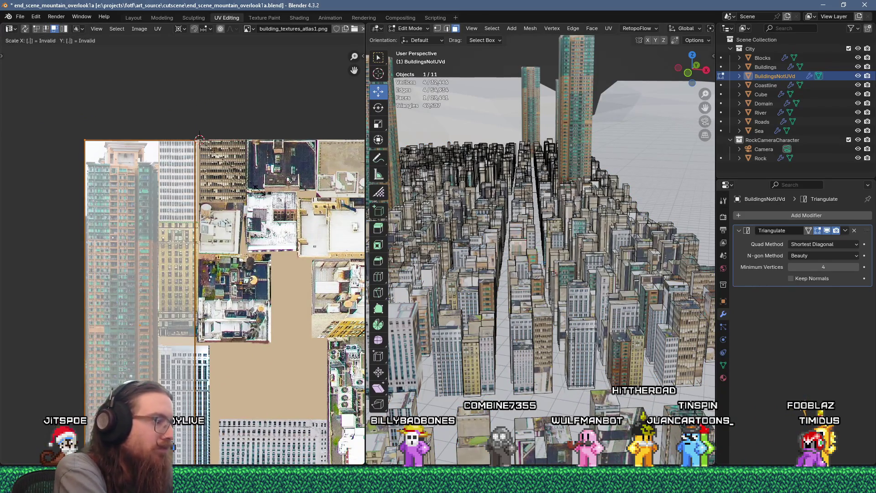
{"action": "type", "text": "25"}
{"action": "key", "text": "Return"}
{"action": "scroll", "coordinate": [260, 194], "scroll_direction": "up", "scroll_amount": 1}
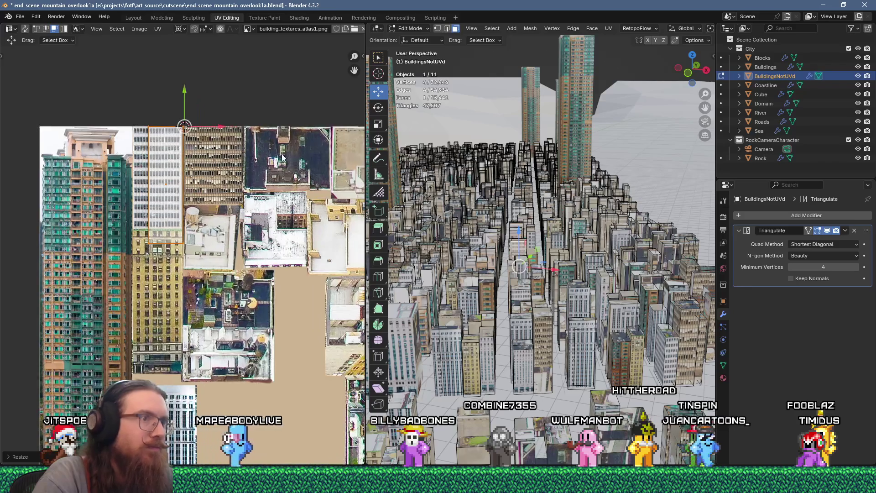
{"action": "scroll", "coordinate": [270, 157], "scroll_direction": "up", "scroll_amount": 2}
{"action": "key", "text": "g"}
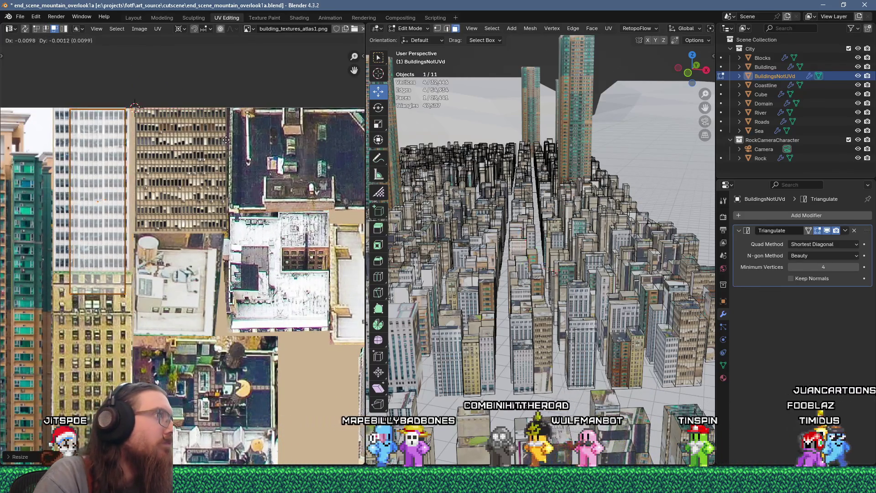
{"action": "left_click", "coordinate": [228, 139]}
{"action": "middle_click_drag", "start_coordinate": [484, 239], "coordinate": [582, 272]}
{"action": "left_click", "coordinate": [615, 283]}
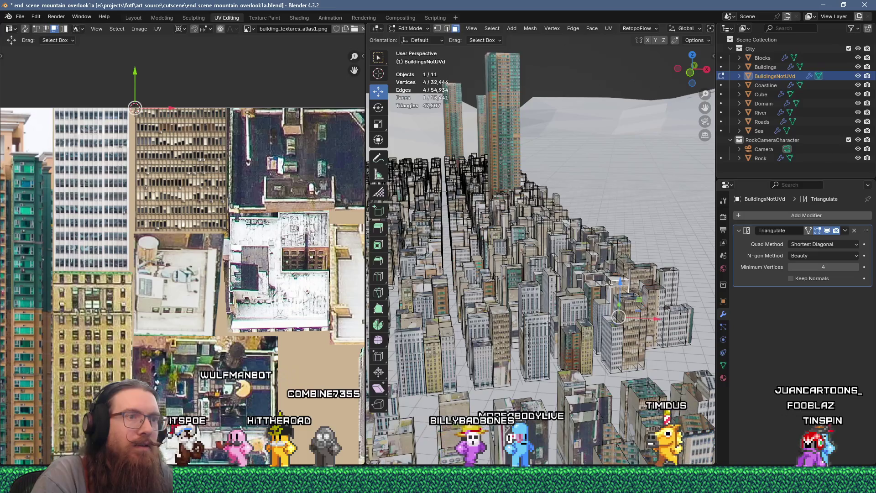
Step: Unwrap the selected faces, scale the island to 0.25 and move it down the atlas
{"action": "key", "text": "u"}
{"action": "left_click", "coordinate": [617, 113]}
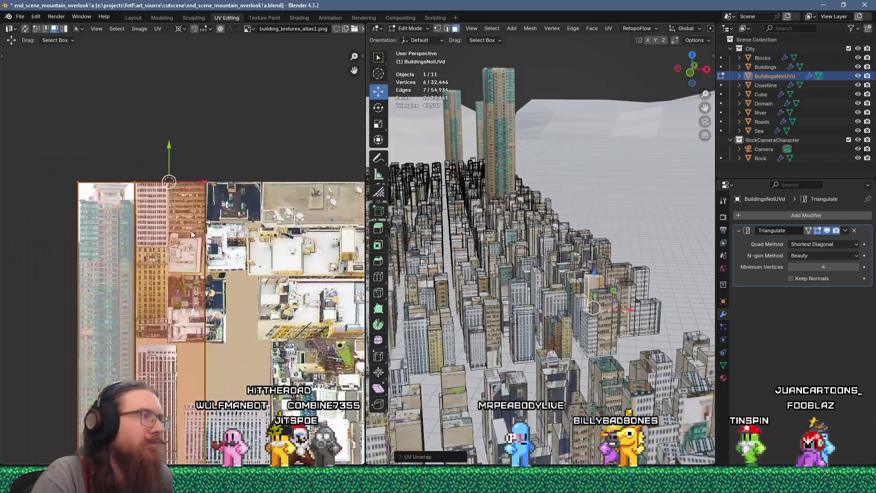
{"action": "type", "text": "s.25"}
{"action": "key", "text": "Return"}
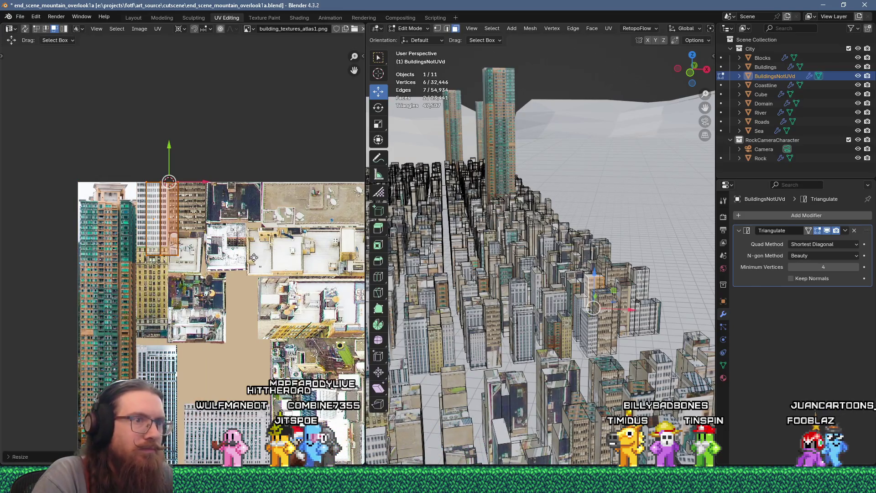
{"action": "key", "text": "g"}
{"action": "left_click", "coordinate": [242, 392]}
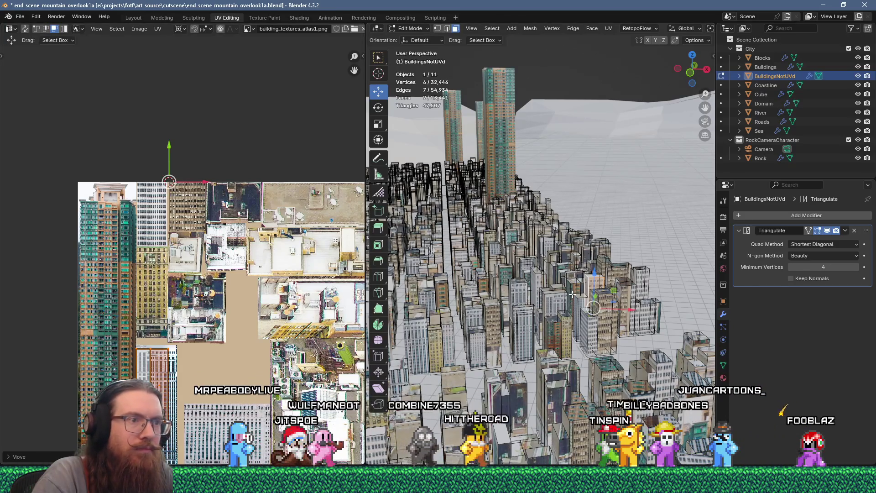
{"action": "scroll", "coordinate": [572, 295], "scroll_direction": "down", "scroll_amount": 6}
{"action": "scroll", "coordinate": [581, 288], "scroll_direction": "up", "scroll_amount": 8}
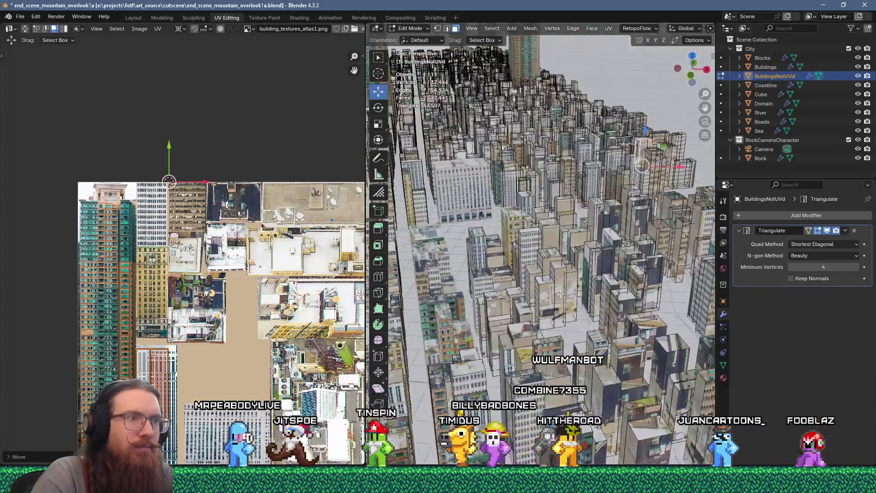
Step: Unwrap the next building faces, shift the island left and stretch its left edge further left
{"action": "key", "text": "u"}
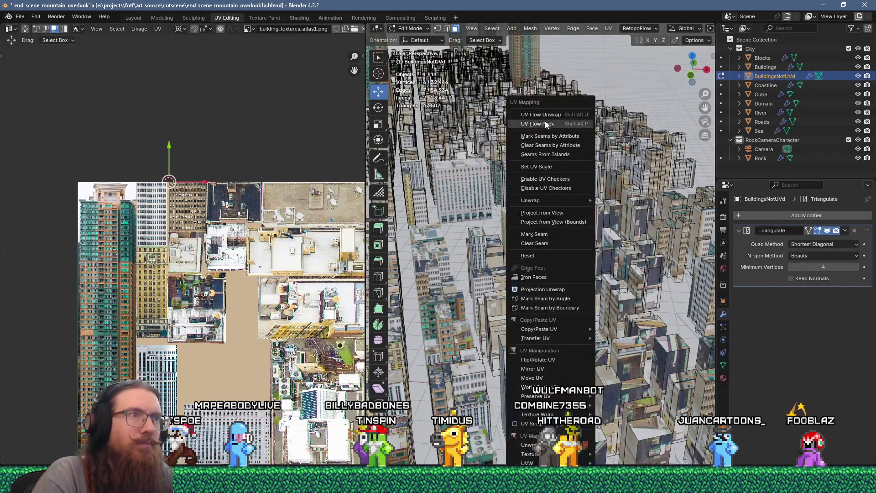
{"action": "left_click", "coordinate": [546, 123]}
{"action": "type", "text": ".2"}
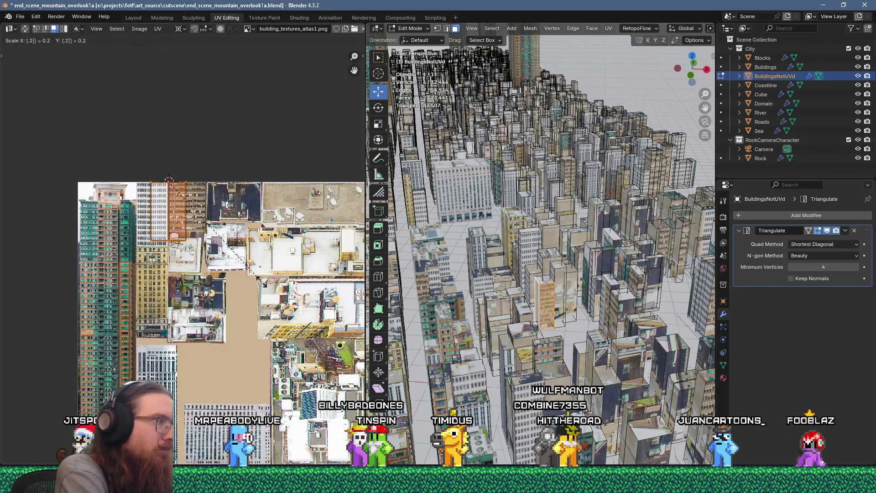
{"action": "scroll", "coordinate": [253, 270], "scroll_direction": "up", "scroll_amount": 1}
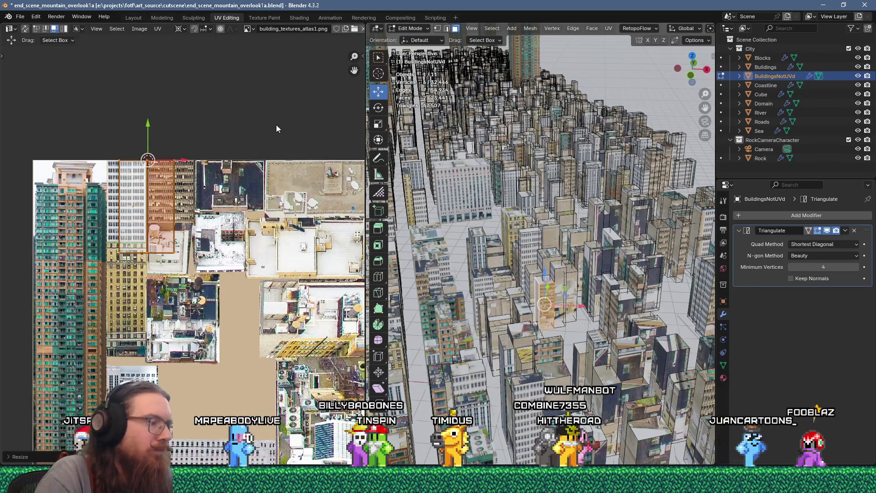
{"action": "scroll", "coordinate": [283, 196], "scroll_direction": "up", "scroll_amount": 3}
{"action": "key", "text": "g"}
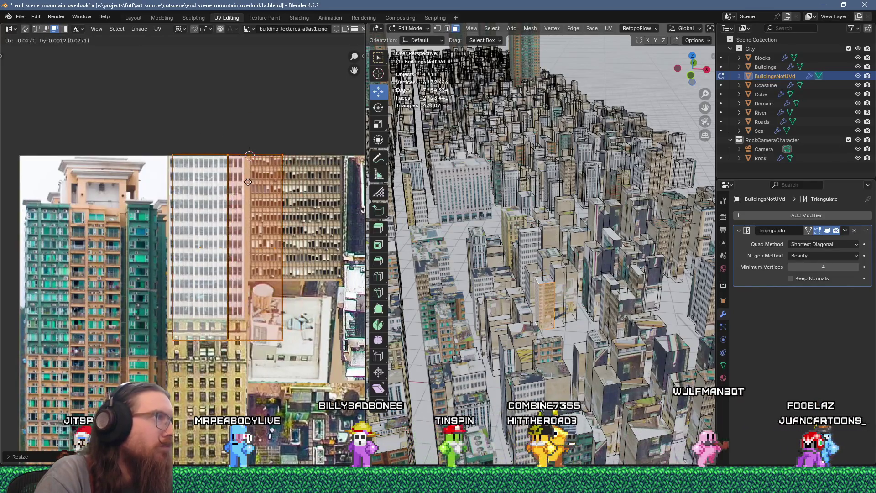
{"action": "left_click", "coordinate": [244, 182]}
{"action": "mouse_move", "coordinate": [211, 143]}
{"action": "left_mouse_down"}
{"action": "mouse_move", "coordinate": [207, 135]}
{"action": "mouse_move", "coordinate": [245, 380]}
{"action": "mouse_move", "coordinate": [247, 374]}
{"action": "left_mouse_up"}
{"action": "key", "text": "1"}
{"action": "key", "text": "g"}
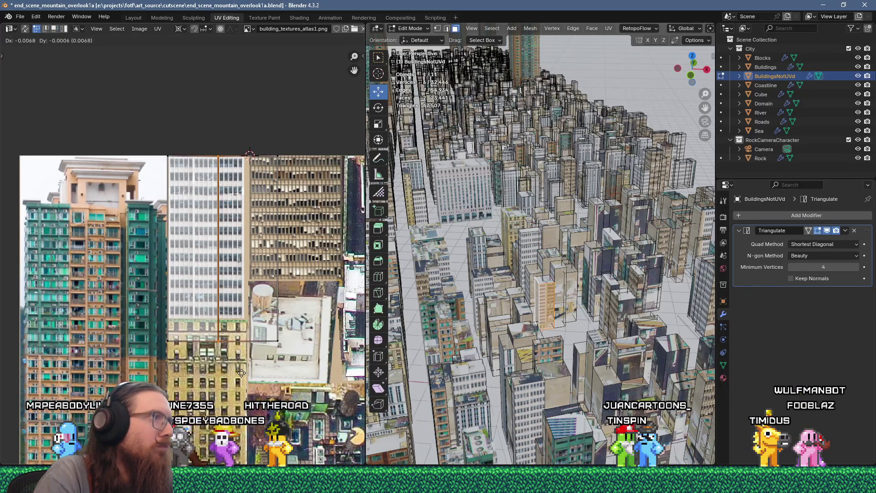
{"action": "key", "text": "g"}
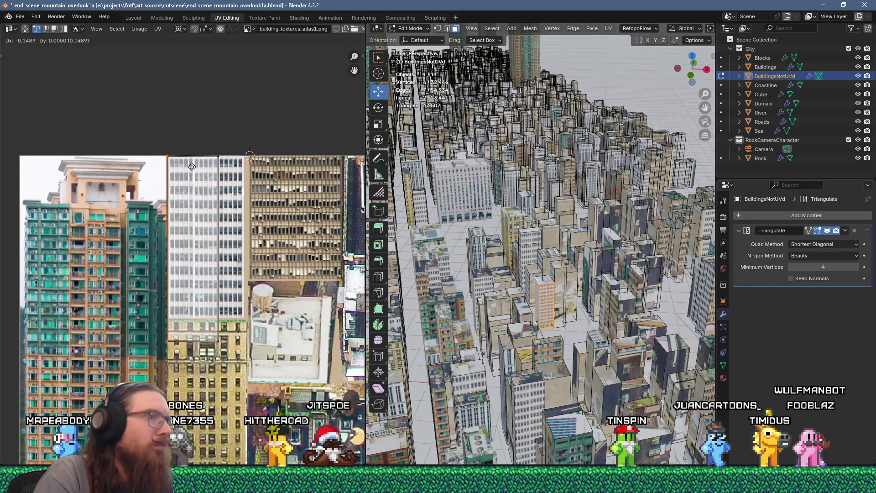
Step: Unwrap the faces again, scale the island to 0.2 and move it onto the brown building
{"action": "key", "text": "u"}
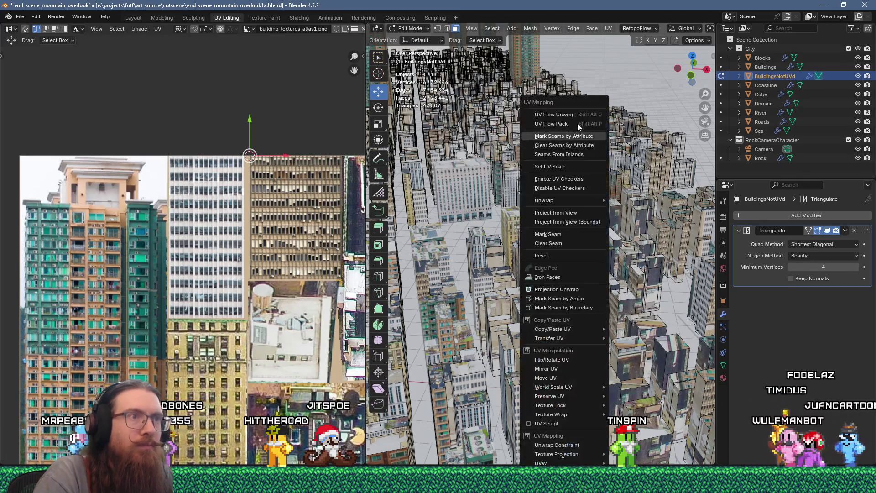
{"action": "scroll", "coordinate": [211, 264], "scroll_direction": "down", "scroll_amount": 3}
{"action": "type", "text": "s"}
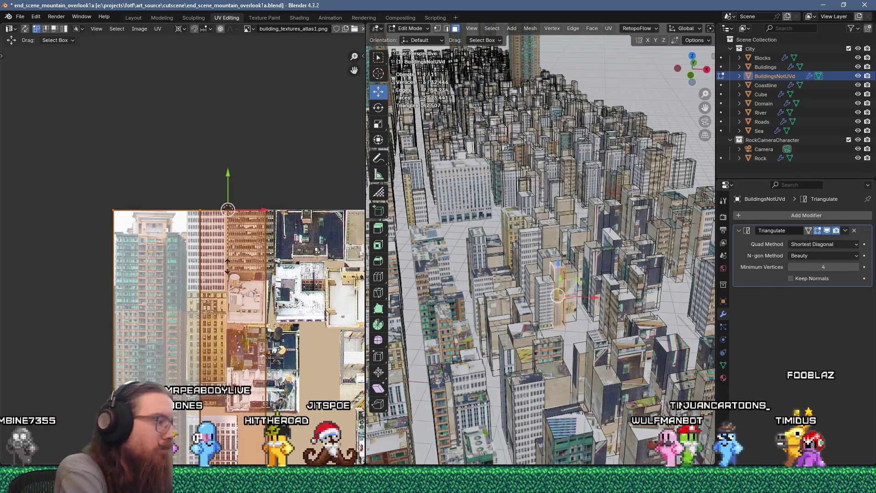
{"action": "type", "text": ".2"}
{"action": "key", "text": "Return"}
{"action": "scroll", "coordinate": [227, 266], "scroll_direction": "up", "scroll_amount": 4}
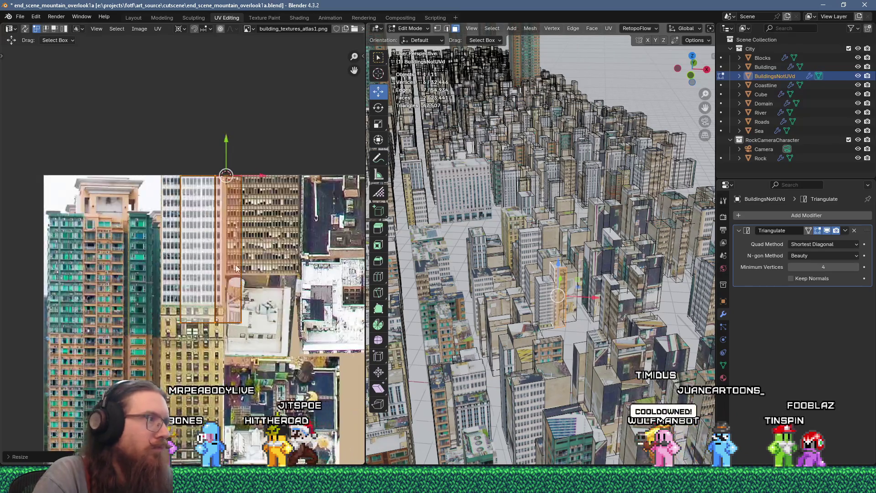
{"action": "key", "text": "g"}
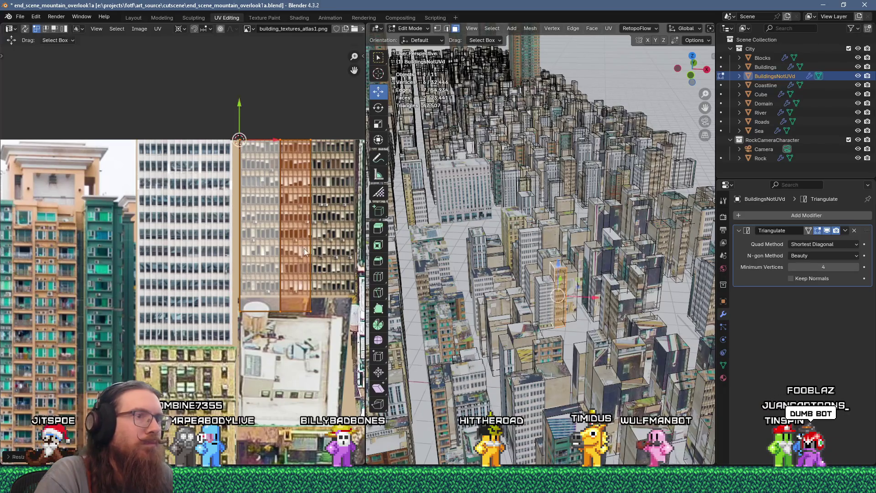
Step: Unwrap another building face, shrink it and shift it left across the facade, undoing a bad edge move
{"action": "left_click", "coordinate": [593, 258]}
{"action": "key", "text": "u"}
{"action": "left_click", "coordinate": [592, 114]}
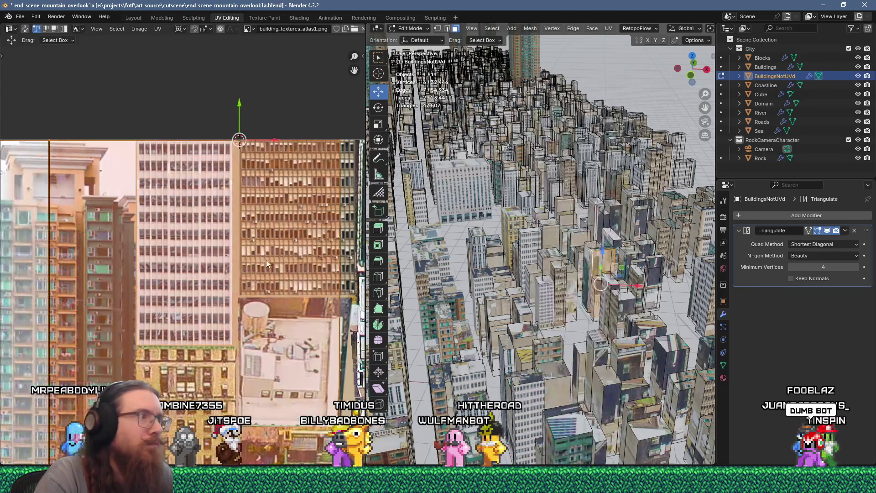
{"action": "key", "text": "s"}
{"action": "left_click", "coordinate": [264, 259]}
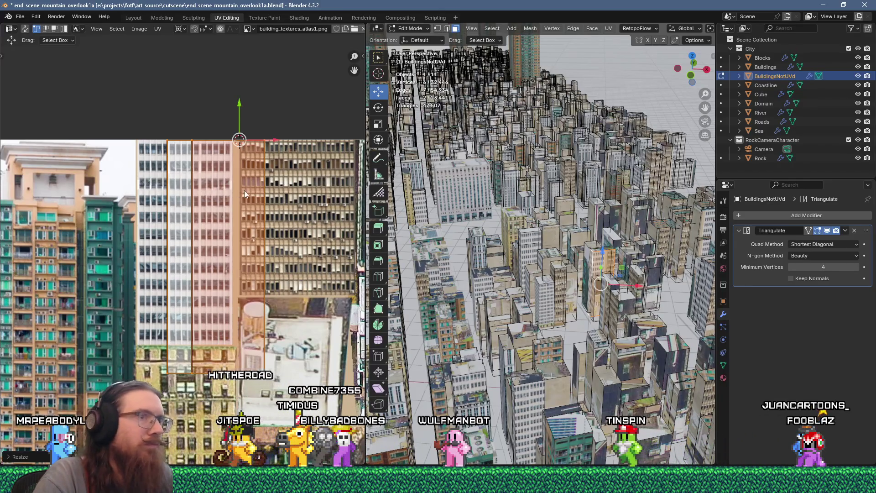
{"action": "key", "text": "g"}
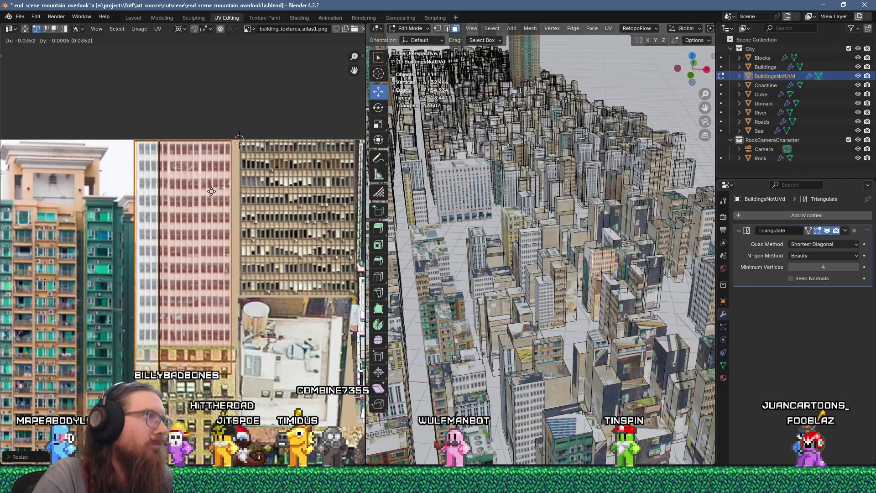
{"action": "left_click_drag", "start_coordinate": [158, 125], "coordinate": [158, 124]}
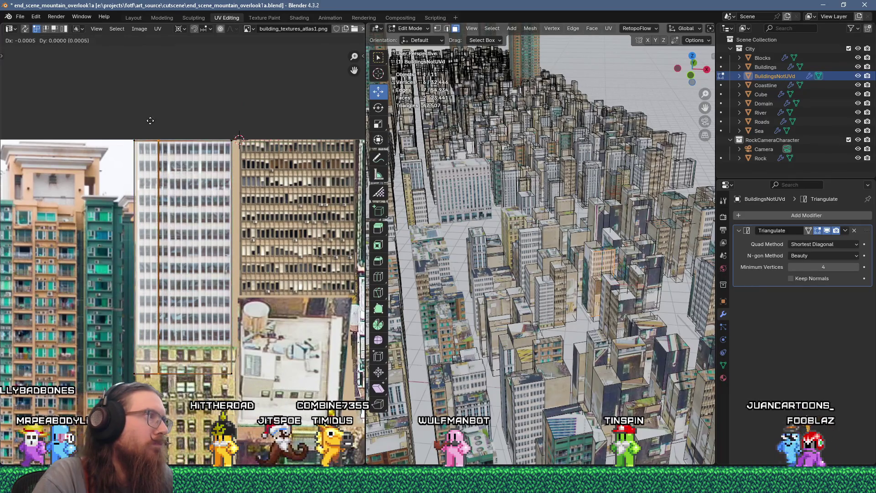
{"action": "key", "text": "g"}
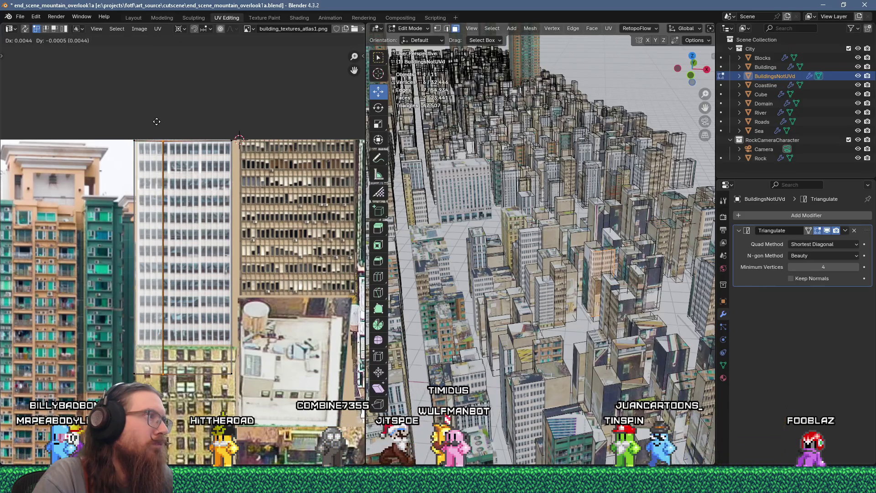
{"action": "left_click", "coordinate": [164, 126]}
{"action": "key", "text": "ctrl+z"}
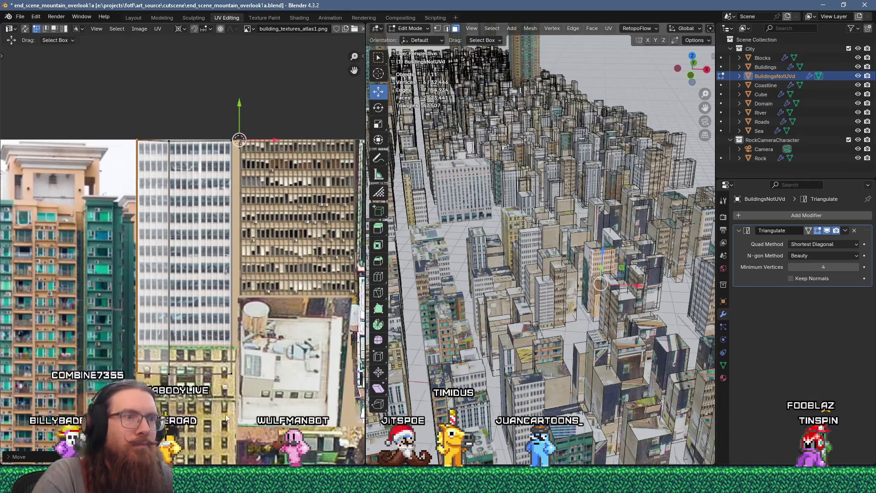
Step: Unwrap a different building face onto the atlas
{"action": "left_click", "coordinate": [586, 259]}
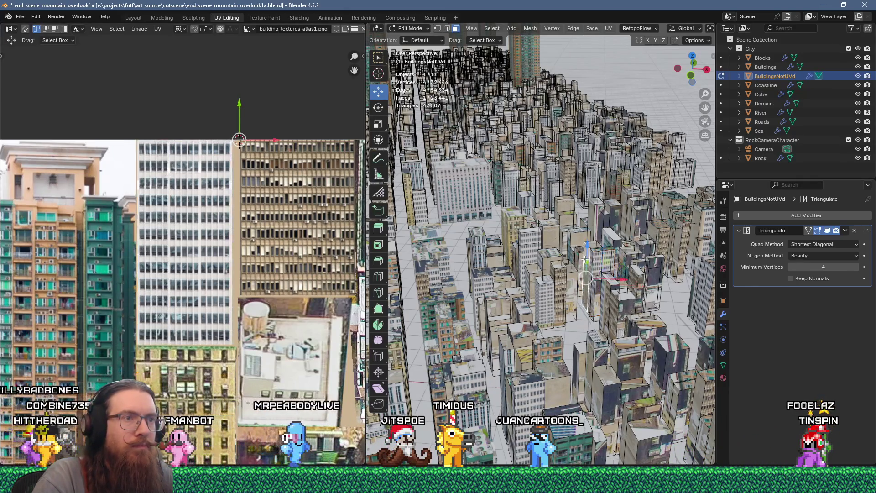
{"action": "key", "text": "u"}
{"action": "left_click", "coordinate": [547, 114]}
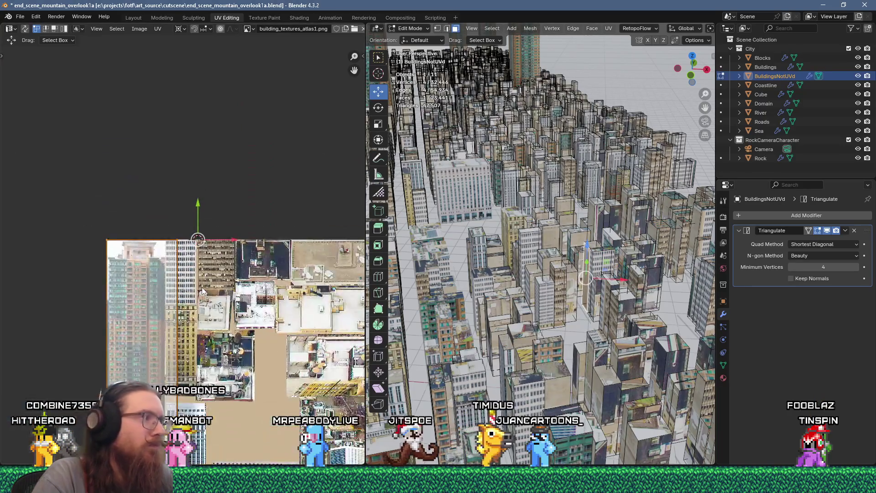
Step: Shrink the newly unwrapped island and move it down-left onto the atlas
{"action": "key", "text": "s"}
{"action": "left_click", "coordinate": [202, 290]}
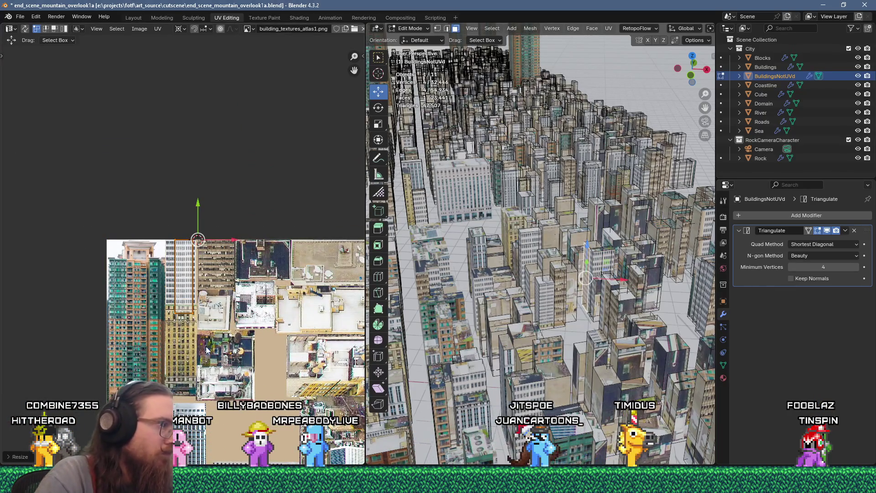
{"action": "key", "text": "g"}
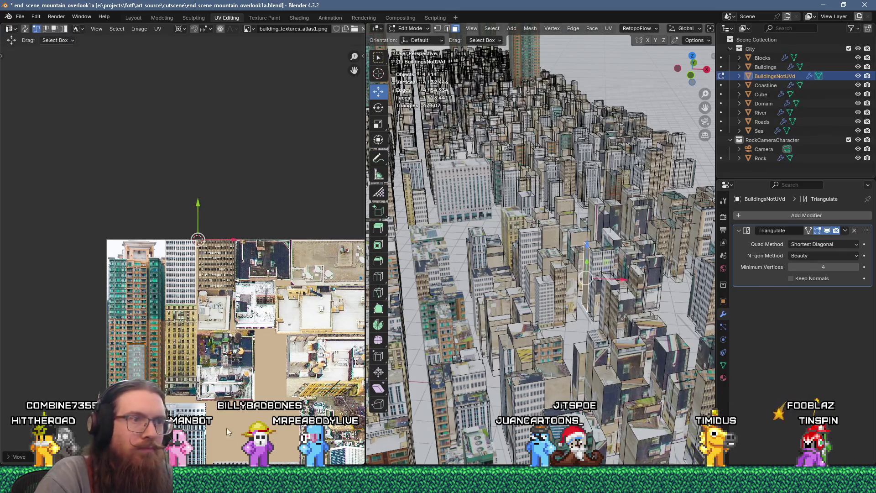
{"action": "key", "text": "u"}
{"action": "key", "text": "Escape"}
Step: Unwrap the next faces, scale them to 0.25 and place them down-left on a facade
{"action": "key", "text": "u"}
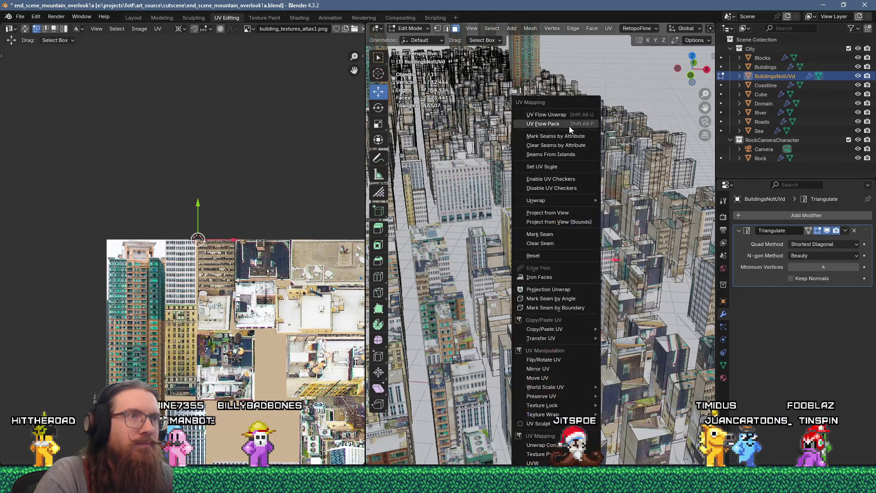
{"action": "left_click", "coordinate": [561, 112]}
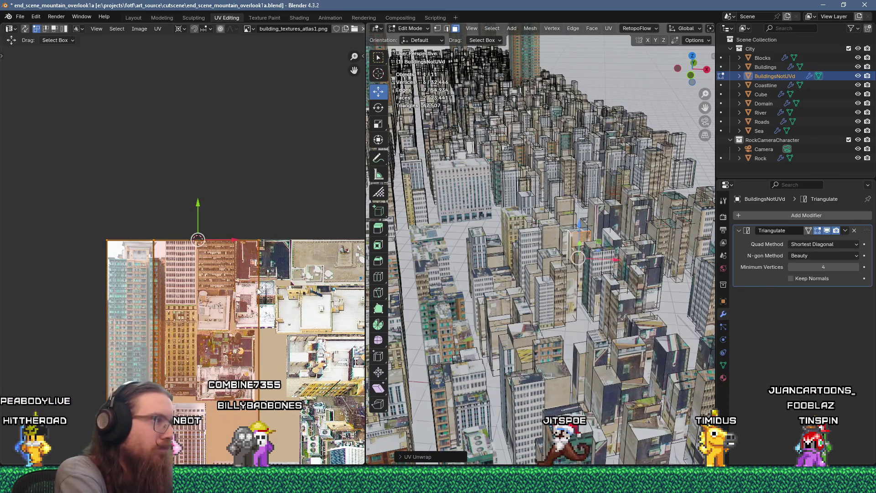
{"action": "type", "text": "s.25"}
{"action": "key", "text": "Return"}
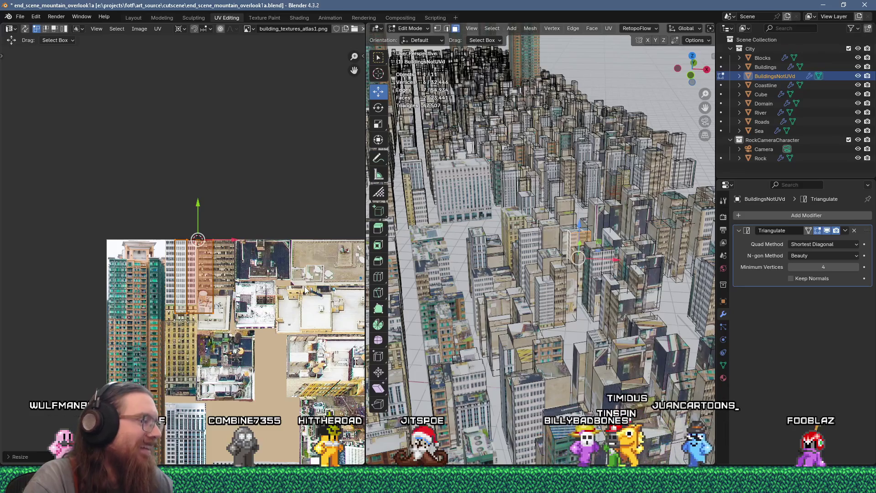
{"action": "key", "text": "g"}
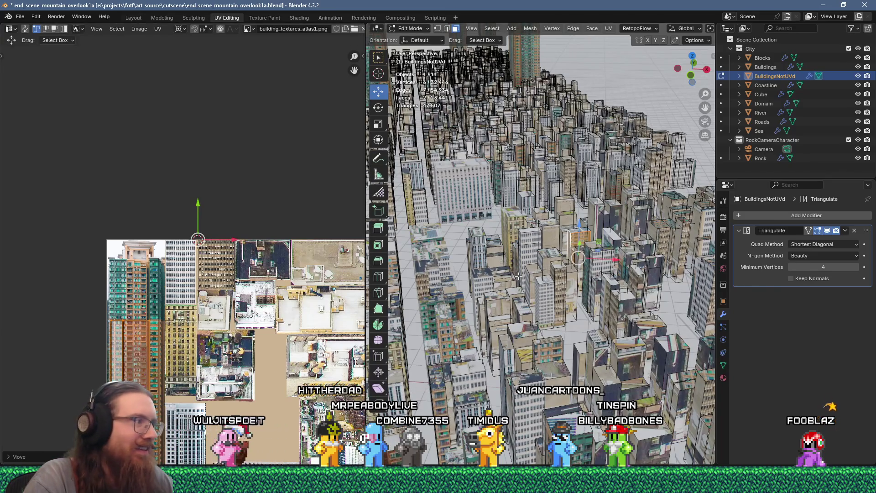
{"action": "mouse_move", "coordinate": [603, 351]}
{"action": "middle_mouse_down"}
{"action": "mouse_move", "coordinate": [603, 278]}
{"action": "mouse_move", "coordinate": [606, 363]}
{"action": "middle_mouse_up"}
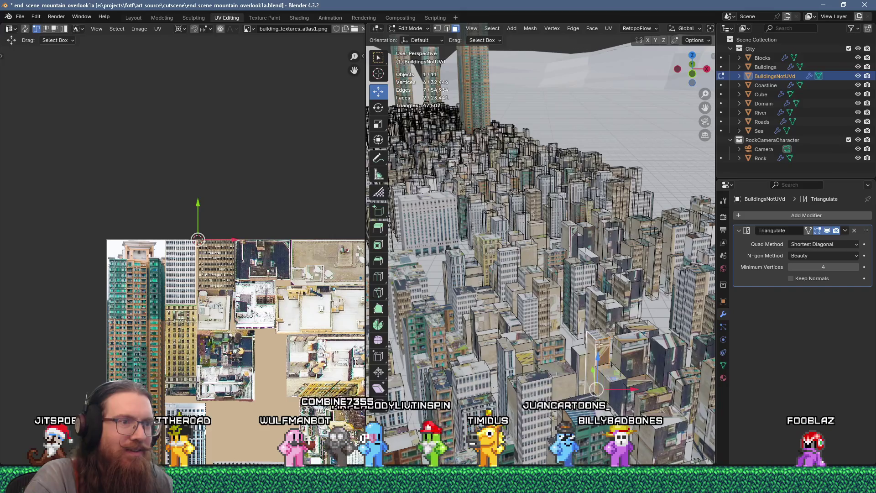
Step: Grow the face selection to two faces, unwrap them and scale the islands to 0.25
{"action": "right_click", "coordinate": [594, 351]}
{"action": "left_click", "coordinate": [594, 117]}
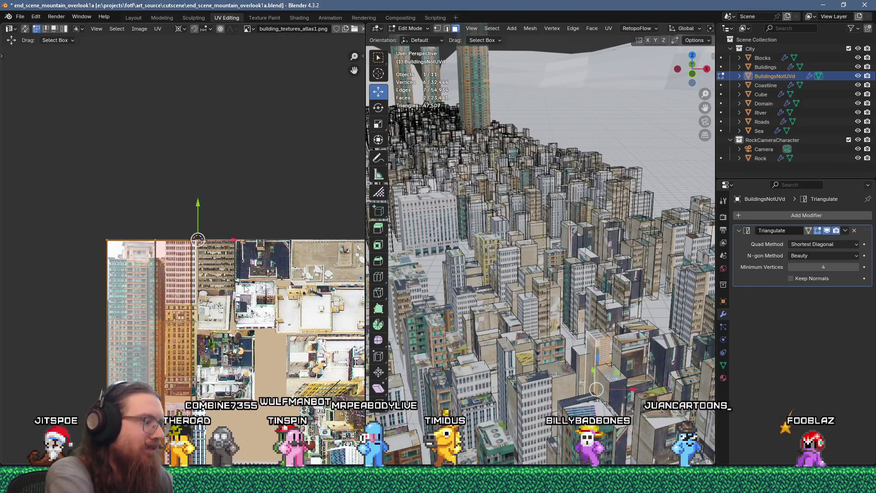
{"action": "type", "text": "s0.25"}
{"action": "key", "text": "Return"}
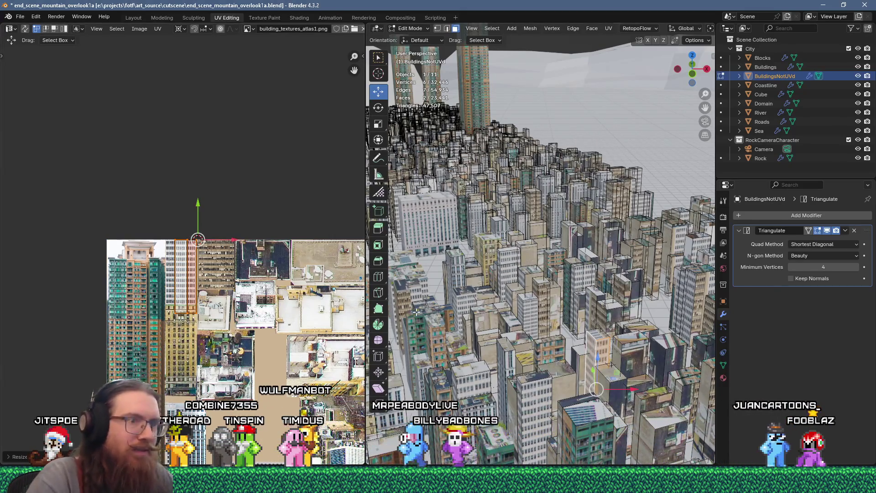
{"action": "key", "text": "u"}
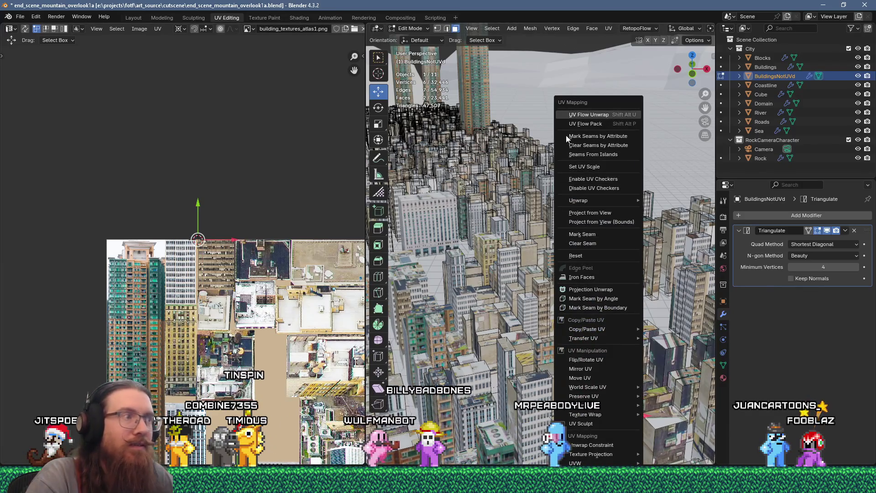
{"action": "left_click", "coordinate": [588, 115]}
{"action": "type", "text": "s0.25"}
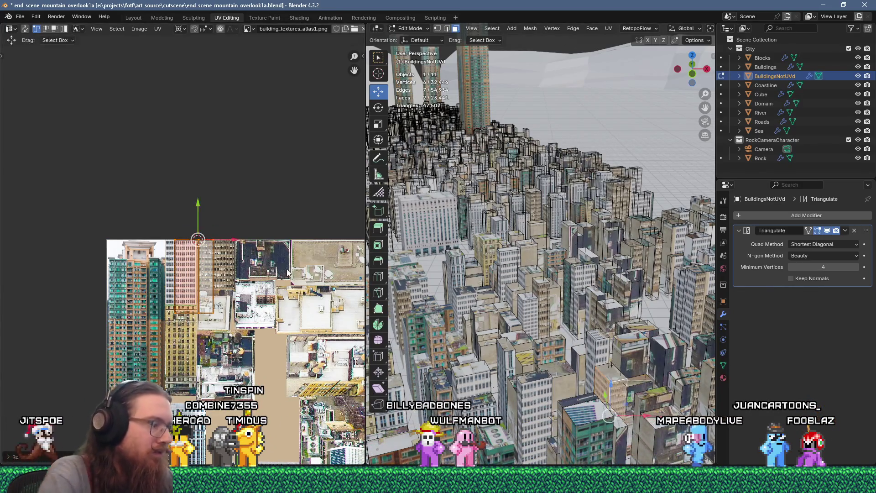
{"action": "type", "text": "g"}
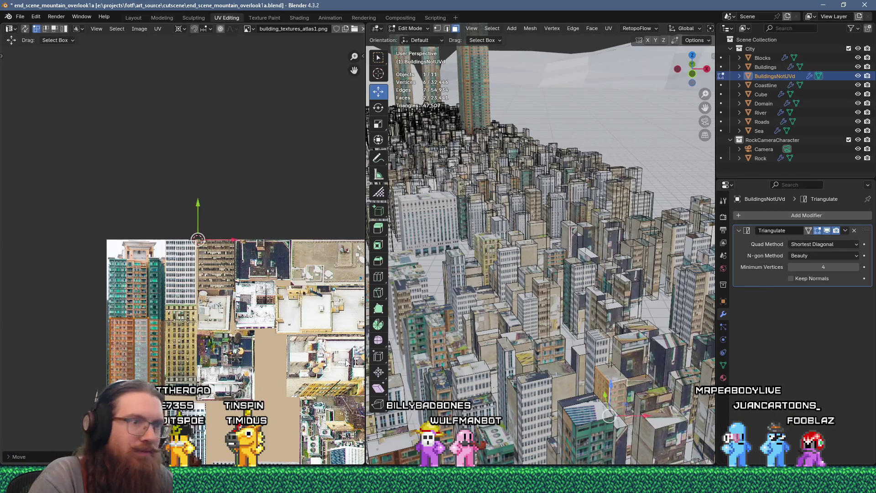
Step: Unwrap another building face, scale it to 0.25 and move it down onto a facade
{"action": "left_click", "coordinate": [637, 354]}
{"action": "key", "text": "u"}
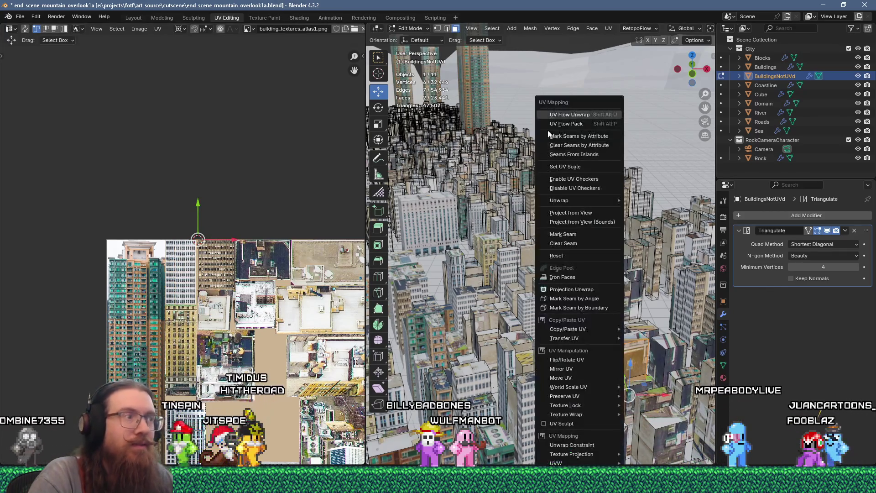
{"action": "left_click", "coordinate": [548, 130]}
{"action": "type", "text": "s0.25"}
{"action": "key", "text": "Return"}
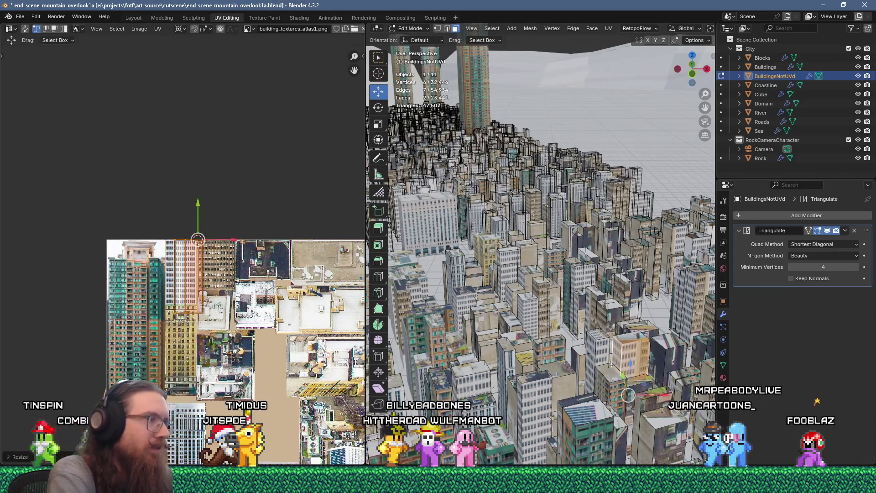
{"action": "key", "text": "g"}
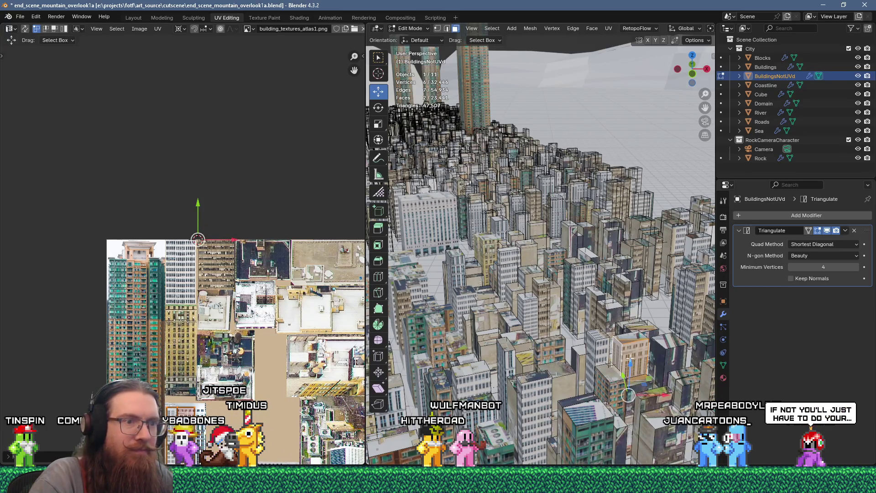
Step: Extend the selection to a third face and move its UV island across the atlas
{"action": "right_click", "coordinate": [593, 166]}
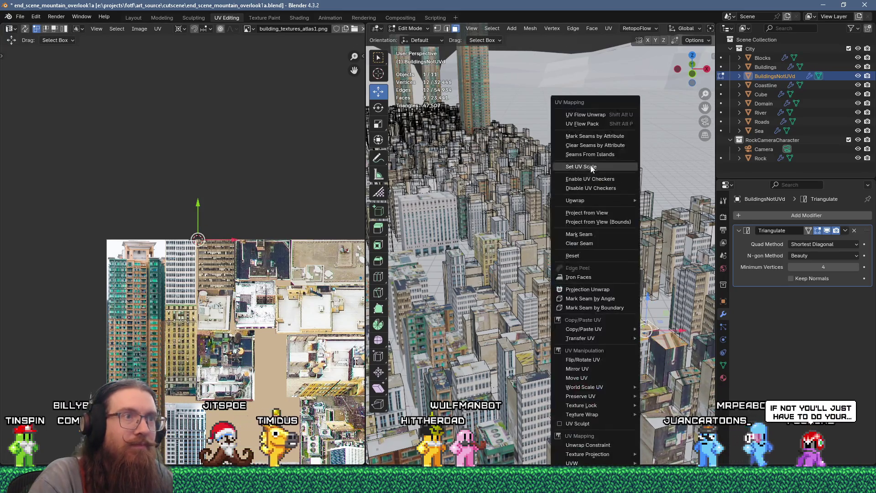
{"action": "left_click", "coordinate": [576, 114]}
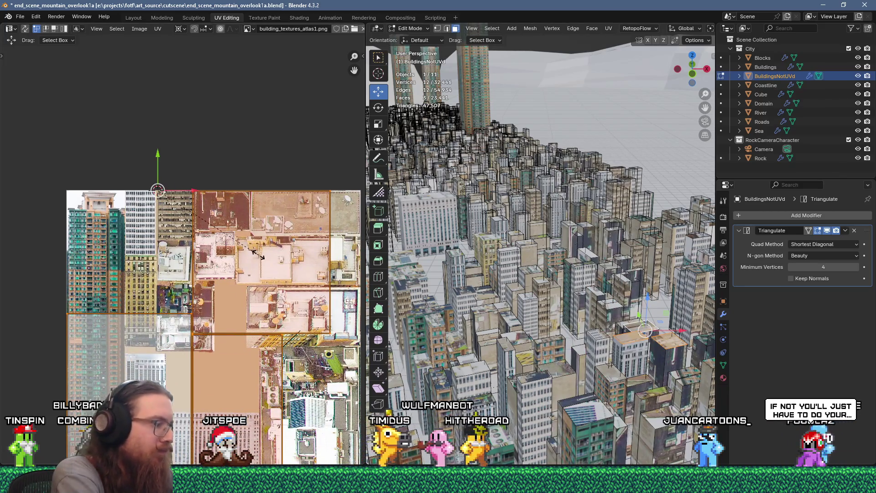
{"action": "key", "text": "alt+a"}
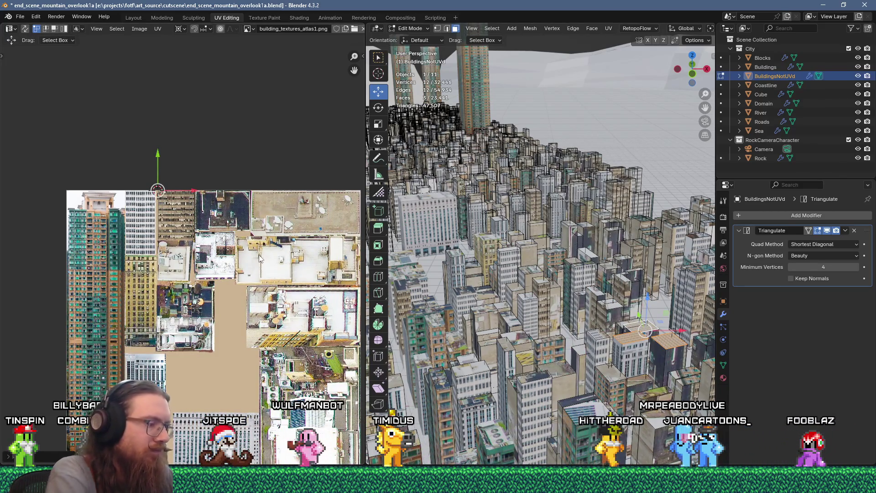
{"action": "key", "text": "ctrl+z"}
{"action": "key", "text": "ctrl+z"}
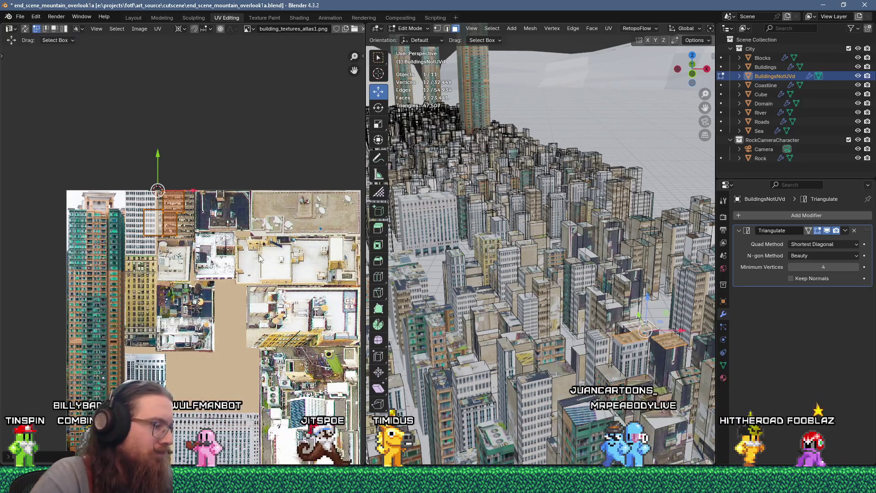
{"action": "key", "text": "g"}
{"action": "left_click", "coordinate": [260, 230]}
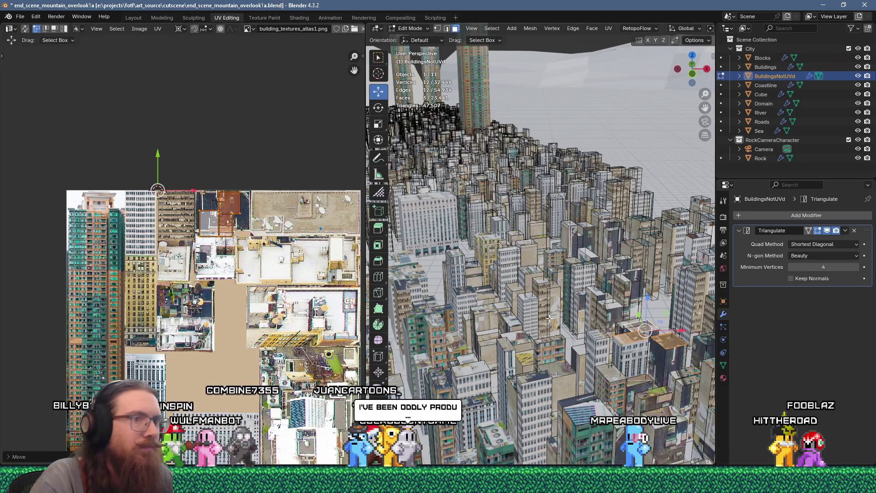
Step: Unwrap two faces on another building and scale their island to 0.25
{"action": "left_click", "coordinate": [670, 356]}
{"action": "left_click", "coordinate": [671, 357], "text": "shift"}
{"action": "key", "text": "u"}
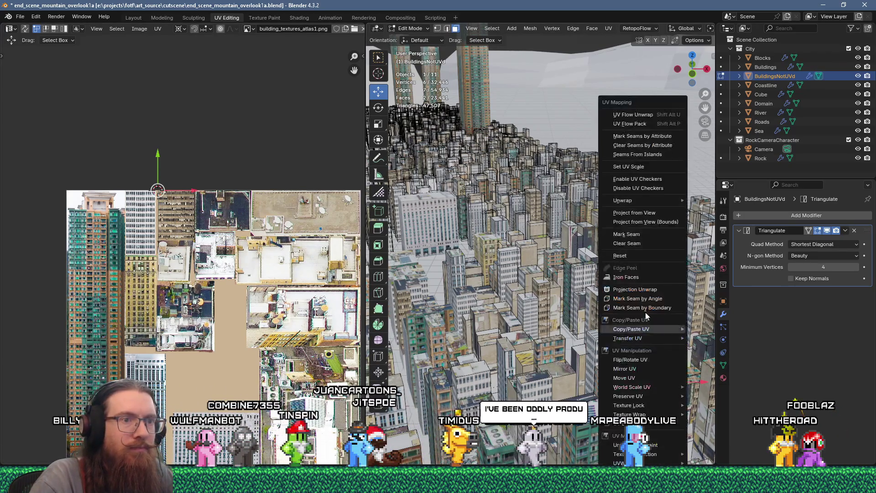
{"action": "left_click", "coordinate": [626, 114]}
{"action": "type", "text": "s"}
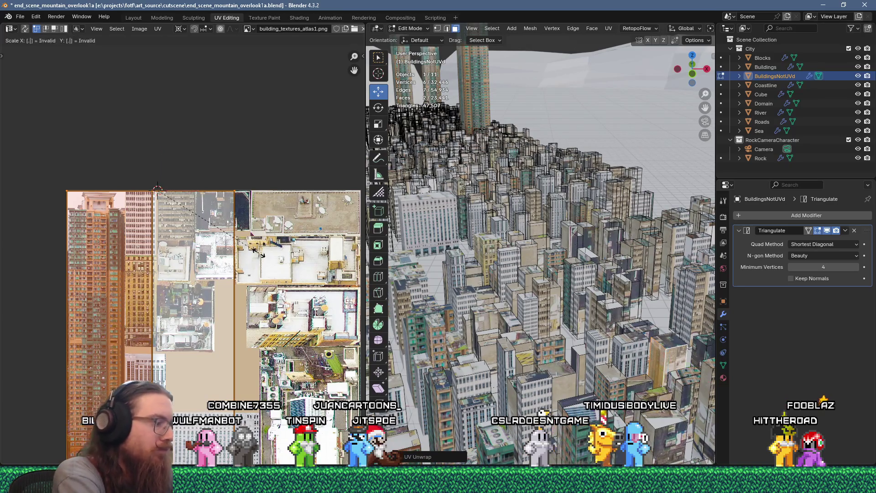
{"action": "type", "text": "0.25"}
{"action": "key", "text": "Return"}
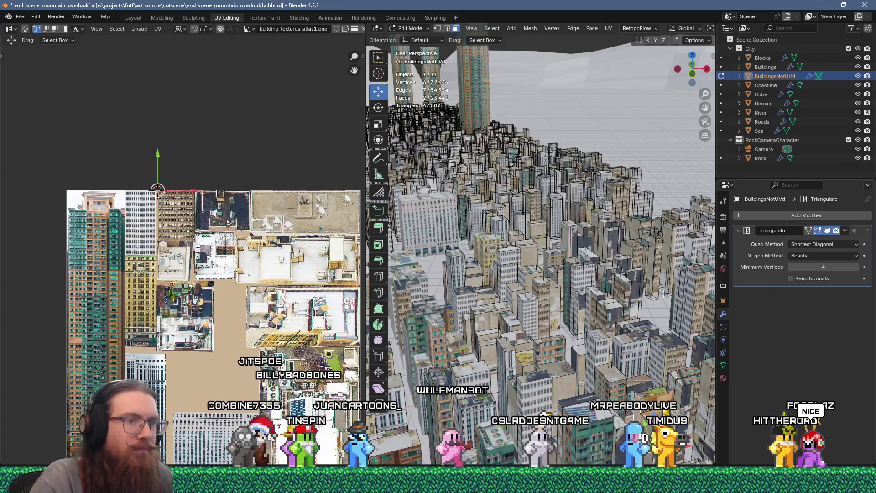
Step: Unwrap the next selected faces, scale them to 0.25 and move them onto the atlas
{"action": "key", "text": "u"}
{"action": "left_click", "coordinate": [604, 114]}
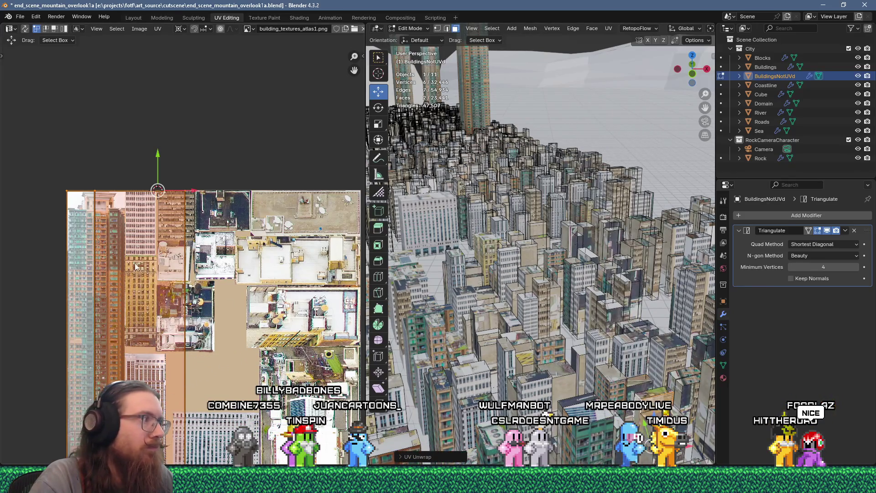
{"action": "type", "text": "s0.25"}
{"action": "key", "text": "Return"}
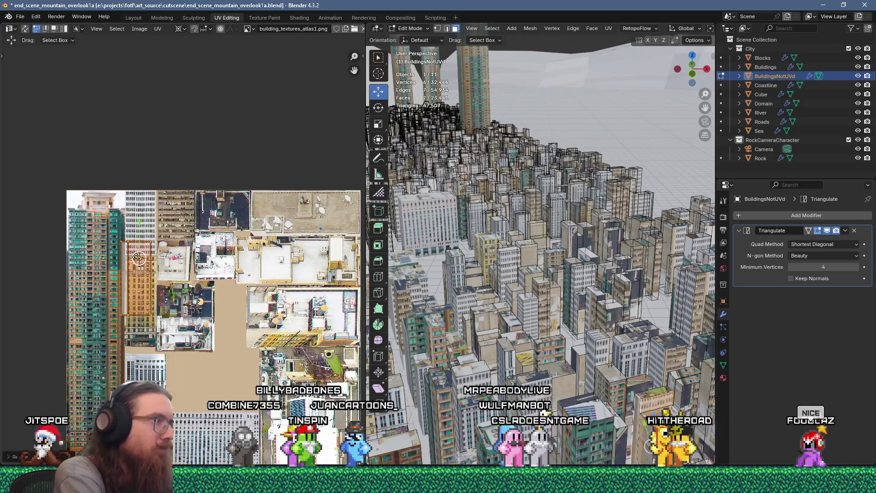
{"action": "key", "text": "g"}
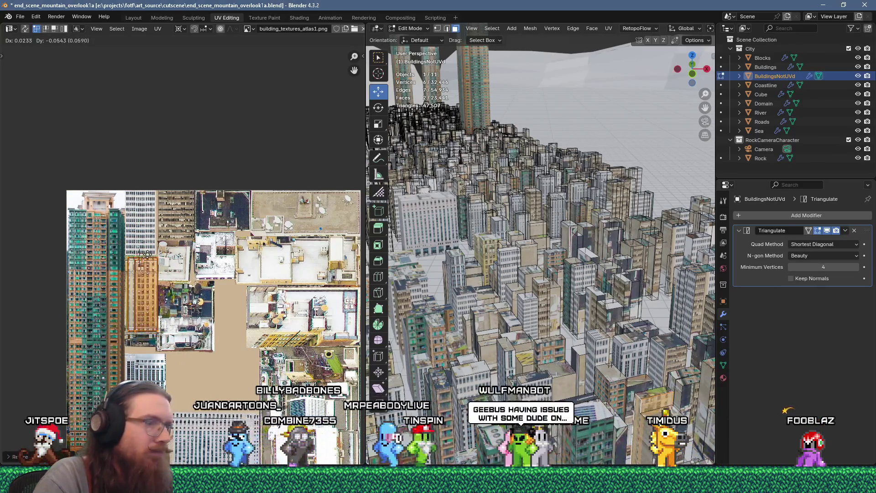
Step: Scale a single building face's island to 0.25 and place it on a left-side tower facade
{"action": "left_click", "coordinate": [641, 458]}
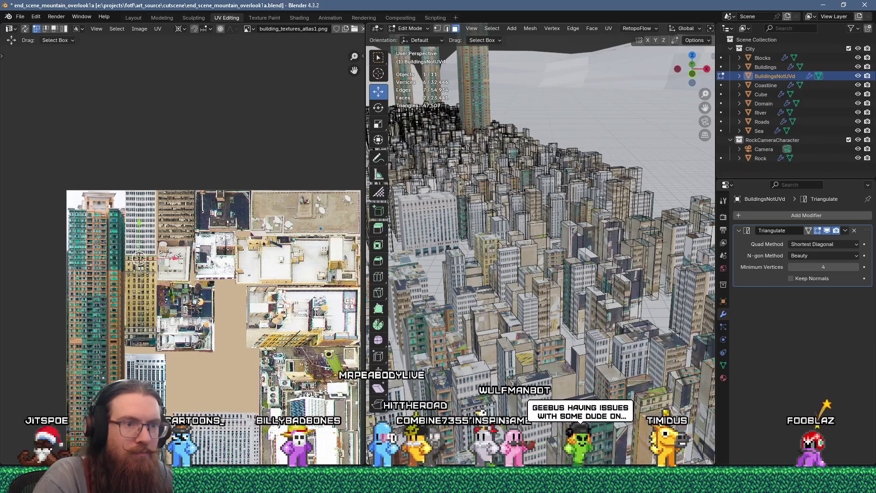
{"action": "key", "text": "u"}
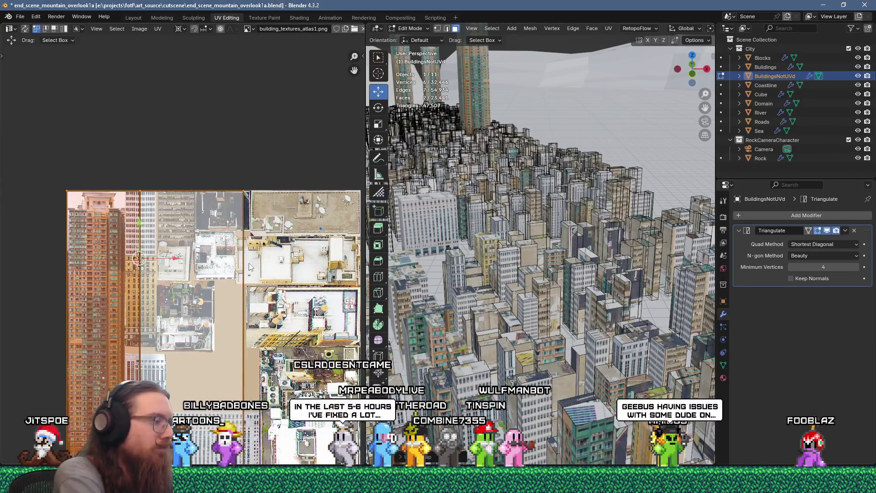
{"action": "type", "text": "0.25"}
{"action": "key", "text": "Return"}
{"action": "key", "text": "g"}
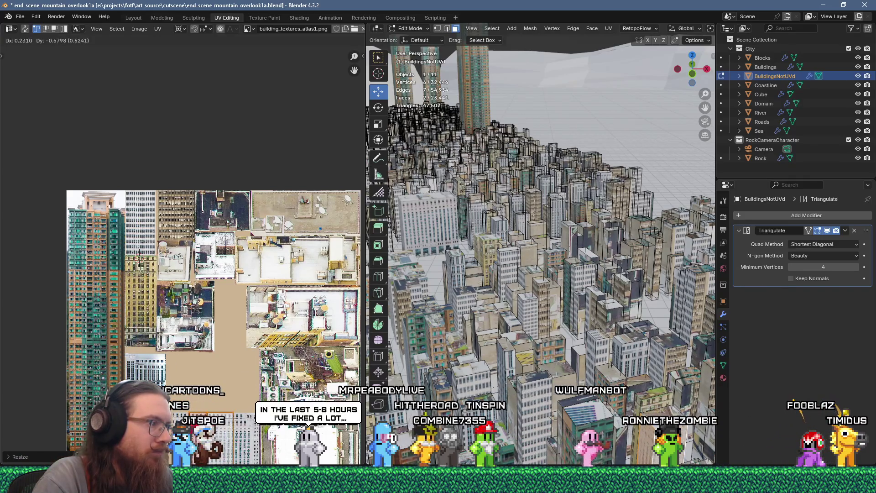
{"action": "left_click", "coordinate": [139, 259]}
{"action": "left_click", "coordinate": [589, 409]}
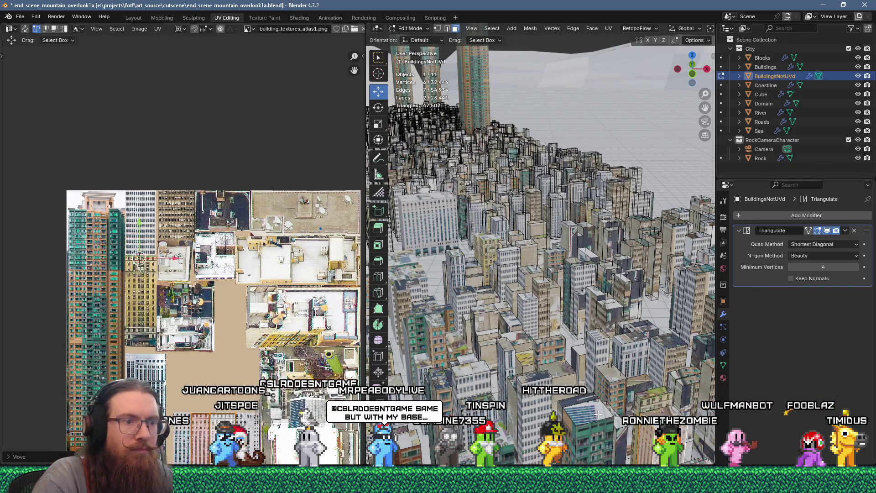
{"action": "middle_click_drag", "start_coordinate": [292, 338], "coordinate": [261, 209]}
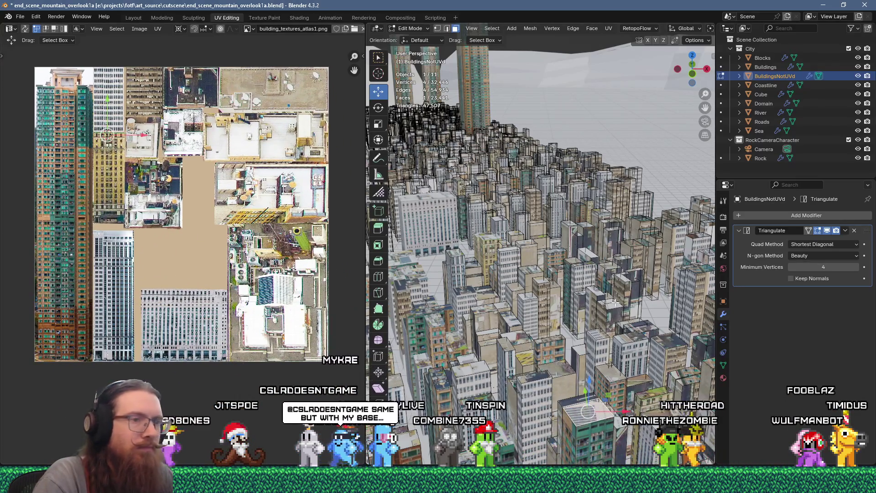
Step: Unwrap the selected roof face and scale its island down to about 0.2
{"action": "key", "text": "u"}
{"action": "left_click", "coordinate": [581, 114]}
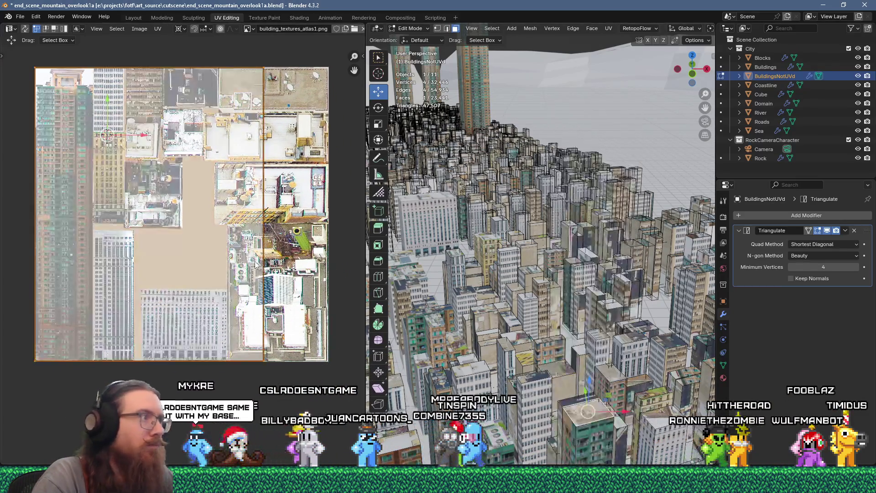
{"action": "type", "text": "s2"}
{"action": "key", "text": "Return"}
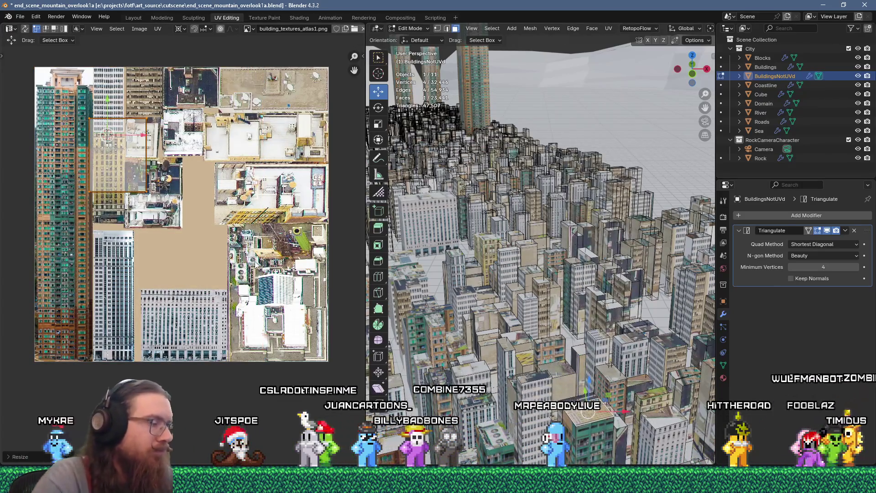
{"action": "key", "text": "g"}
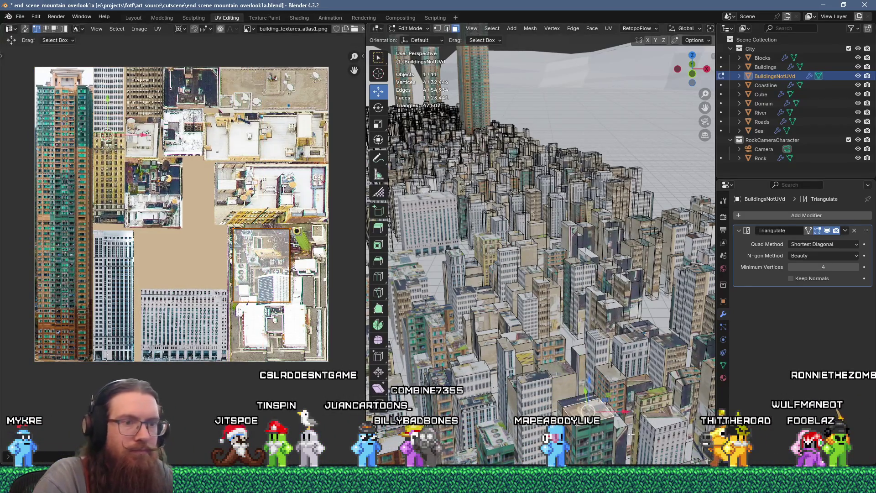
{"action": "key", "text": "Escape"}
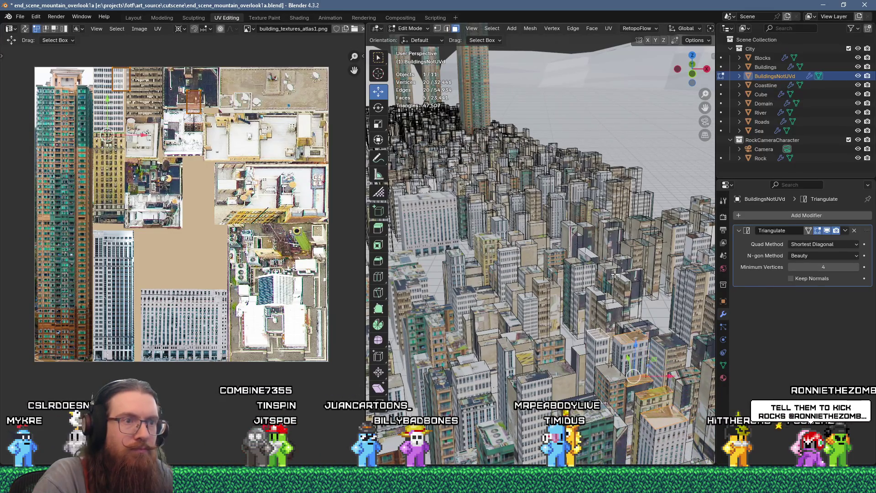
{"action": "key", "text": "u"}
{"action": "scroll", "coordinate": [345, 192], "scroll_direction": "down", "scroll_amount": 1}
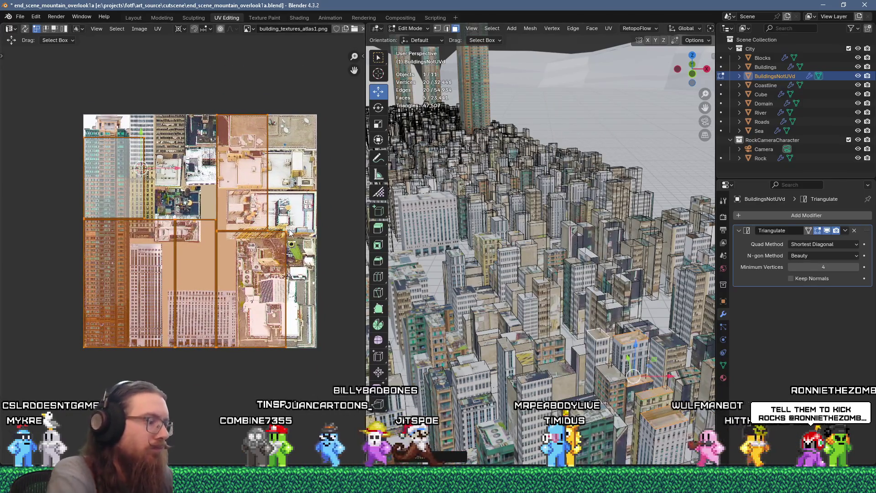
{"action": "type", "text": "s"}
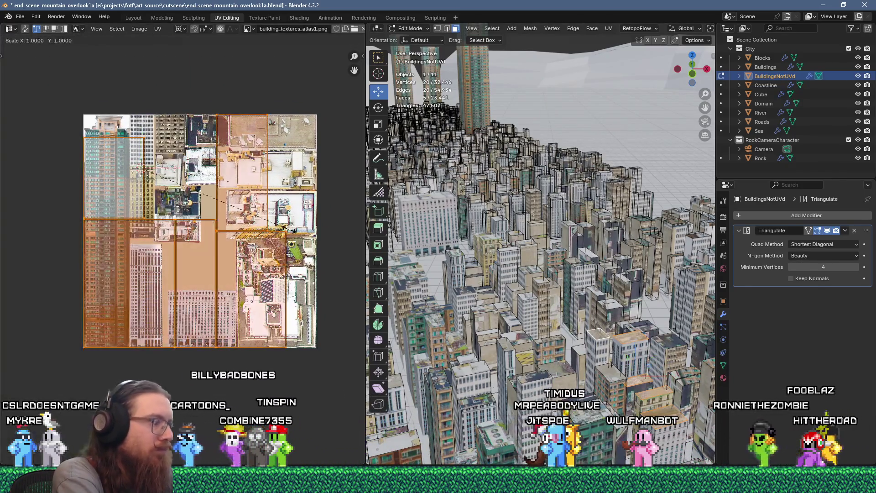
{"action": "type", "text": ".2g"}
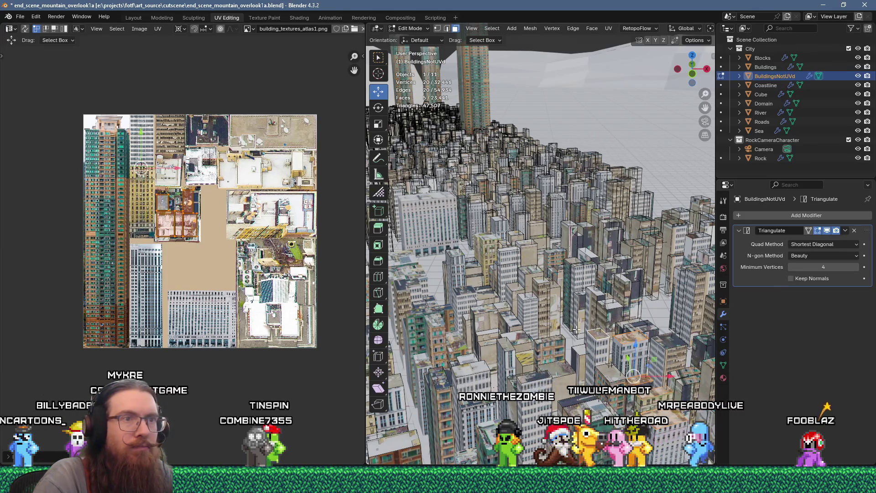
Step: Unwrap another building's faces, scale them to 0.215 and place them on the brown office facade
{"action": "left_click", "coordinate": [607, 240]}
{"action": "key", "text": "u"}
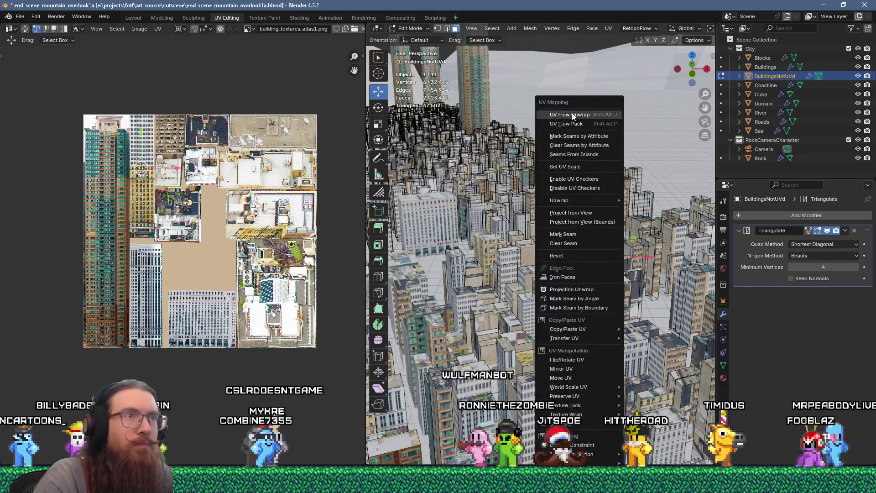
{"action": "left_click", "coordinate": [606, 241]}
{"action": "left_click", "coordinate": [271, 218]}
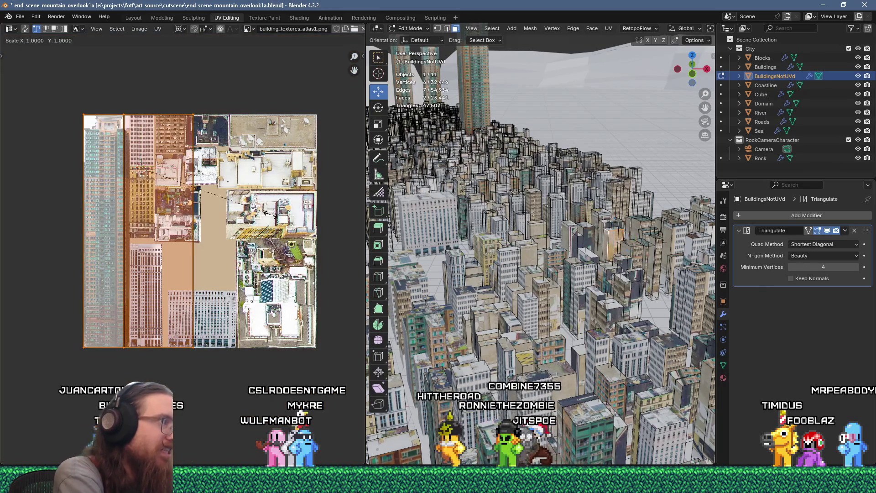
{"action": "type", "text": "215"}
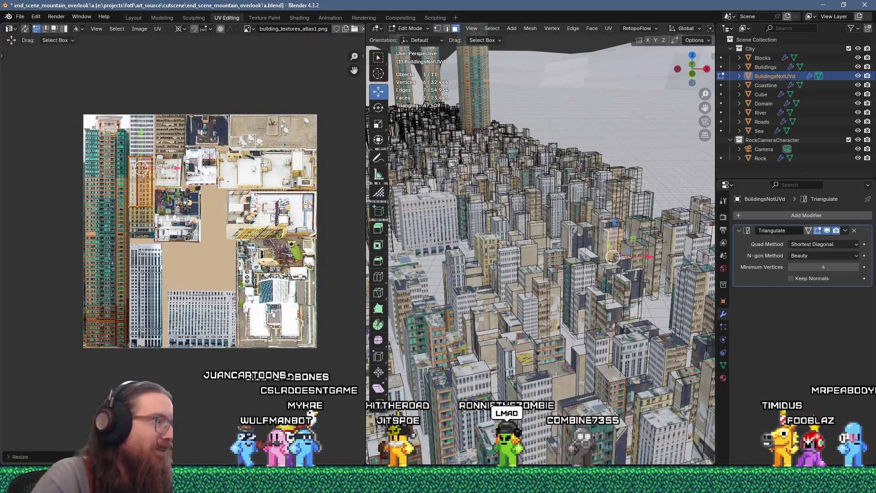
{"action": "scroll", "coordinate": [159, 195], "scroll_direction": "up", "scroll_amount": 2}
{"action": "key", "text": "g"}
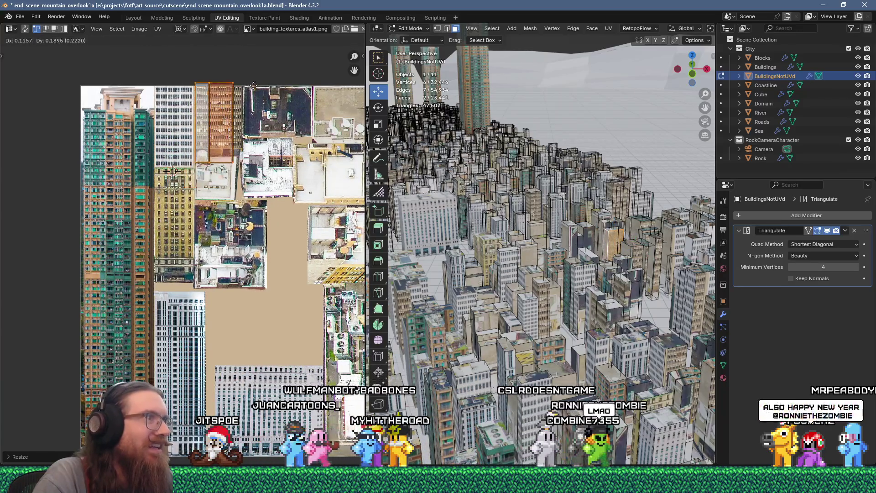
{"action": "left_click", "coordinate": [256, 90]}
Step: Fine-tune the island's placement and move one edge so it fits the office facade
{"action": "scroll", "coordinate": [239, 154], "scroll_direction": "up", "scroll_amount": 3}
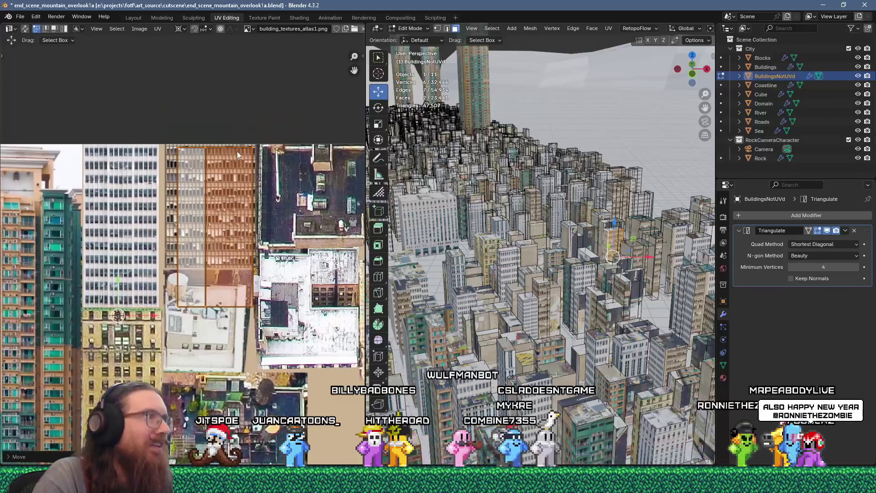
{"action": "scroll", "coordinate": [239, 154], "scroll_direction": "up", "scroll_amount": 1}
{"action": "scroll", "coordinate": [240, 153], "scroll_direction": "up", "scroll_amount": 2}
{"action": "key", "text": "g"}
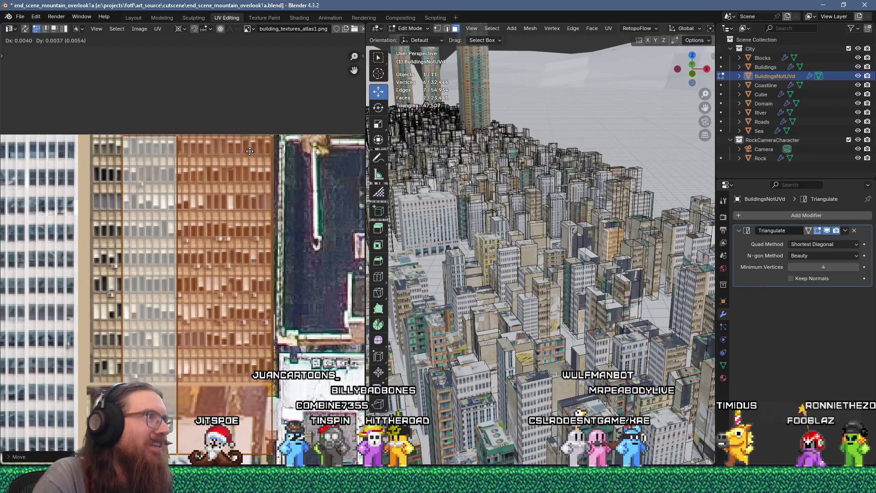
{"action": "scroll", "coordinate": [251, 150], "scroll_direction": "down", "scroll_amount": 2}
{"action": "left_click_drag", "start_coordinate": [156, 83], "coordinate": [170, 136]}
{"action": "left_click_drag", "start_coordinate": [214, 301], "coordinate": [220, 238]}
{"action": "scroll", "coordinate": [197, 92], "scroll_direction": "up", "scroll_amount": 2}
{"action": "scroll", "coordinate": [198, 111], "scroll_direction": "down", "scroll_amount": 2}
{"action": "left_click_drag", "start_coordinate": [192, 82], "coordinate": [219, 285]}
{"action": "scroll", "coordinate": [206, 212], "scroll_direction": "up", "scroll_amount": 3}
{"action": "key", "text": "g"}
{"action": "left_click", "coordinate": [214, 141]}
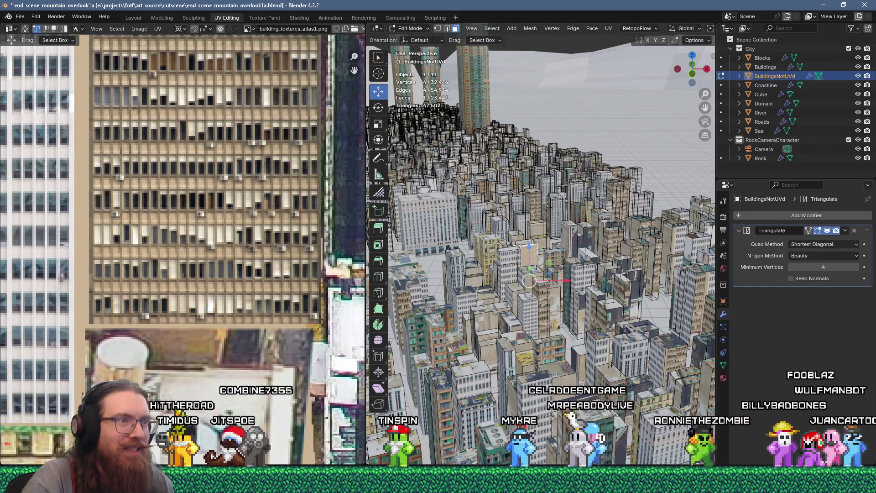
Step: Flow-unwrap the selected faces and shrink the resulting UV island
{"action": "key", "text": "u"}
{"action": "left_click", "coordinate": [572, 114]}
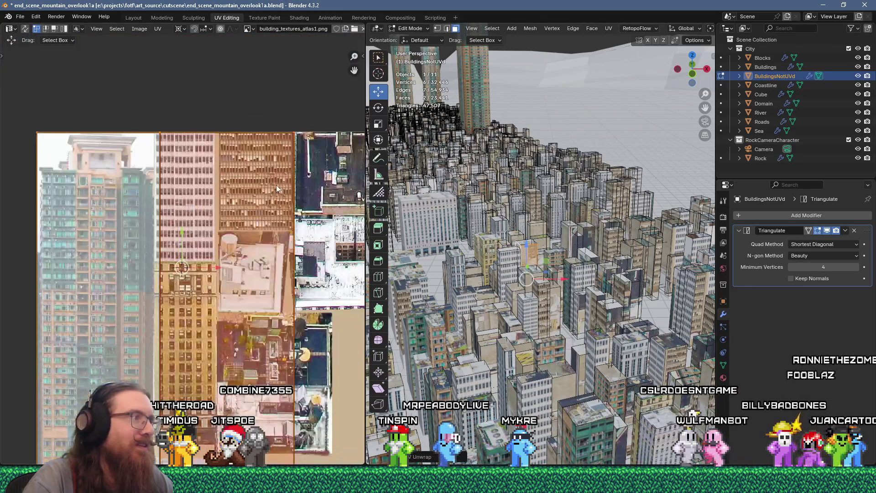
{"action": "key", "text": "s"}
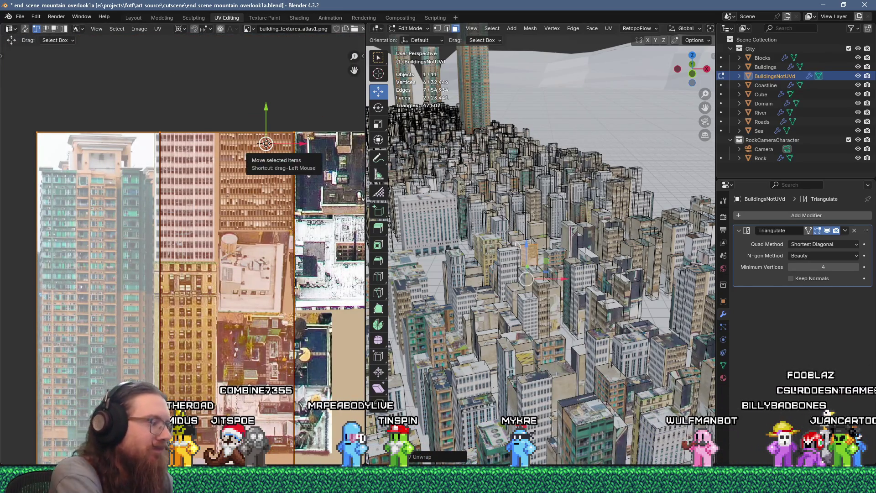
{"action": "key", "text": "Return"}
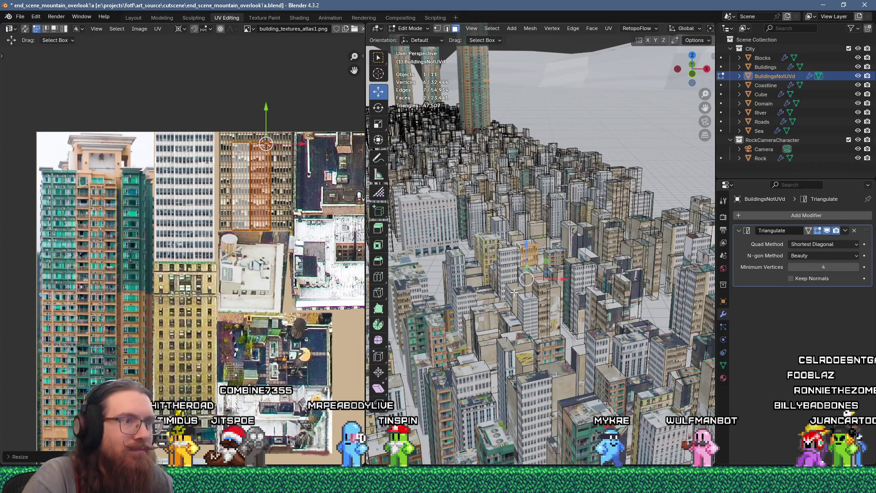
Step: Unwrap another building face, scale its island to 0.15 and place it on the atlas
{"action": "left_click", "coordinate": [514, 292]}
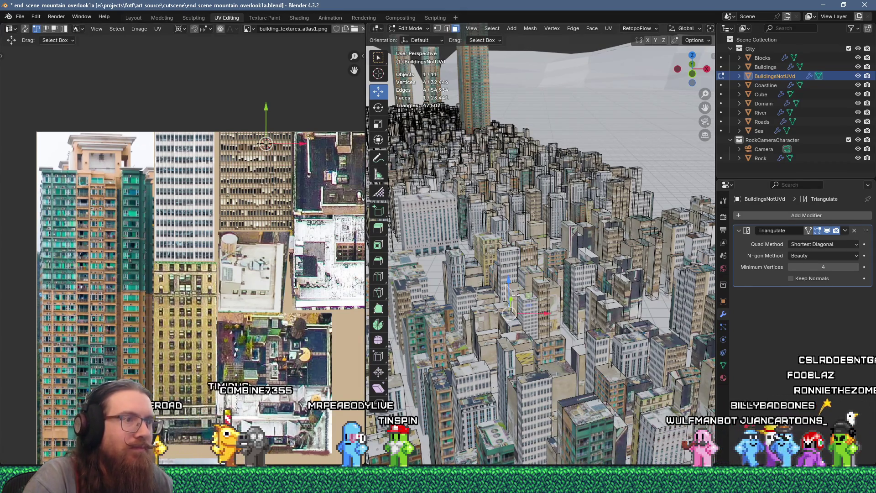
{"action": "key", "text": "u"}
{"action": "left_click", "coordinate": [523, 119]}
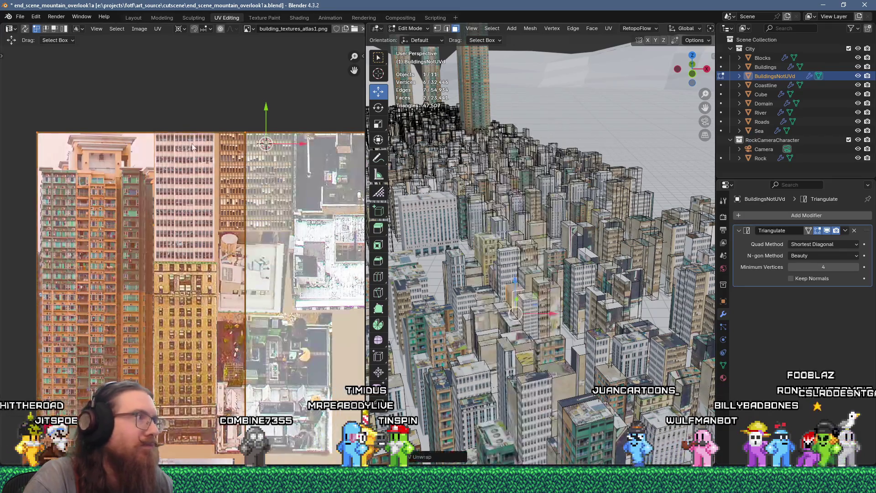
{"action": "type", "text": "s.15"}
{"action": "key", "text": "Return"}
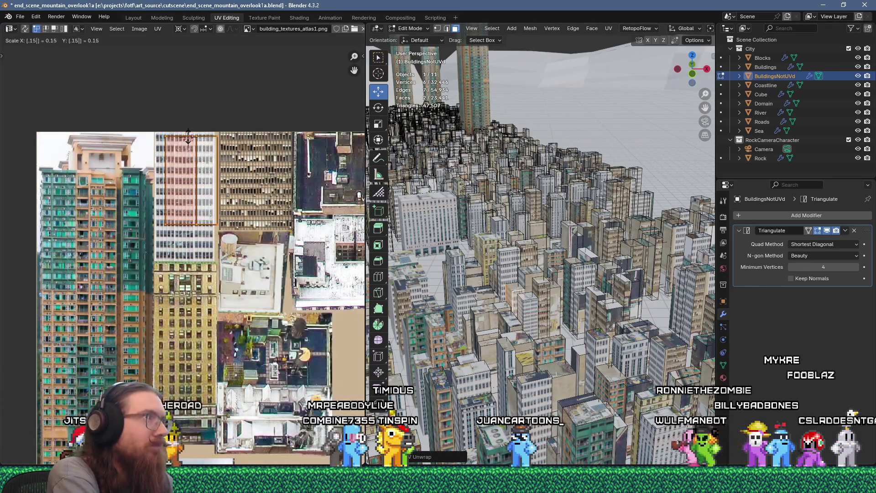
{"action": "key", "text": "g"}
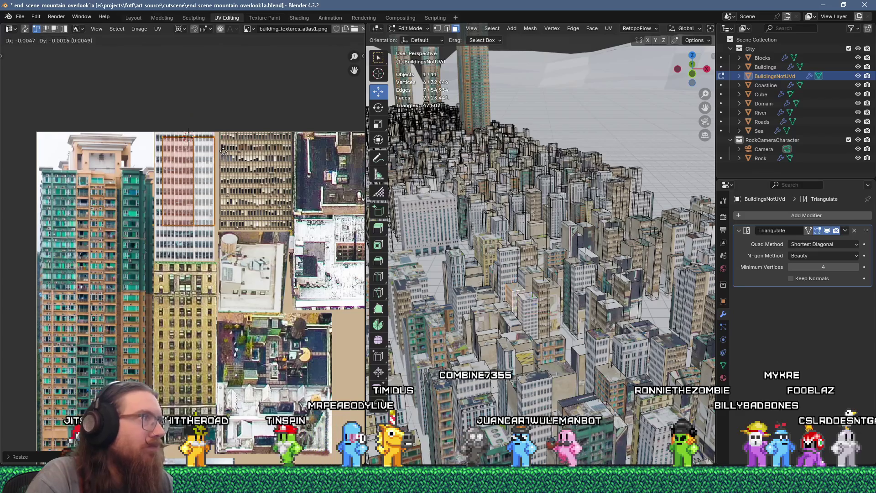
{"action": "left_click", "coordinate": [223, 150]}
Step: Unwrap a third face, shrink its island and position it over a lower building facade
{"action": "left_click", "coordinate": [528, 277]}
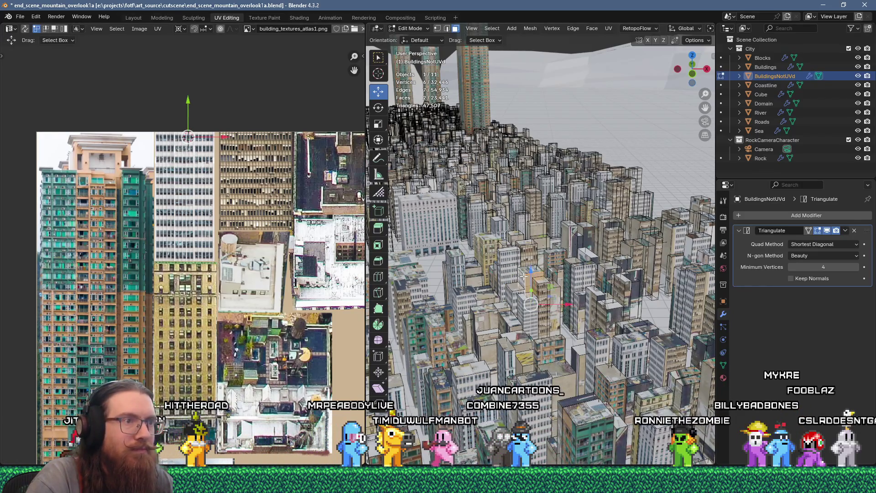
{"action": "key", "text": "u"}
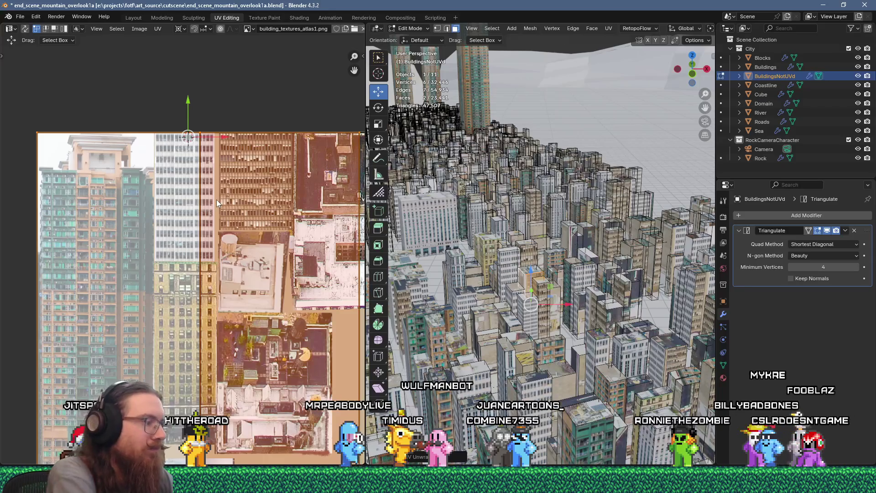
{"action": "key", "text": "s"}
{"action": "key", "text": "Return"}
{"action": "key", "text": "s"}
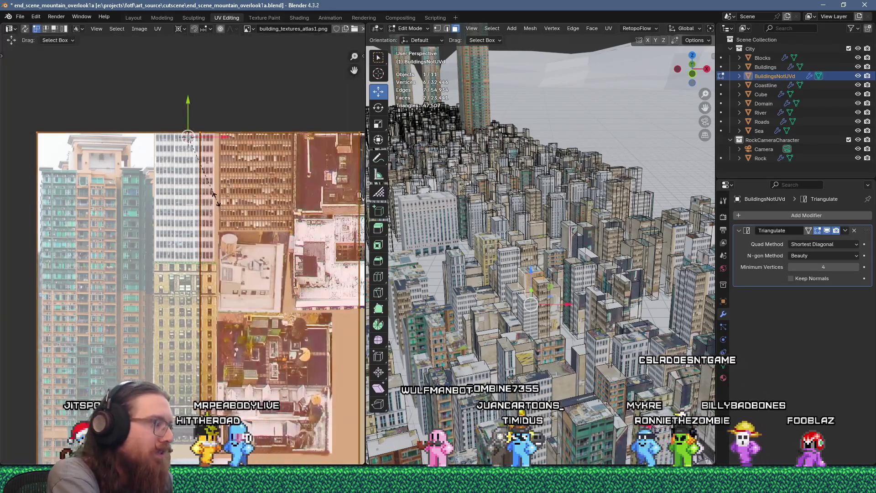
{"action": "key", "text": "Return"}
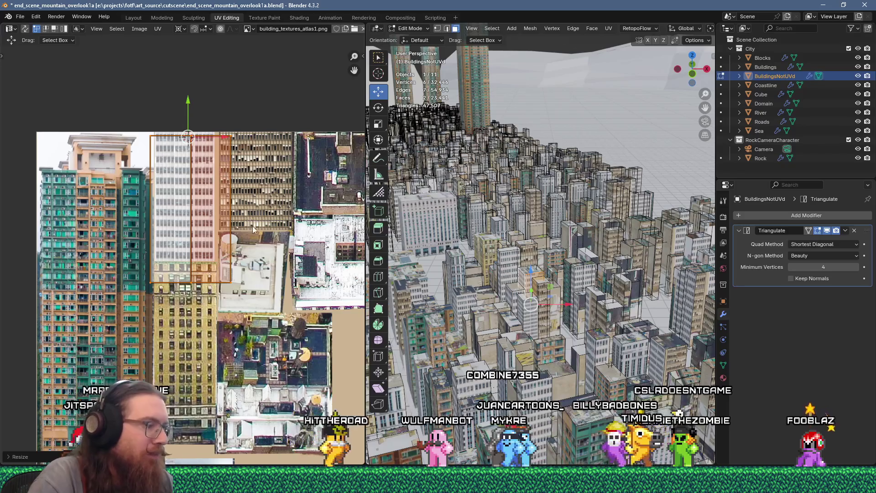
{"action": "scroll", "coordinate": [254, 55], "scroll_direction": "down", "scroll_amount": 3}
{"action": "key", "text": "g"}
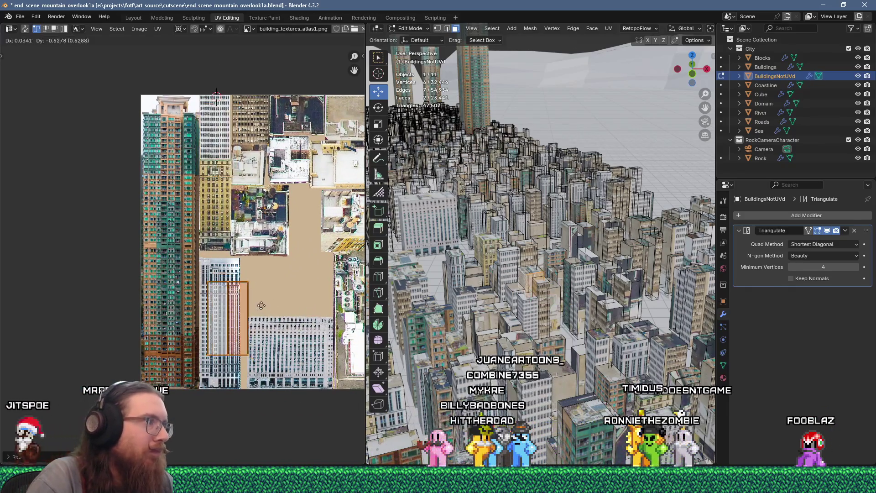
{"action": "left_click", "coordinate": [253, 293]}
{"action": "scroll", "coordinate": [253, 297], "scroll_direction": "up", "scroll_amount": 5}
{"action": "key", "text": "g"}
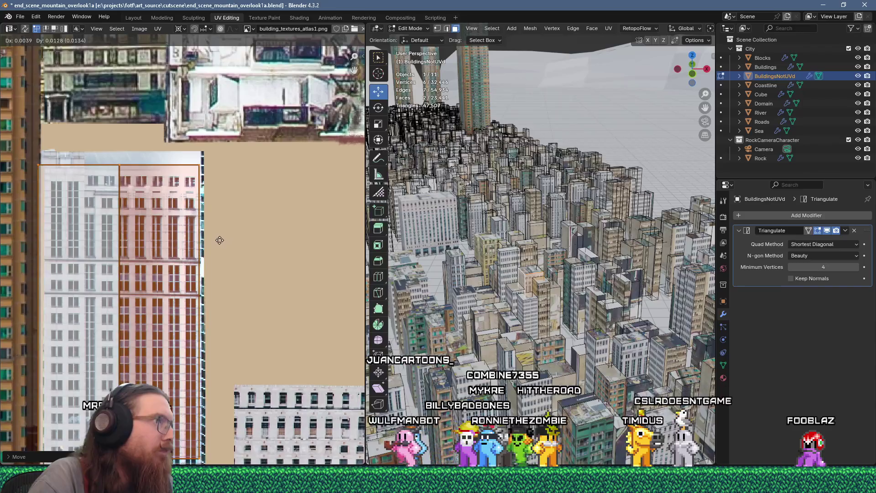
{"action": "left_click", "coordinate": [219, 240]}
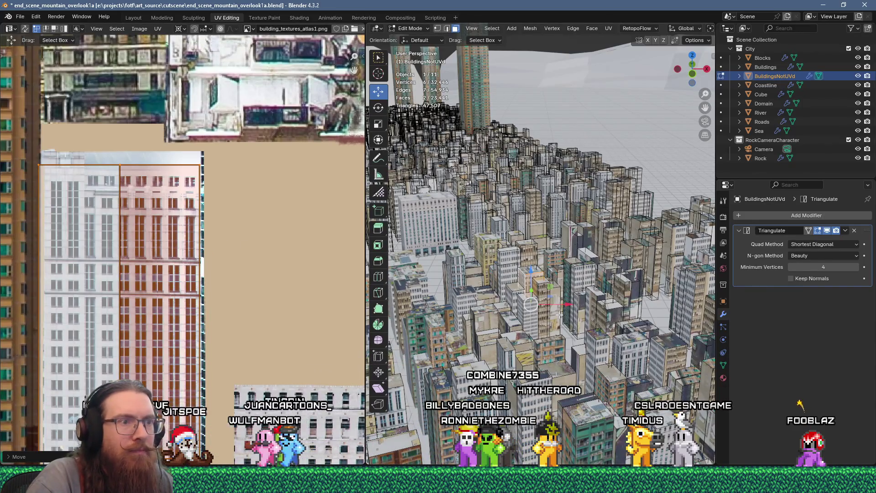
Step: Unwrap another face, scale its island to 0.2 and move it toward the right-side rooftop photo
{"action": "left_click", "coordinate": [599, 201]}
{"action": "key", "text": "u"}
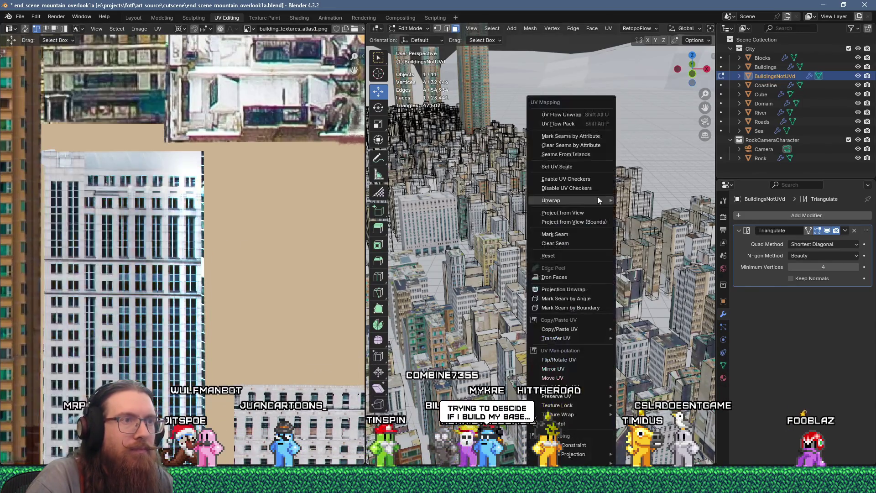
{"action": "left_click", "coordinate": [582, 117]}
{"action": "key", "text": "Home"}
{"action": "key", "text": "s"}
{"action": "key", "text": "1"}
{"action": "key", "text": "BackSpace"}
{"action": "type", "text": ".2"}
{"action": "key", "text": "Return"}
{"action": "key", "text": "g"}
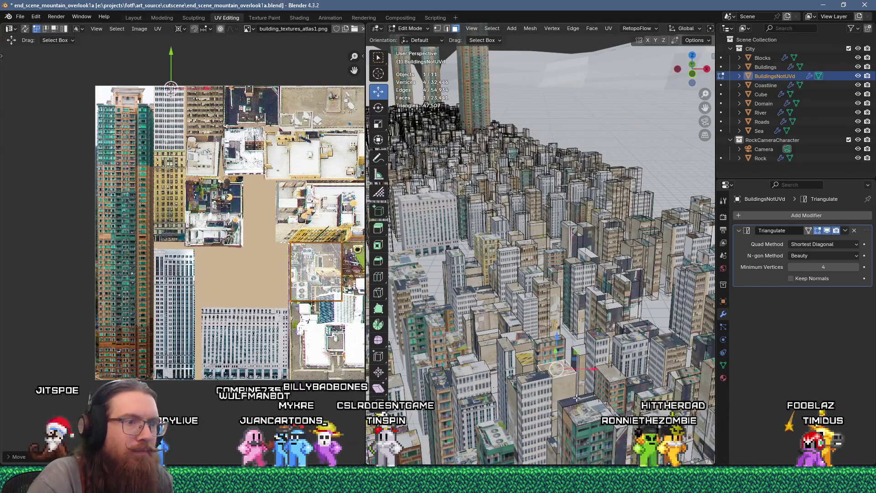
Step: Cancel the move, re-unwrap the selection as a tall strip and scale it to 0.25
{"action": "key", "text": "Escape"}
{"action": "key", "text": "u"}
{"action": "left_click", "coordinate": [539, 114]}
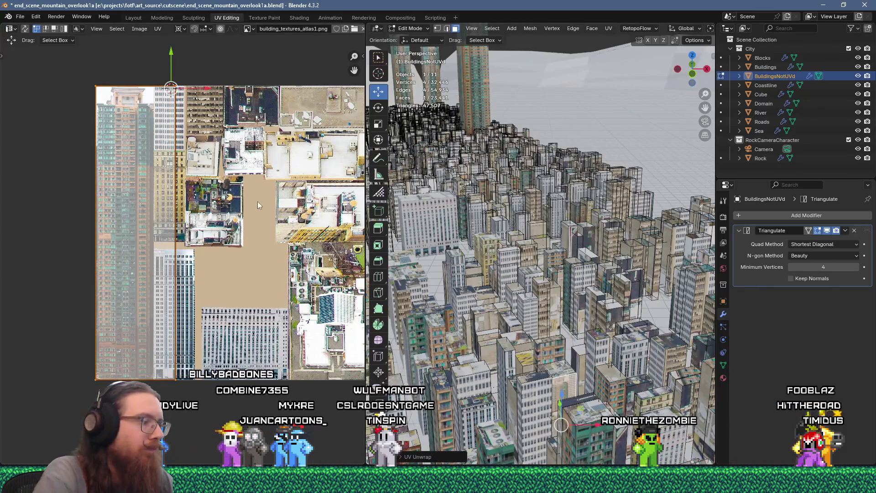
{"action": "type", "text": "s5"}
{"action": "key", "text": "BackSpace"}
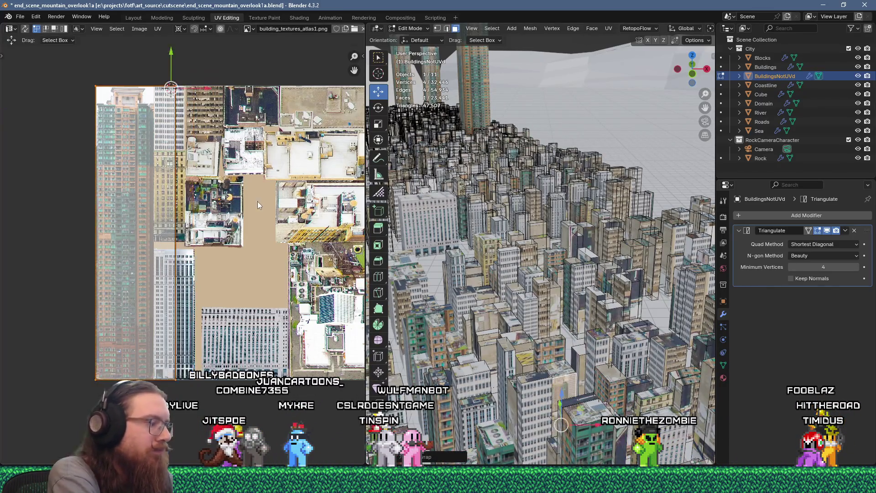
{"action": "type", "text": ".25"}
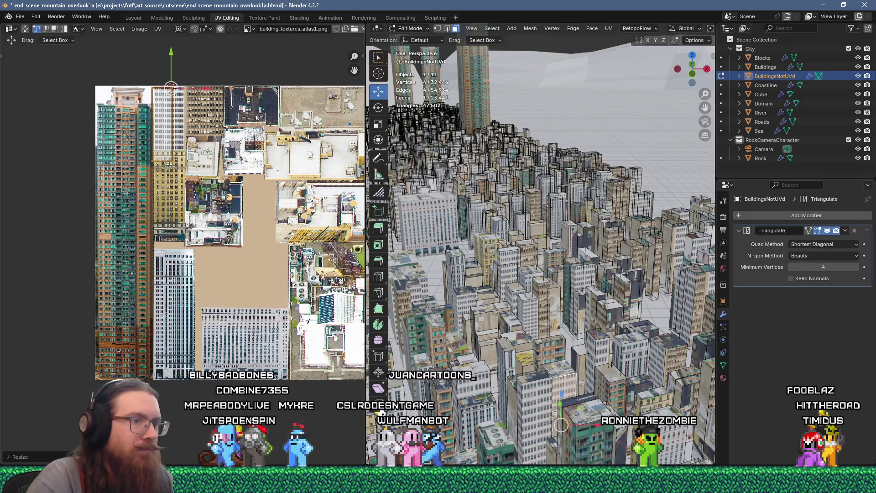
{"action": "scroll", "coordinate": [179, 147], "scroll_direction": "up", "scroll_amount": 2}
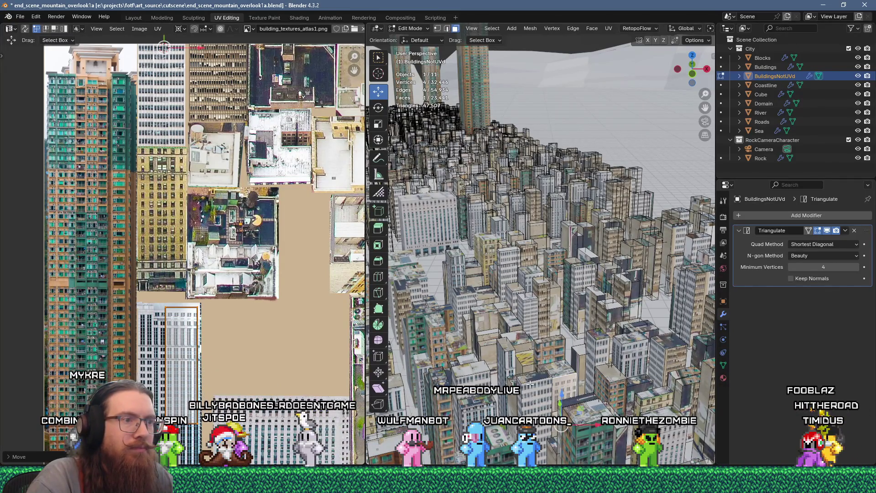
Step: Unwrap another building's face and shrink its island to a small box
{"action": "left_click", "coordinate": [517, 338]}
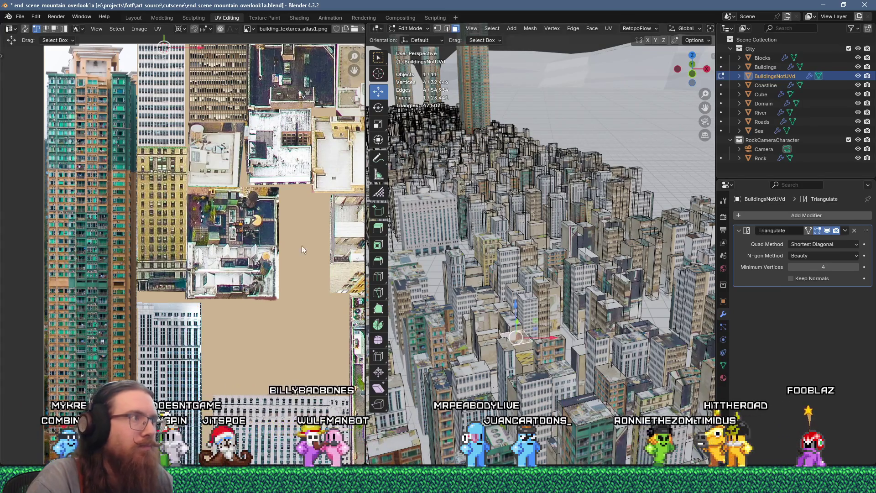
{"action": "scroll", "coordinate": [302, 249], "scroll_direction": "down", "scroll_amount": 7}
{"action": "key", "text": "u"}
{"action": "left_click", "coordinate": [512, 114]}
{"action": "middle_click_drag", "start_coordinate": [303, 221], "coordinate": [170, 218]}
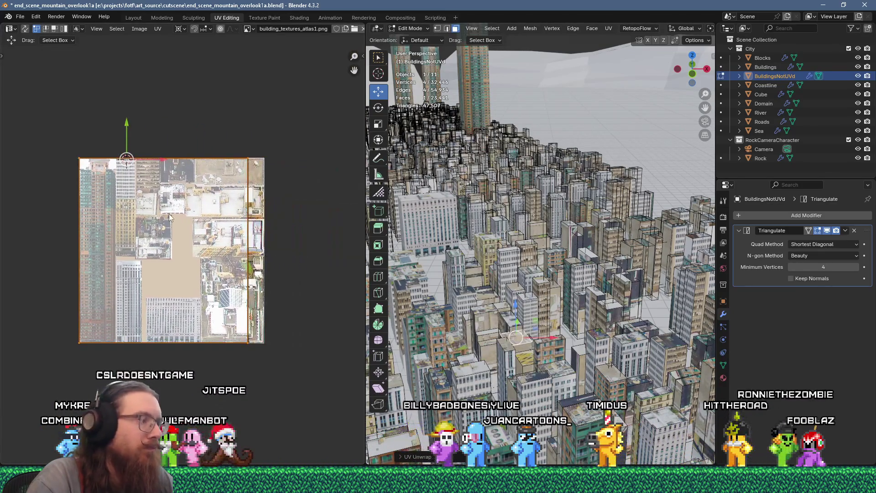
{"action": "type", "text": "1"}
{"action": "key", "text": "Return"}
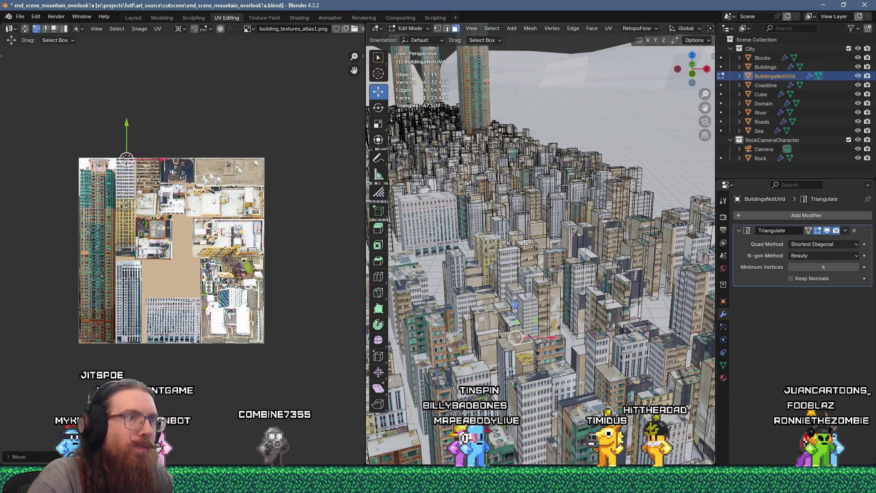
Step: Unwrap a two-face pair, scale it to 0.2 and place it over the brown office tower
{"action": "left_click", "coordinate": [534, 226]}
{"action": "right_click", "coordinate": [528, 227]}
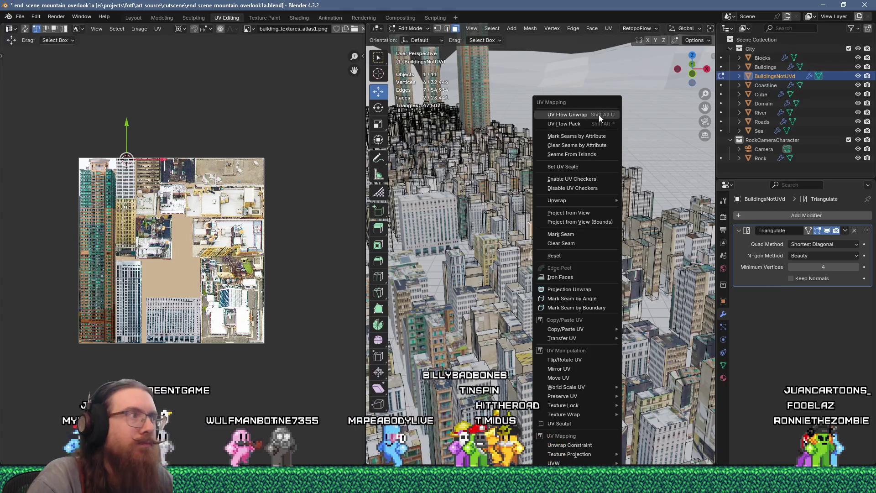
{"action": "left_click", "coordinate": [598, 114]}
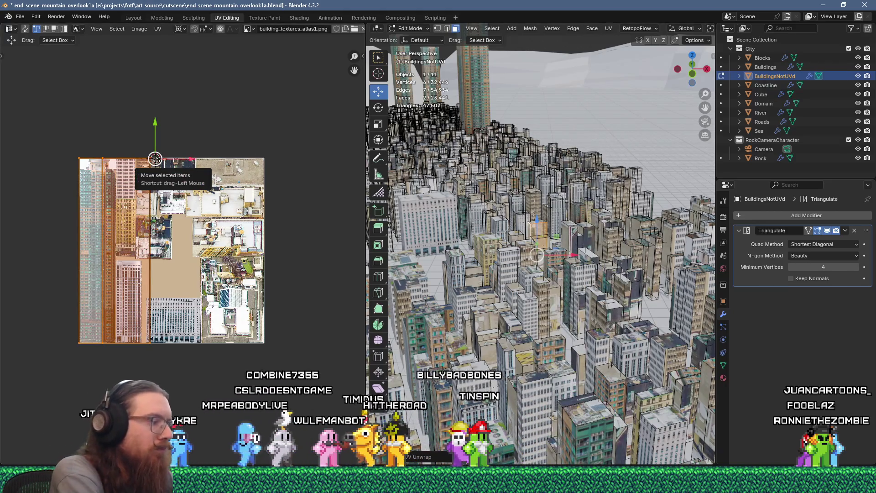
{"action": "type", "text": "s1265"}
{"action": "key", "text": "BackSpace"}
{"action": "key", "text": "BackSpace"}
{"action": "key", "text": "BackSpace"}
{"action": "type", "text": ".2"}
{"action": "scroll", "coordinate": [160, 149], "scroll_direction": "up", "scroll_amount": 6}
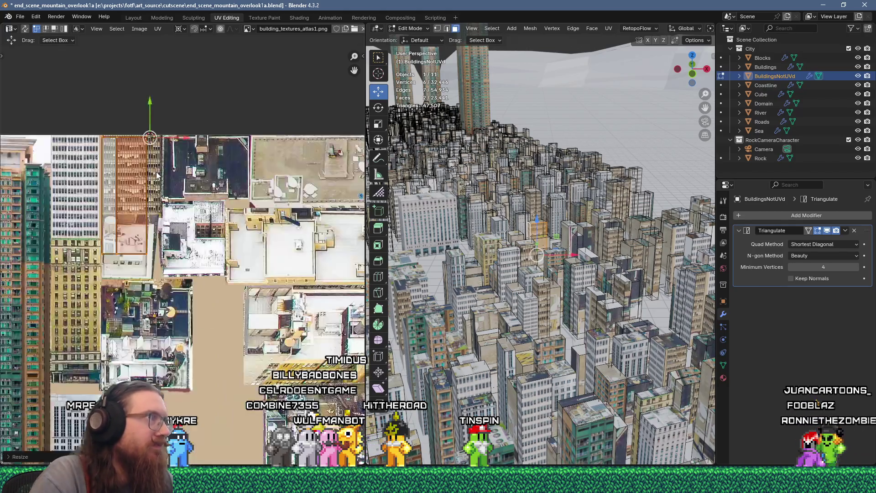
{"action": "key", "text": "g"}
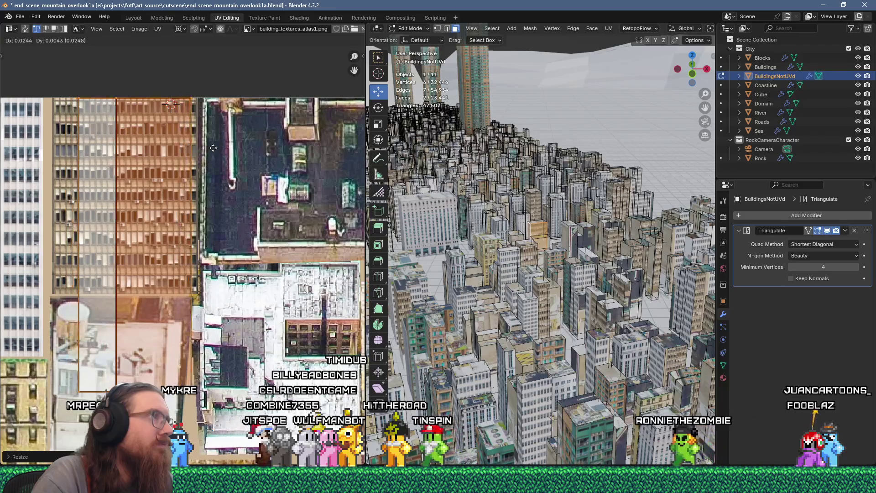
{"action": "left_click", "coordinate": [214, 148]}
{"action": "key", "text": "KP_Decimal"}
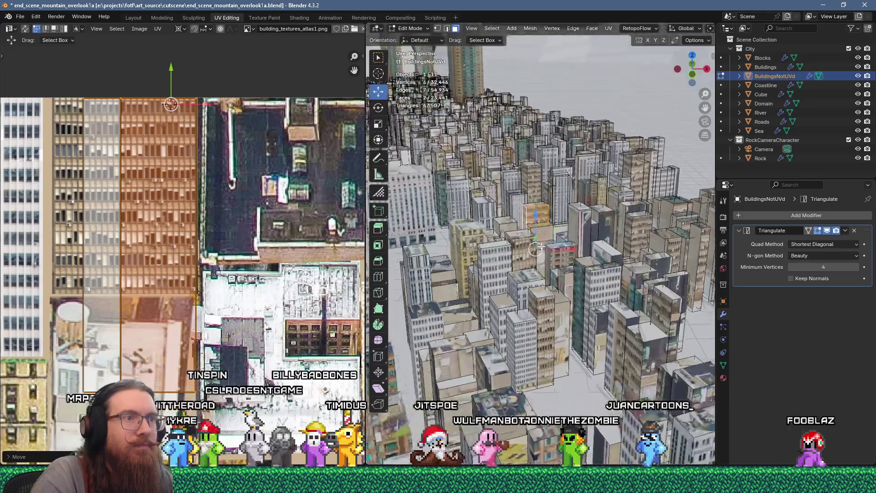
Step: Select a face on another building and grow the selection to its adjacent face
{"action": "scroll", "coordinate": [542, 247], "scroll_direction": "down", "scroll_amount": 4}
{"action": "key", "text": "alt+a"}
{"action": "right_click", "coordinate": [532, 191]}
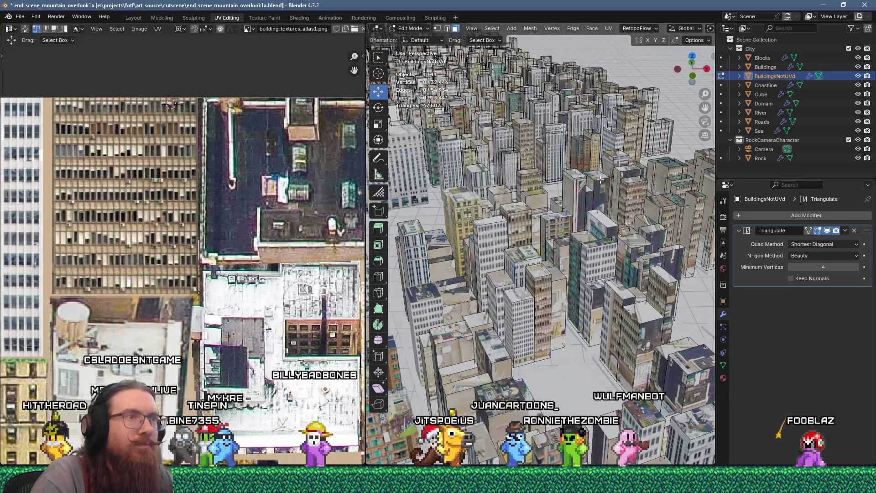
{"action": "left_click", "coordinate": [534, 201]}
{"action": "right_click", "coordinate": [523, 196]}
{"action": "left_click", "coordinate": [544, 101]}
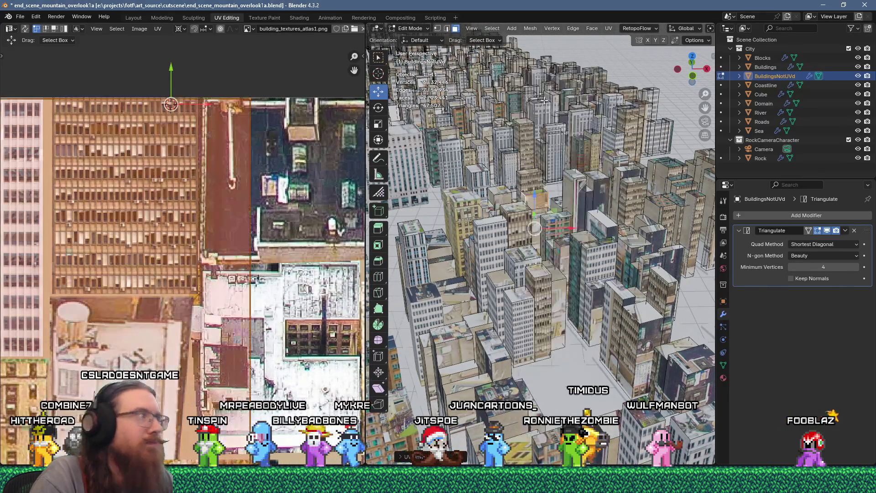
Step: Unwrap those faces, scale the island to 0.25 and move it onto an atlas region
{"action": "type", "text": "s.25"}
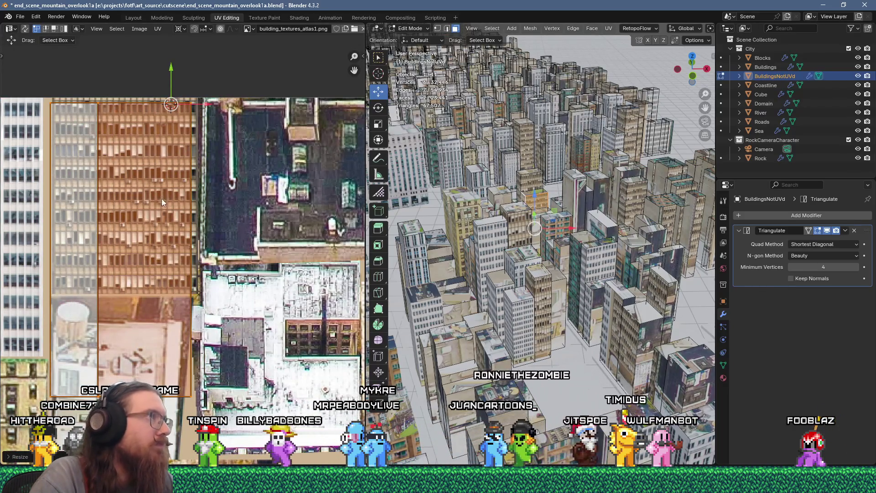
{"action": "type", "text": "g"}
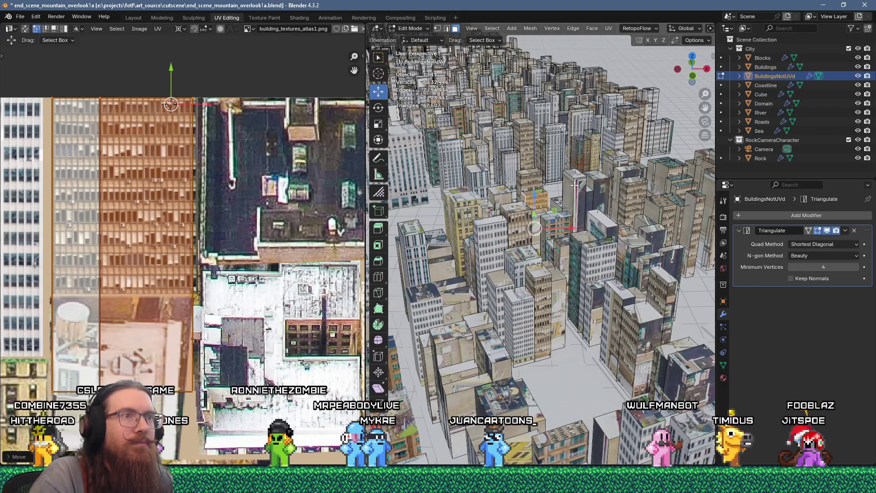
{"action": "type", "text": "u"}
{"action": "key", "text": "Return"}
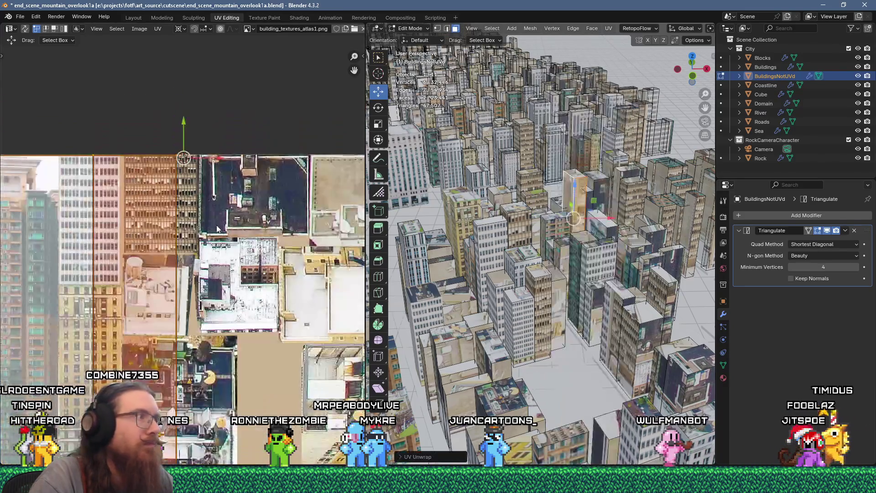
{"action": "scroll", "coordinate": [219, 235], "scroll_direction": "down", "scroll_amount": 2}
{"action": "key", "text": "s"}
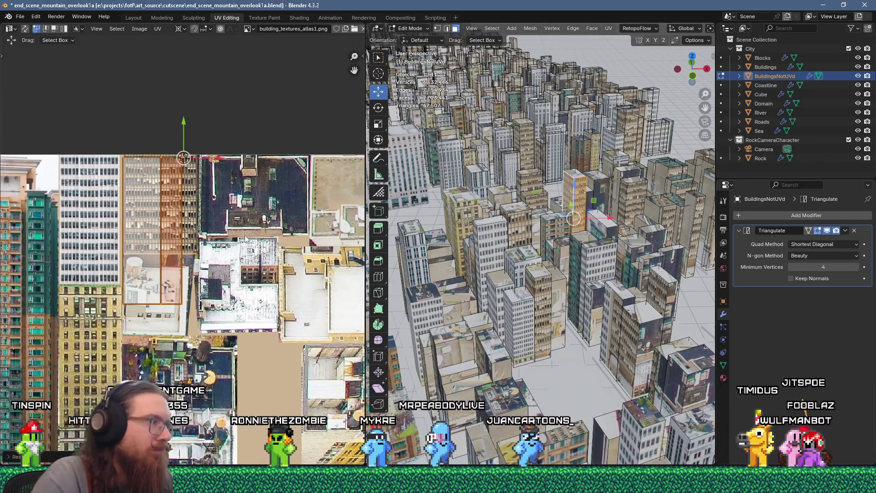
{"action": "left_click", "coordinate": [180, 219]}
{"action": "middle_click_drag", "start_coordinate": [180, 220], "coordinate": [184, 183]}
{"action": "key", "text": "g"}
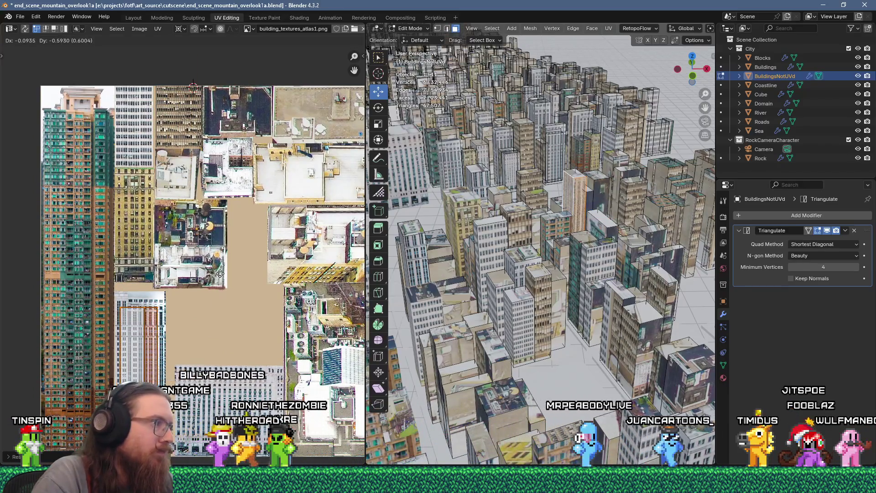
{"action": "left_click", "coordinate": [220, 272]}
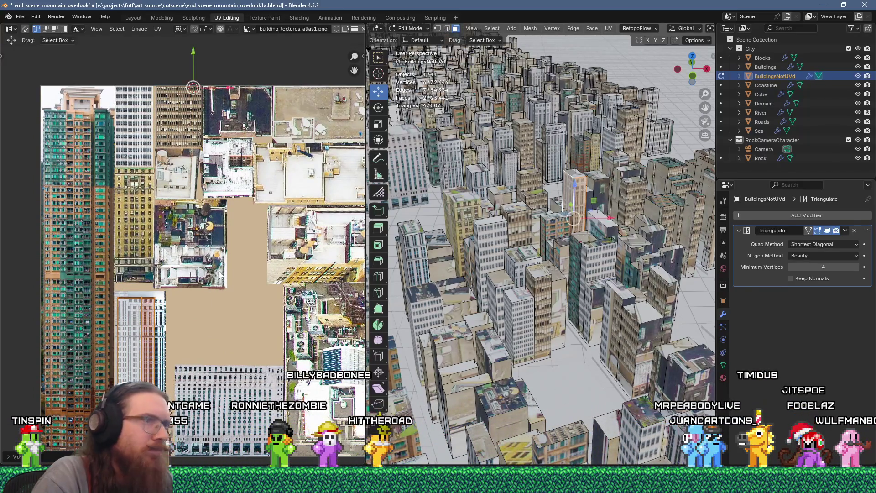
Step: Unwrap the next face, shrink it to about a quarter and place it near the atlas bottom
{"action": "key", "text": "u"}
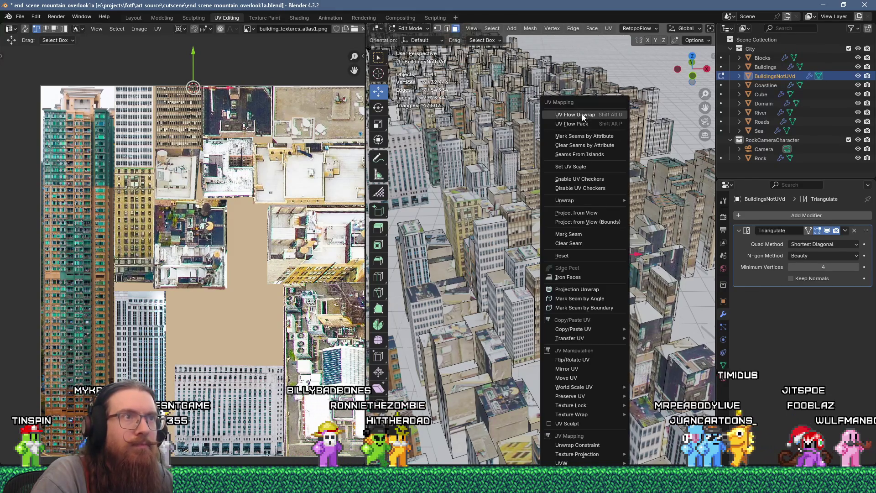
{"action": "left_click", "coordinate": [582, 118]}
{"action": "key", "text": "s"}
{"action": "left_click", "coordinate": [224, 120]}
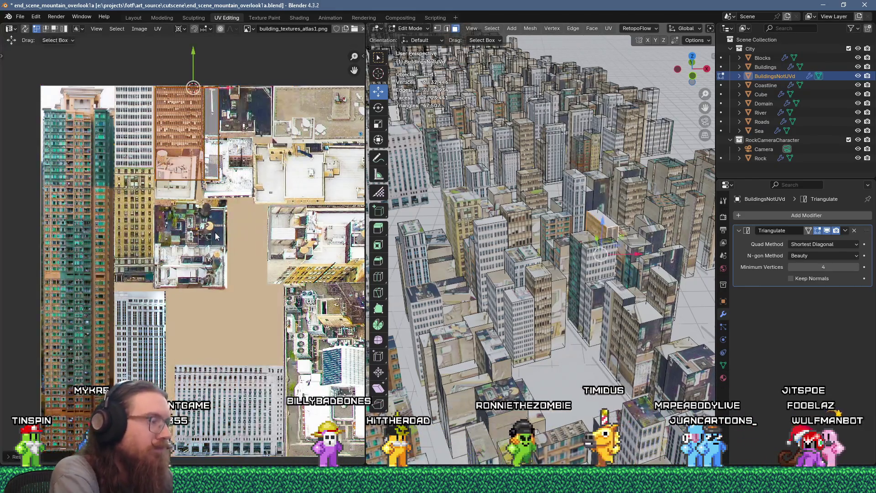
{"action": "key", "text": "g"}
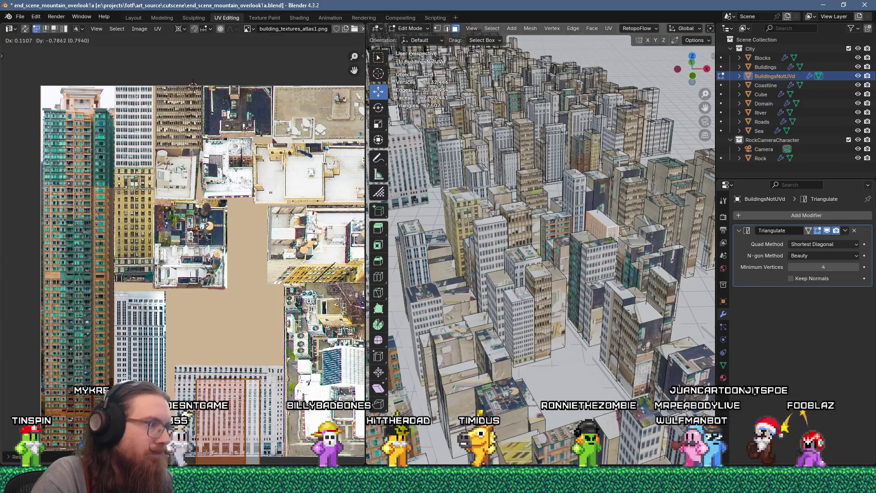
{"action": "key", "text": "Return"}
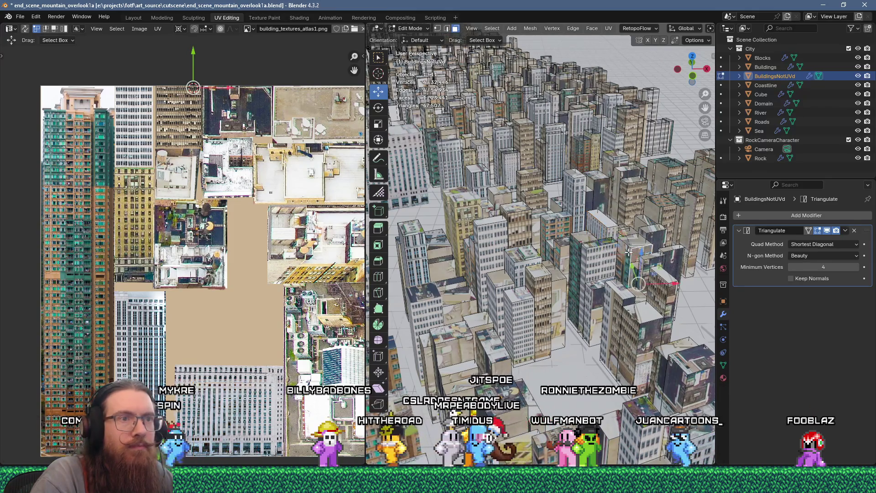
Step: Unwrap another face and, after undoing a stray resize, scale its island to 0.25
{"action": "key", "text": "u"}
{"action": "key", "text": "u"}
{"action": "key", "text": "Return"}
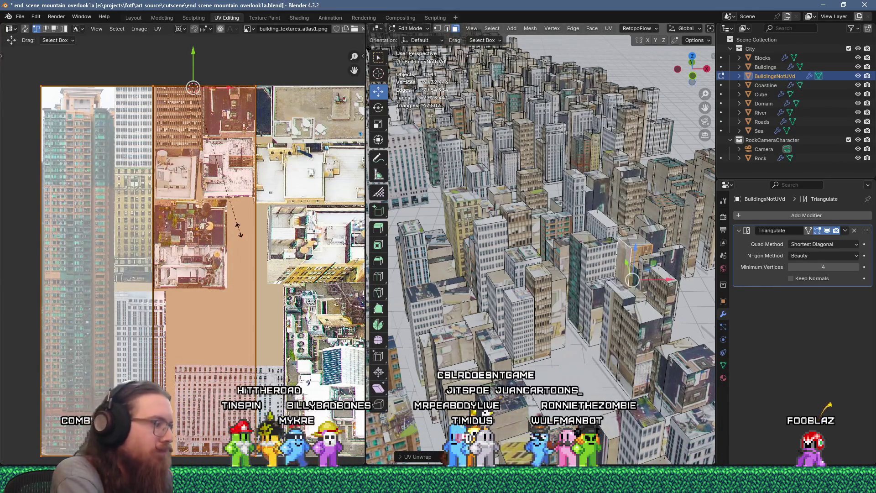
{"action": "left_click", "coordinate": [239, 230]}
{"action": "key", "text": "ctrl+z"}
{"action": "key", "text": "ctrl+z"}
{"action": "key", "text": "ctrl+z"}
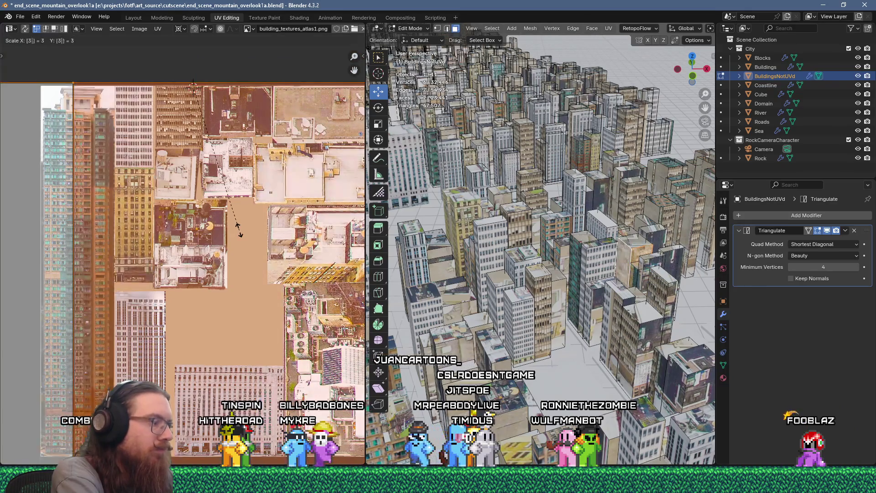
{"action": "type", "text": ".25"}
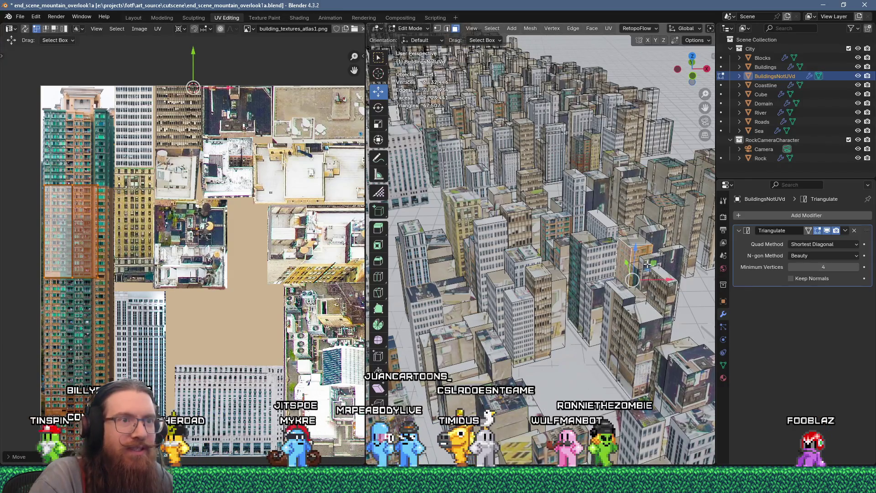
Step: Unwrap the next building face, scale it to 0.25 and fit it onto the teal tower
{"action": "left_click", "coordinate": [670, 286]}
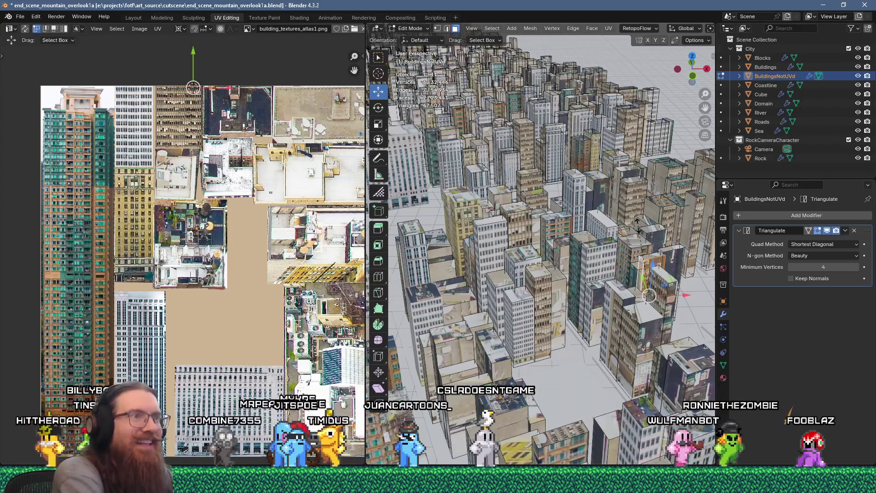
{"action": "key", "text": "s"}
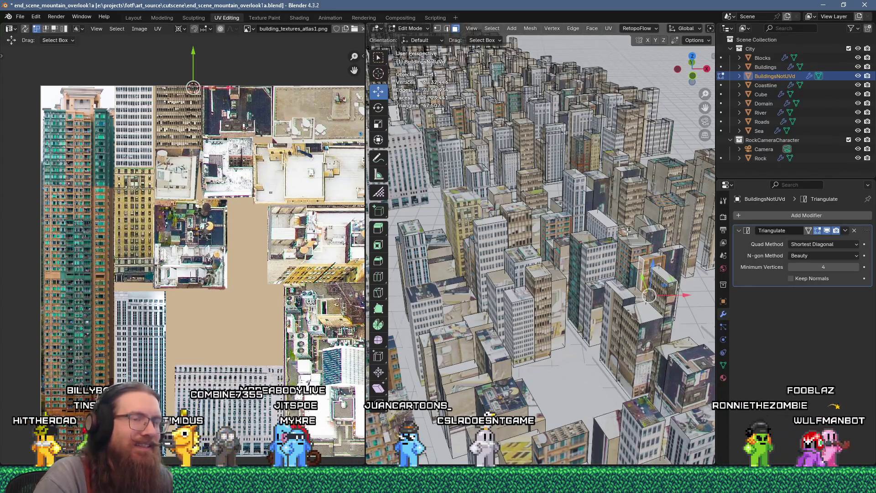
{"action": "key", "text": "u"}
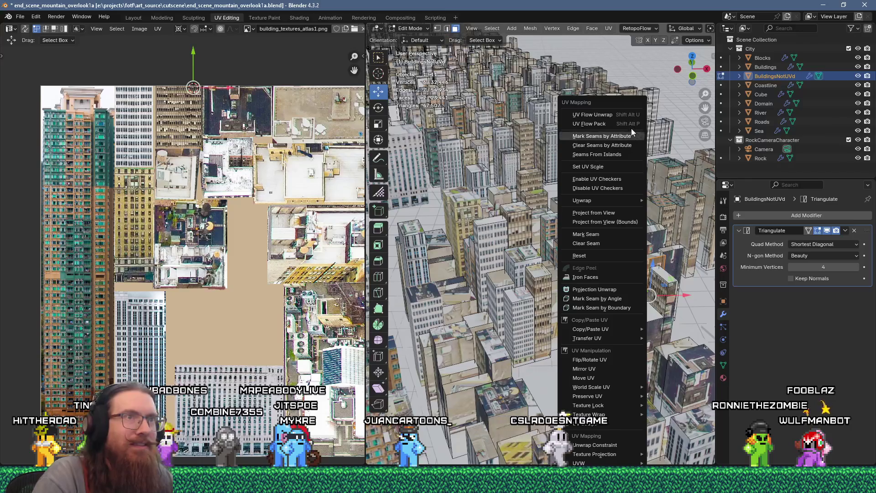
{"action": "left_click", "coordinate": [592, 115]}
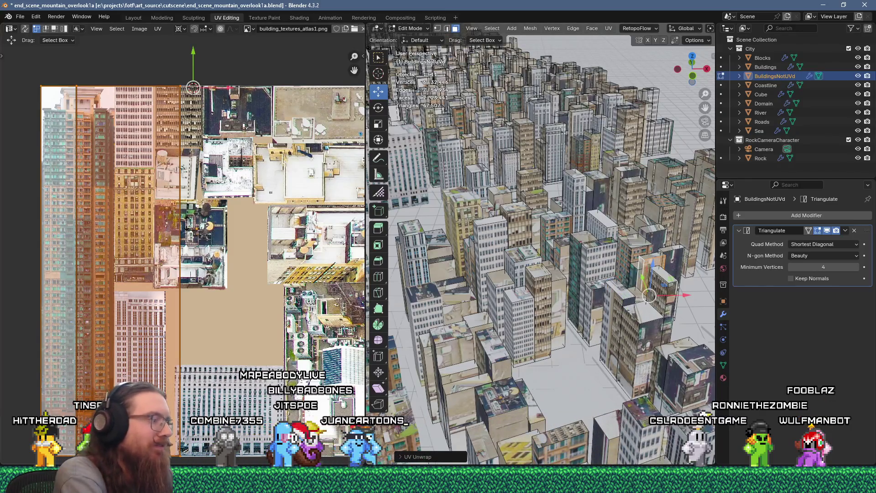
{"action": "type", "text": "s.25"}
{"action": "key", "text": "Return"}
{"action": "middle_click_drag", "start_coordinate": [188, 227], "coordinate": [287, 213]}
{"action": "key", "text": "g"}
{"action": "left_click", "coordinate": [177, 186]}
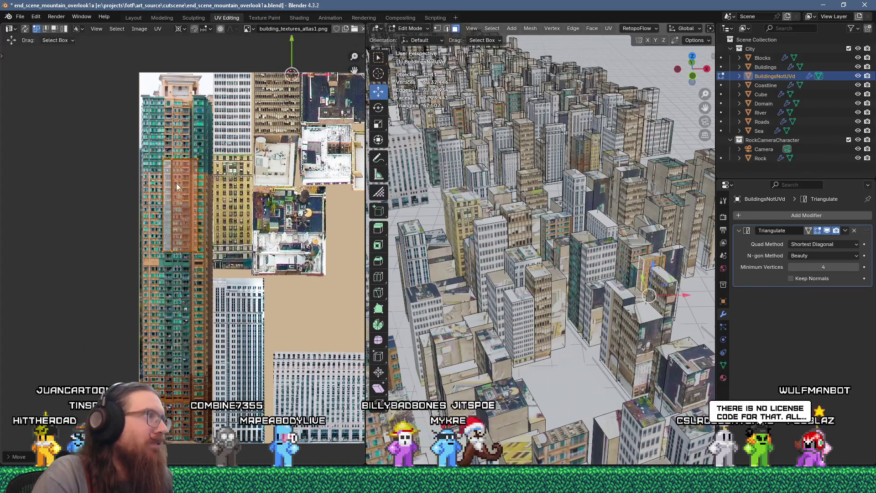
{"action": "scroll", "coordinate": [177, 186], "scroll_direction": "up", "scroll_amount": 4}
{"action": "key", "text": "g"}
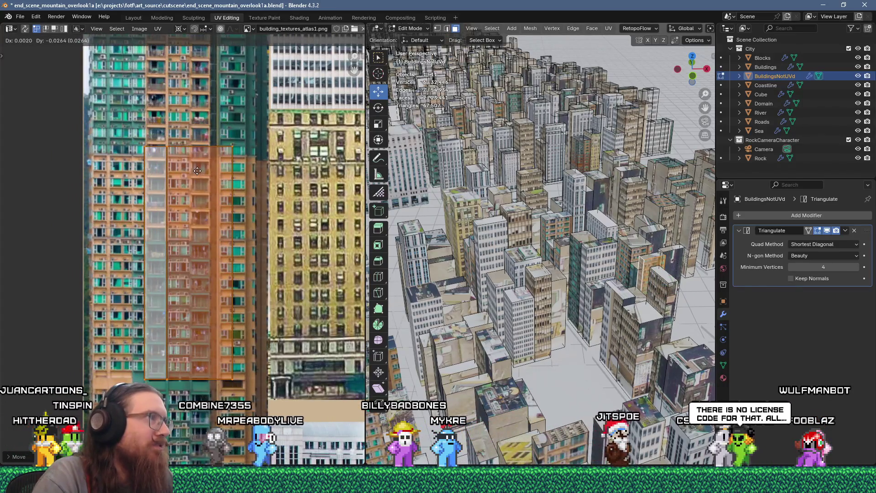
{"action": "left_click", "coordinate": [197, 170]}
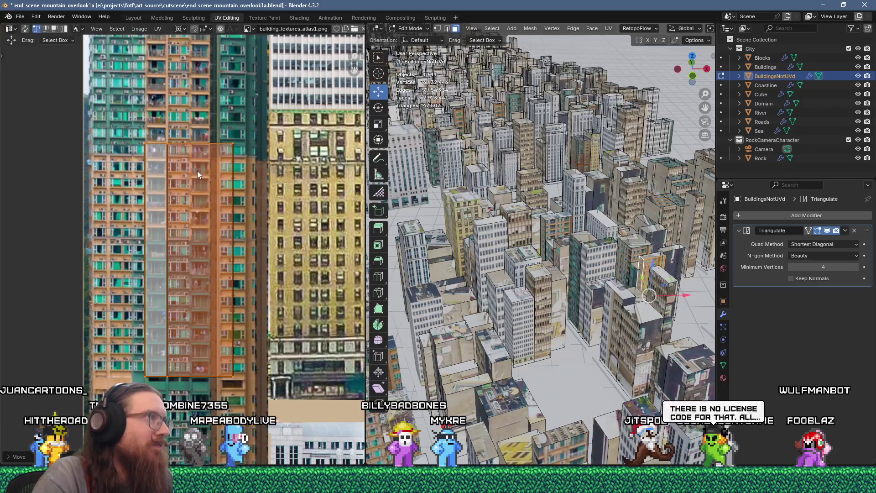
Step: Select another building face, cancelling an accidental scale
{"action": "left_click", "coordinate": [643, 235]}
{"action": "key", "text": "s"}
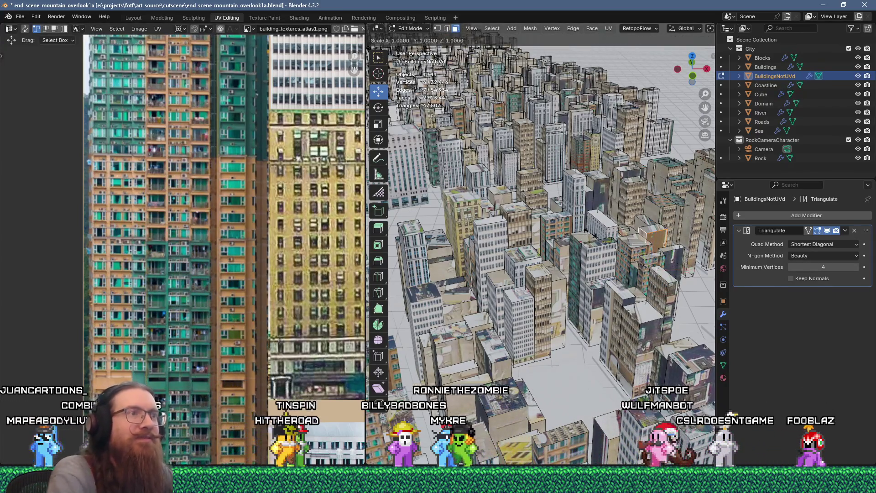
{"action": "right_click", "coordinate": [589, 231]}
Step: Flow-unwrap the selected face, scale its island to 0.25 and place it on the atlas
{"action": "key", "text": "u"}
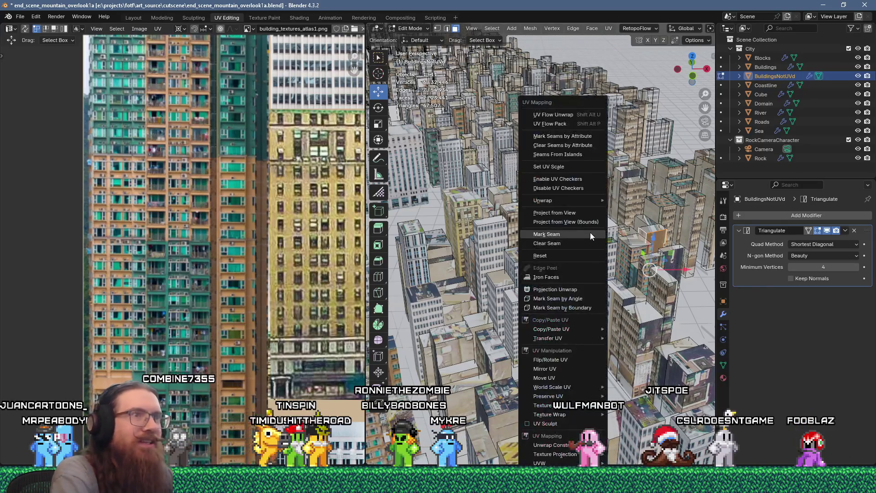
{"action": "left_click", "coordinate": [561, 118]}
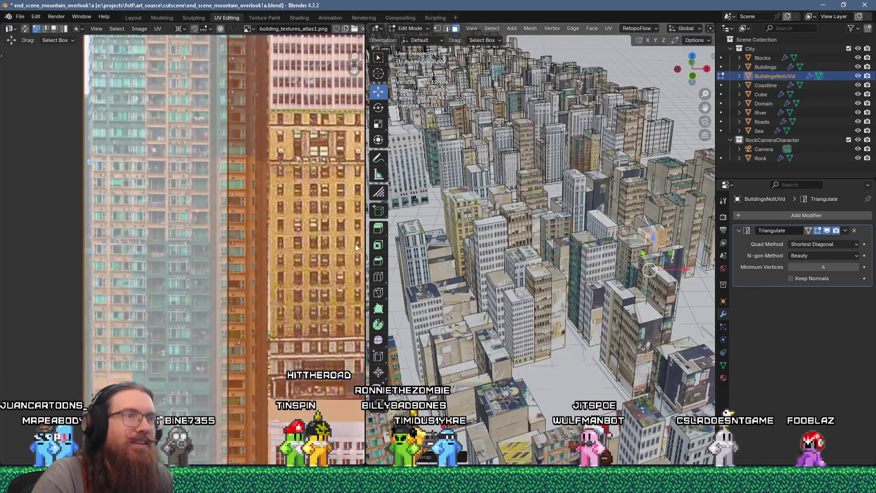
{"action": "scroll", "coordinate": [246, 242], "scroll_direction": "down", "scroll_amount": 5}
{"action": "scroll", "coordinate": [247, 242], "scroll_direction": "up", "scroll_amount": 2}
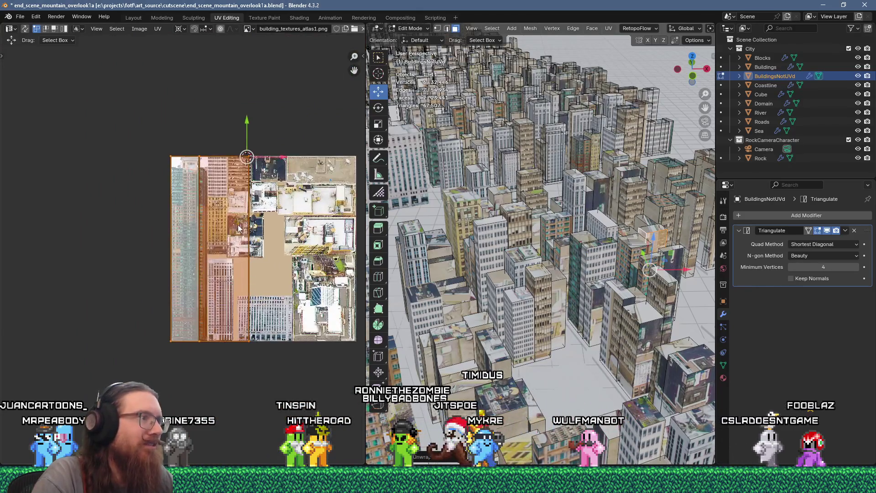
{"action": "type", "text": "s0.25"}
{"action": "key", "text": "Return"}
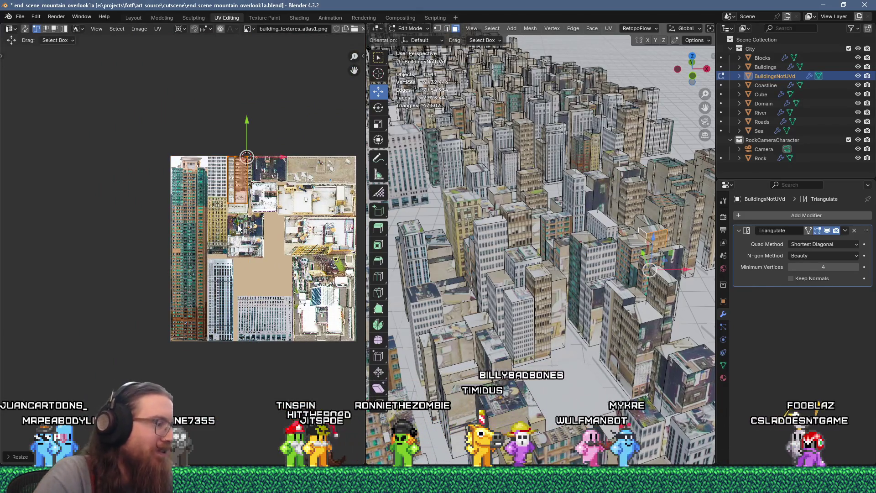
{"action": "scroll", "coordinate": [239, 219], "scroll_direction": "up", "scroll_amount": 8}
{"action": "key", "text": "g"}
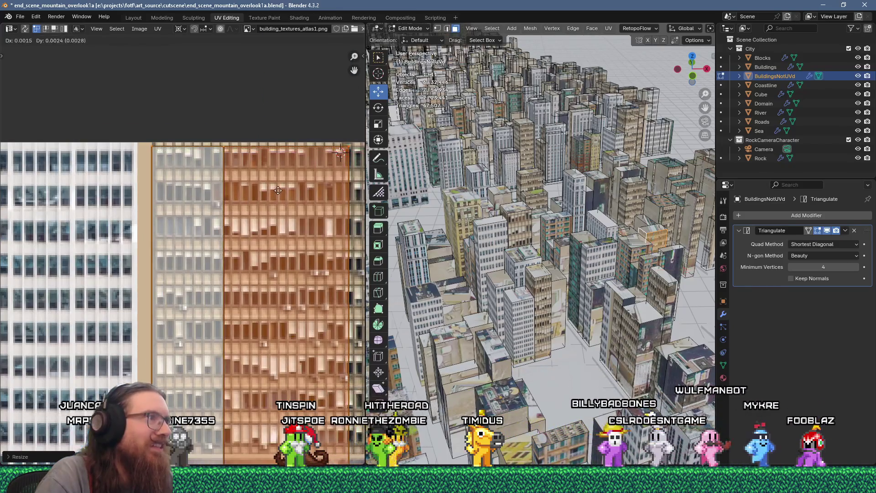
{"action": "left_click", "coordinate": [283, 187]}
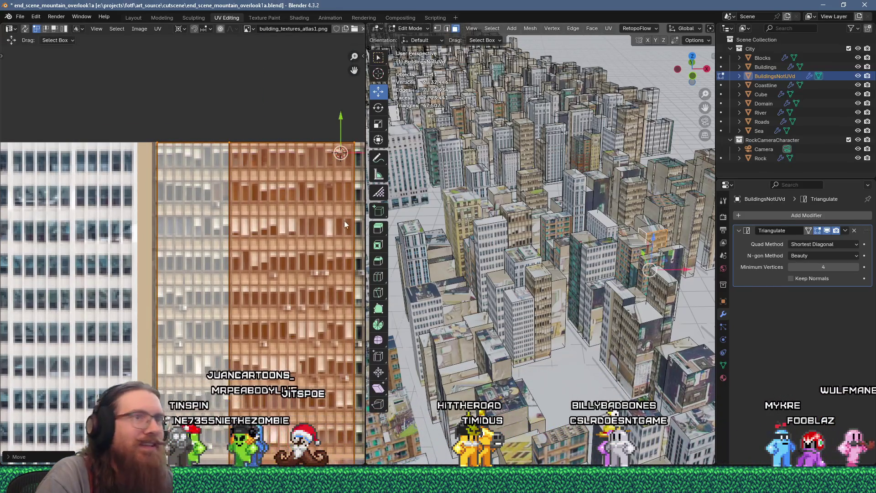
Step: Squeeze another building's island narrower and slide its edge left onto the white high-rise
{"action": "left_click", "coordinate": [664, 217]}
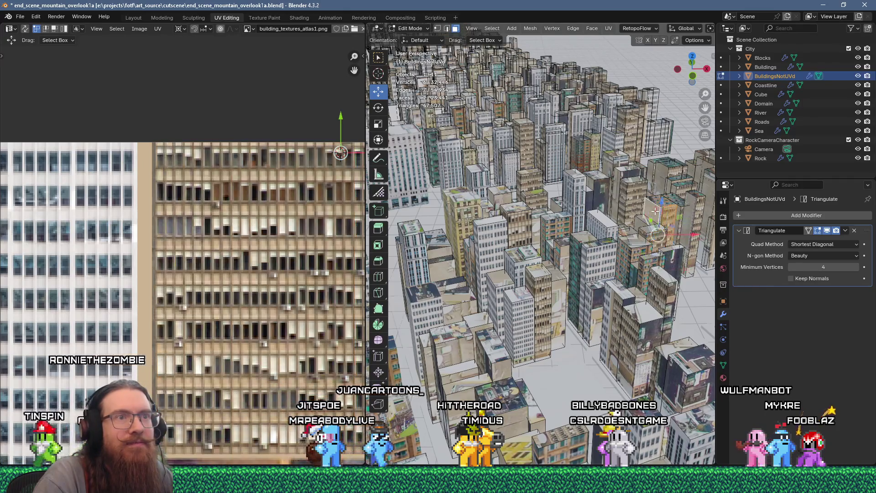
{"action": "right_click", "coordinate": [616, 103]}
{"action": "left_click", "coordinate": [616, 121]}
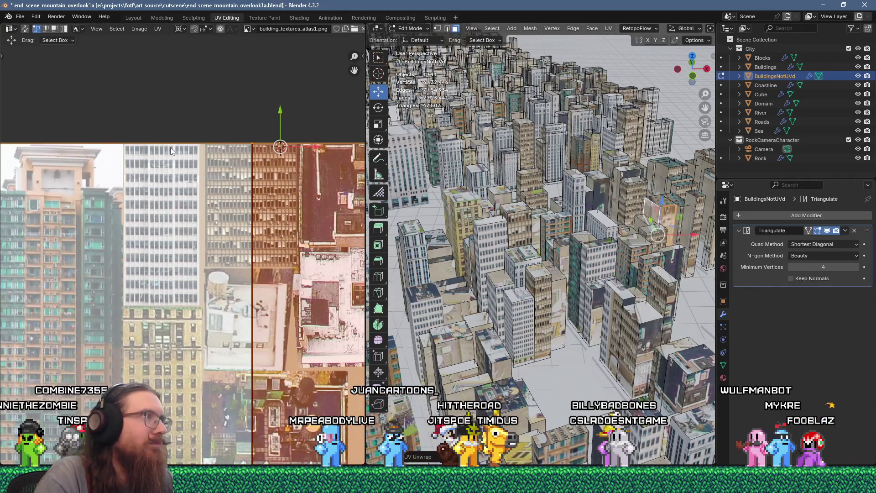
{"action": "key", "text": "s"}
{"action": "left_click", "coordinate": [189, 166]}
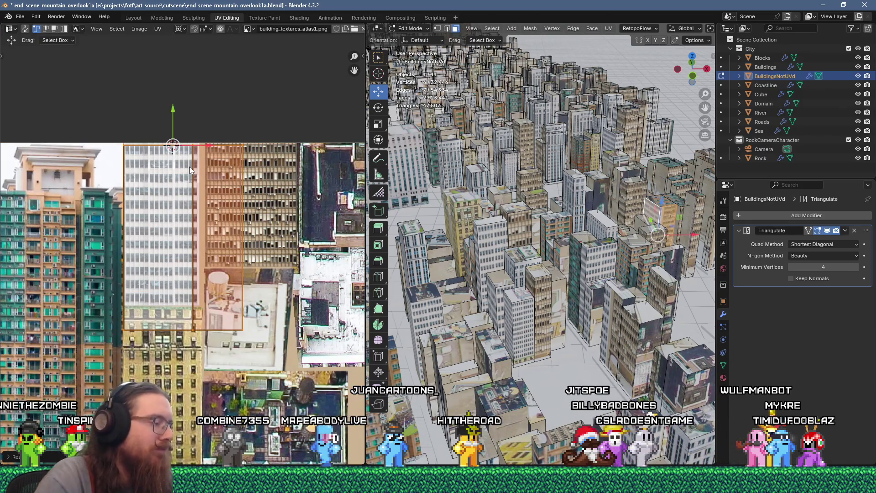
{"action": "scroll", "coordinate": [204, 177], "scroll_direction": "up", "scroll_amount": 1}
{"action": "left_click_drag", "start_coordinate": [233, 235], "coordinate": [234, 236]}
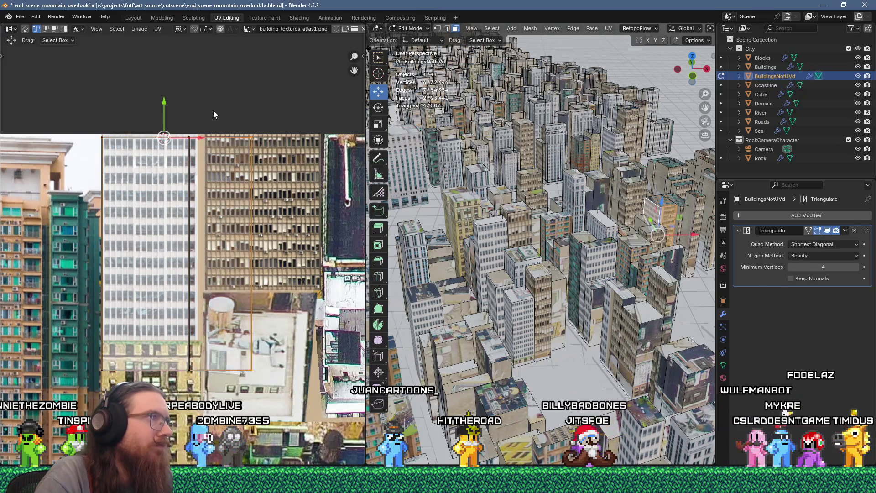
{"action": "left_click_drag", "start_coordinate": [198, 137], "coordinate": [79, 137]}
{"action": "left_click_drag", "start_coordinate": [221, 399], "coordinate": [69, 108]}
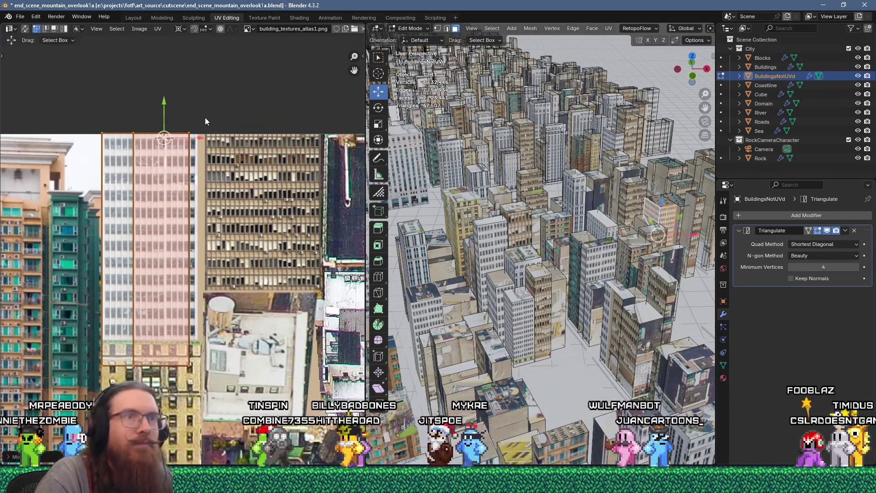
{"action": "left_click", "coordinate": [666, 197]}
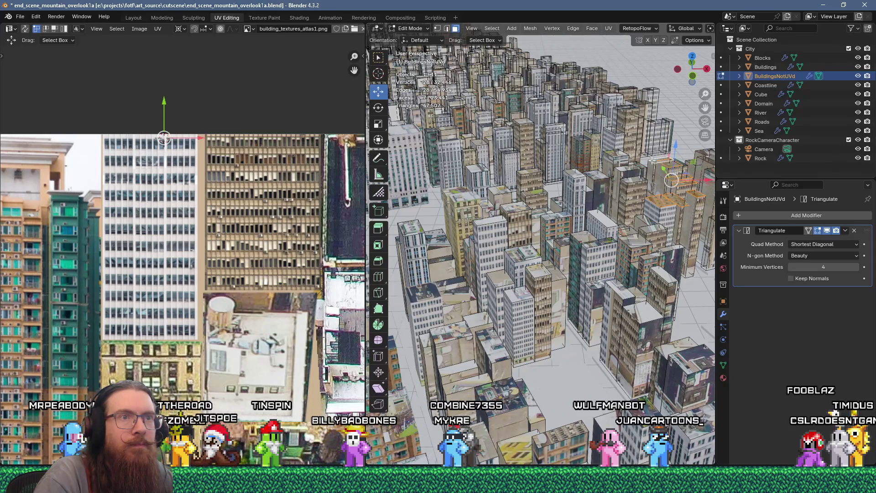
Step: Unwrap another building's faces, shrink the islands and drop them onto rooftop photos at the atlas's top centre
{"action": "left_click", "coordinate": [631, 177], "text": "shift"}
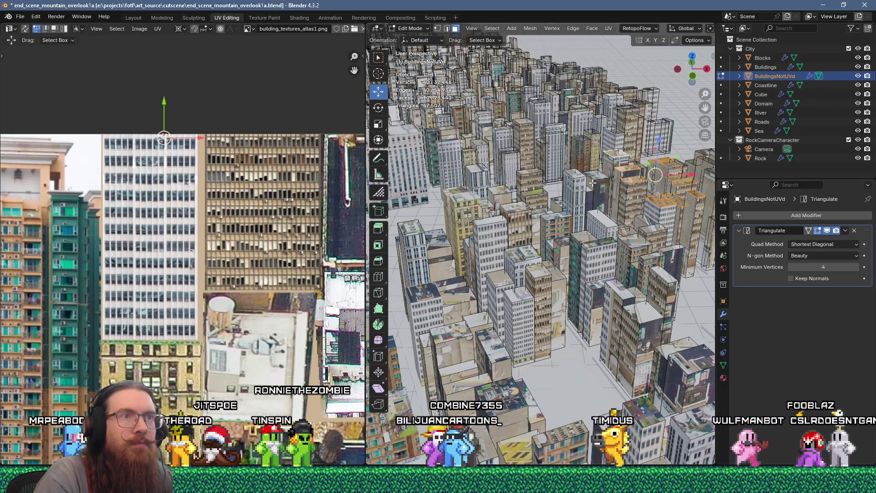
{"action": "key", "text": "u"}
{"action": "left_click", "coordinate": [568, 142]}
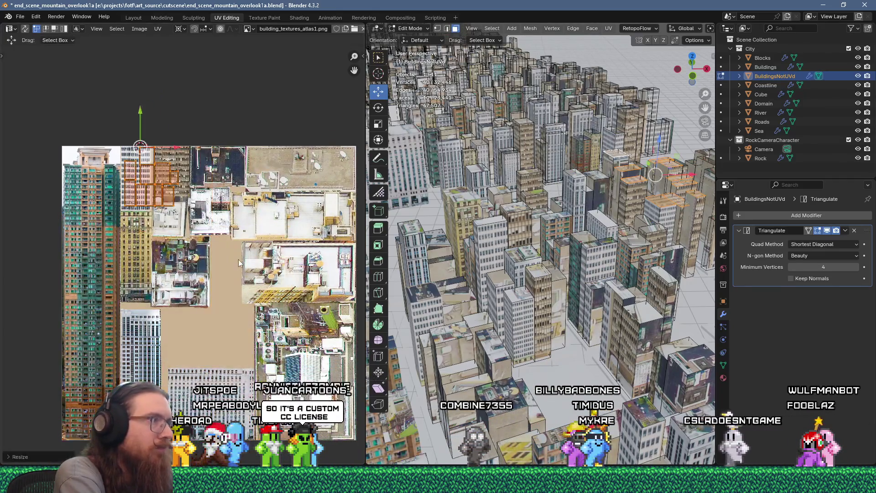
{"action": "type", "text": "2"}
{"action": "key", "text": "Return"}
{"action": "key", "text": "g"}
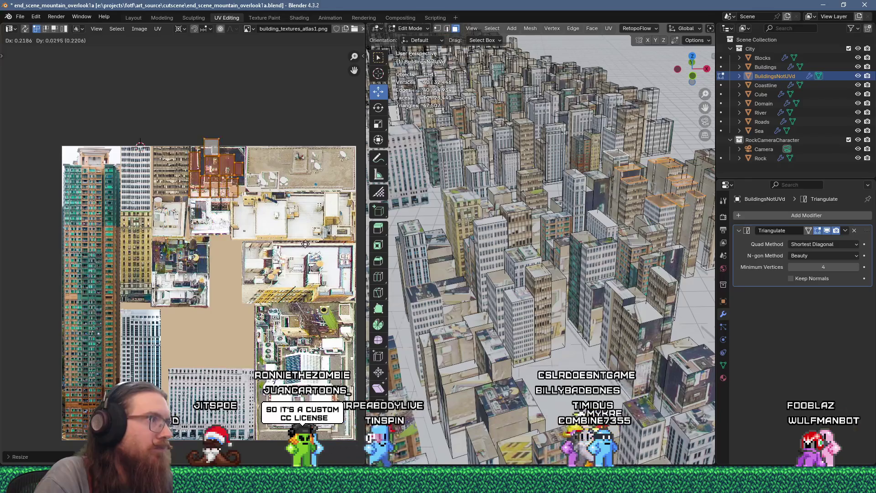
{"action": "left_click", "coordinate": [251, 193]}
{"action": "scroll", "coordinate": [252, 194], "scroll_direction": "up", "scroll_amount": 2}
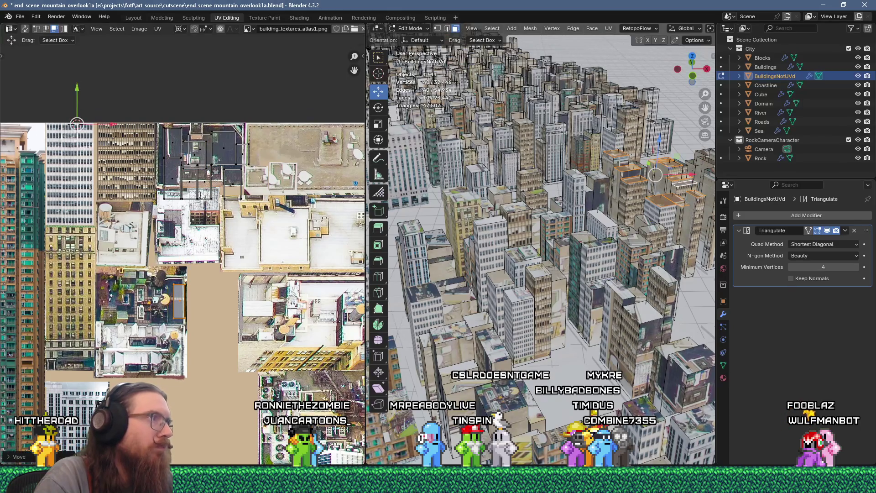
{"action": "key", "text": "g"}
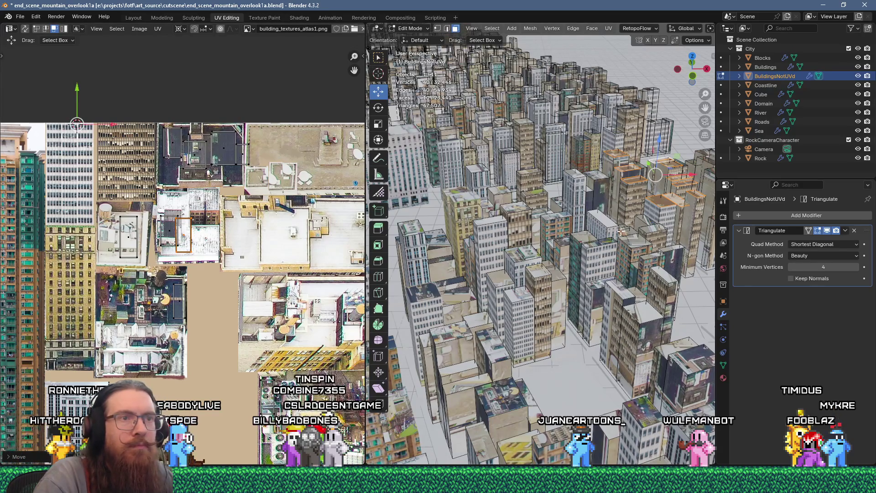
{"action": "left_click", "coordinate": [643, 223]}
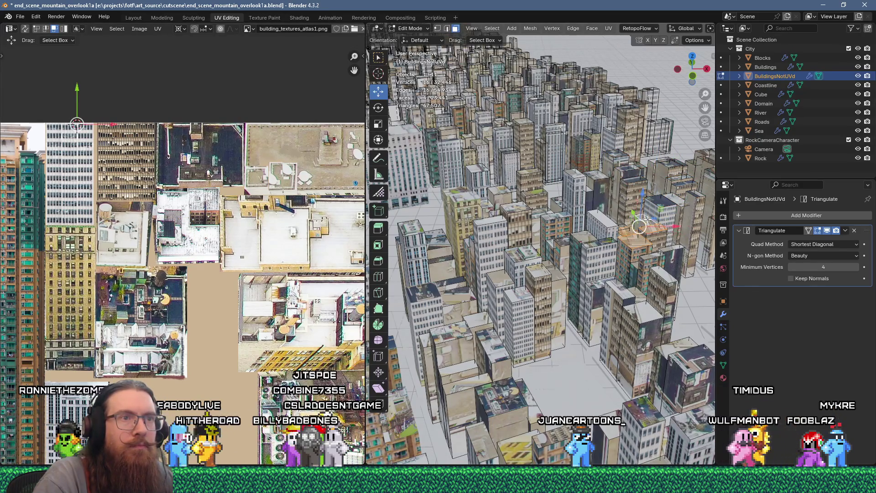
Step: Unwrap the selected faces, shrink the islands and move them onto a different rooftop area
{"action": "key", "text": "u"}
{"action": "left_click", "coordinate": [602, 114]}
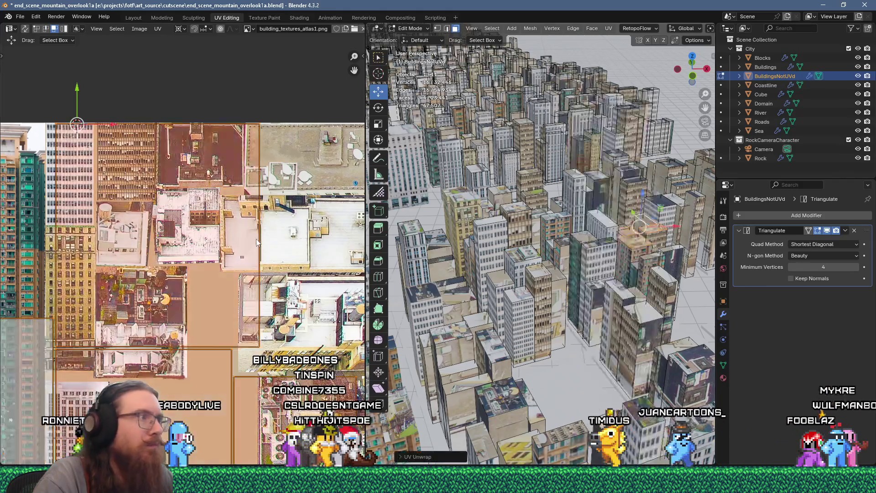
{"action": "left_click", "coordinate": [222, 196]}
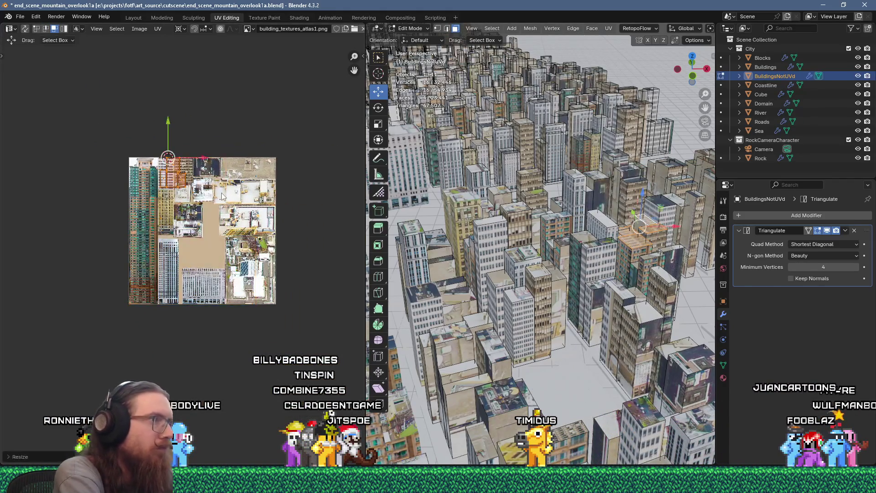
{"action": "scroll", "coordinate": [222, 197], "scroll_direction": "up", "scroll_amount": 3}
{"action": "key", "text": "g"}
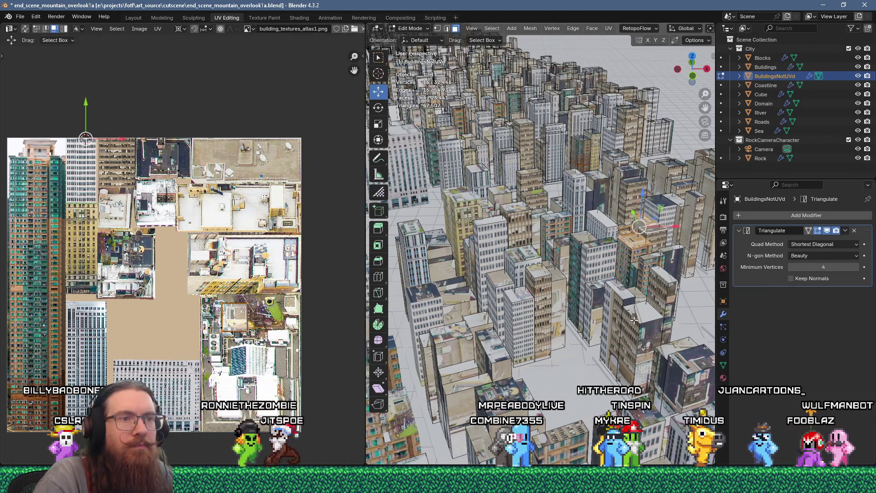
{"action": "left_click", "coordinate": [627, 294]}
{"action": "left_click", "coordinate": [628, 295], "text": "shift"}
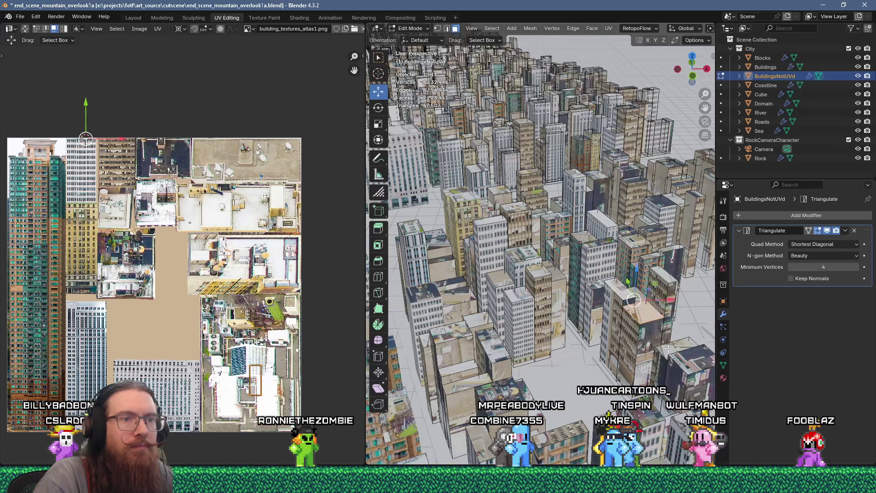
Step: Unwrap the first building's two faces, shrink the islands and move them up-right onto a tower façade
{"action": "key", "text": "u"}
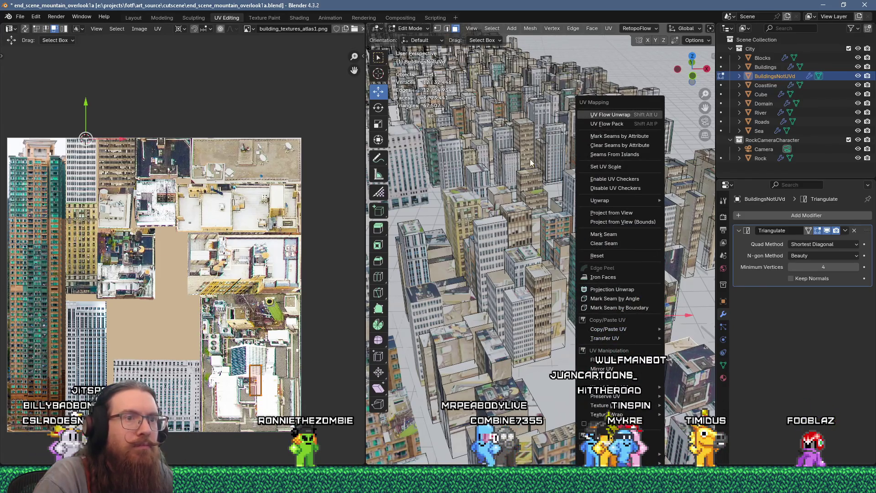
{"action": "key", "text": "u"}
{"action": "key", "text": "a"}
{"action": "key", "text": "s"}
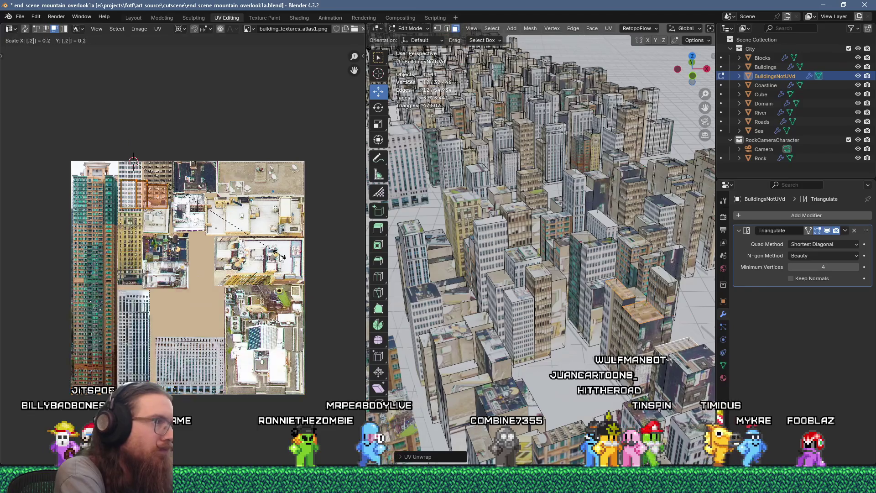
{"action": "left_click", "coordinate": [256, 255]}
{"action": "scroll", "coordinate": [293, 274], "scroll_direction": "up", "scroll_amount": 2}
{"action": "key", "text": "g"}
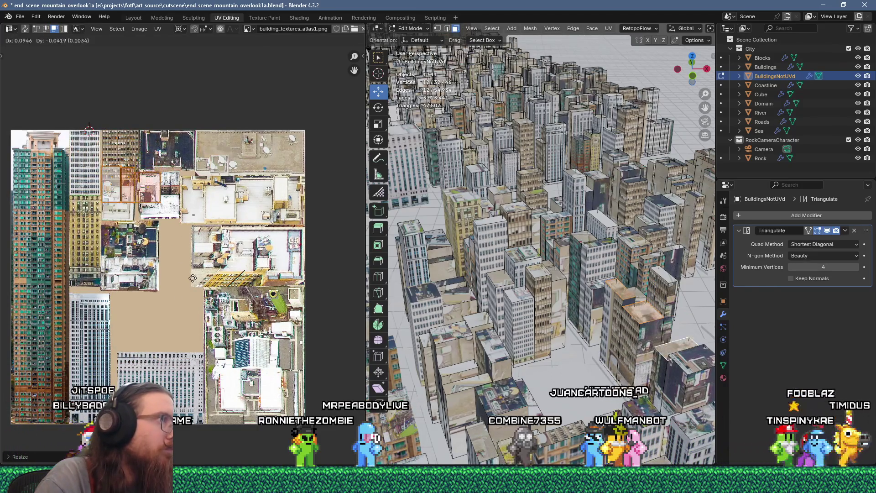
{"action": "key", "text": "g"}
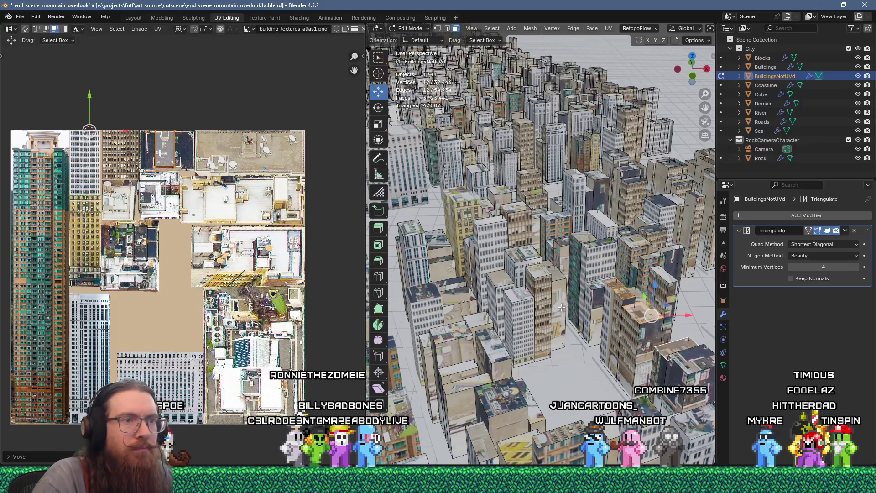
Step: Unwrap the next building, scale its island to 0.2, place it on the white high-rise façade, and save
{"action": "right_click", "coordinate": [569, 276]}
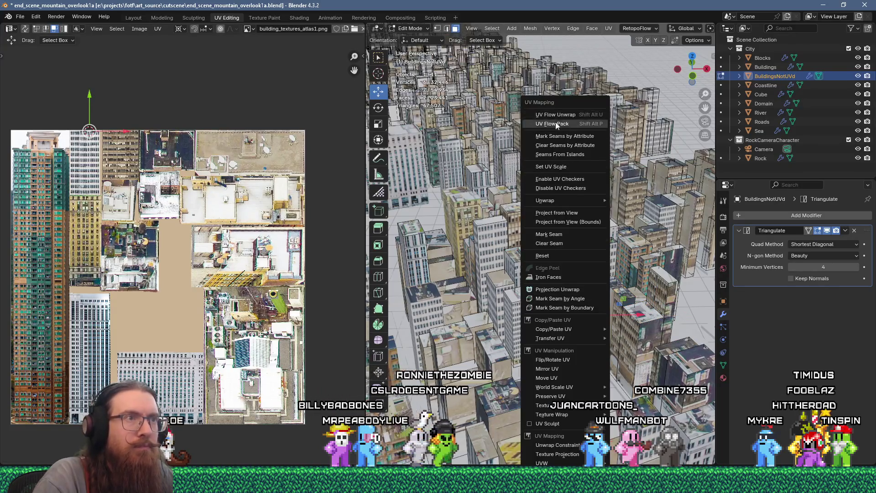
{"action": "left_click", "coordinate": [548, 114]}
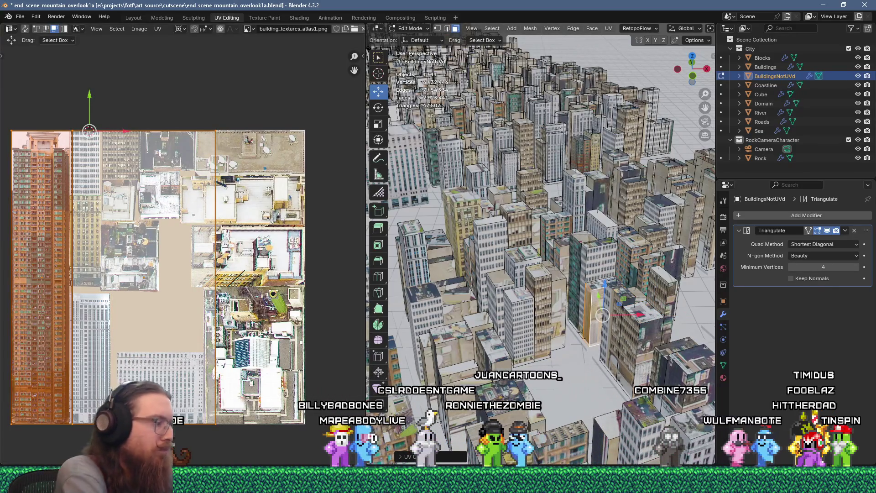
{"action": "type", "text": "s.2"}
{"action": "key", "text": "Return"}
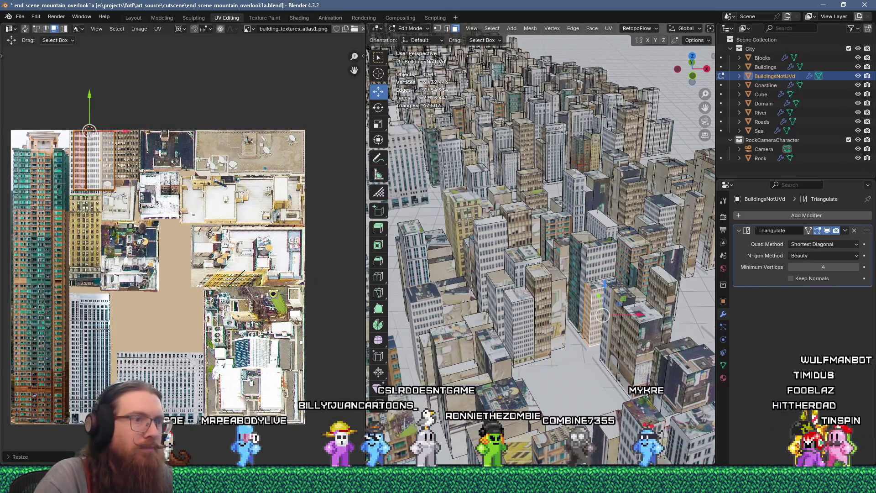
{"action": "middle_click_drag", "start_coordinate": [241, 178], "coordinate": [296, 167]}
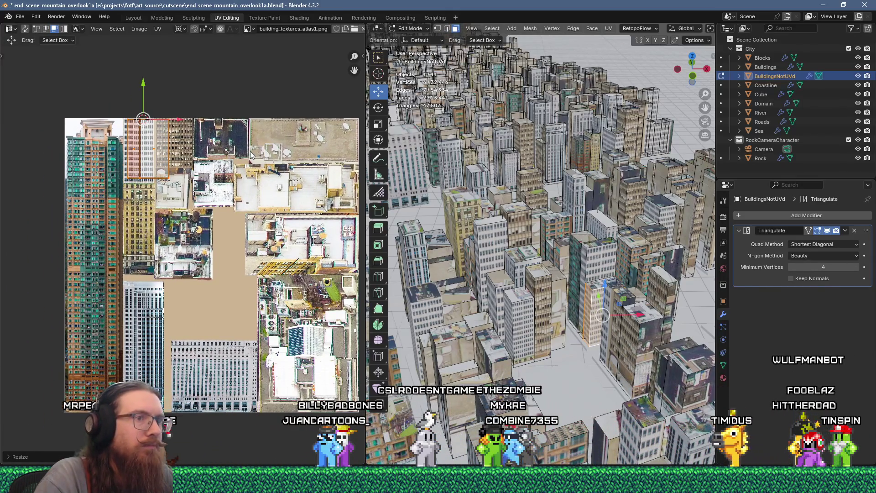
{"action": "scroll", "coordinate": [153, 124], "scroll_direction": "up", "scroll_amount": 5}
{"action": "key", "text": "g"}
{"action": "key", "text": "y"}
{"action": "left_click", "coordinate": [142, 126]}
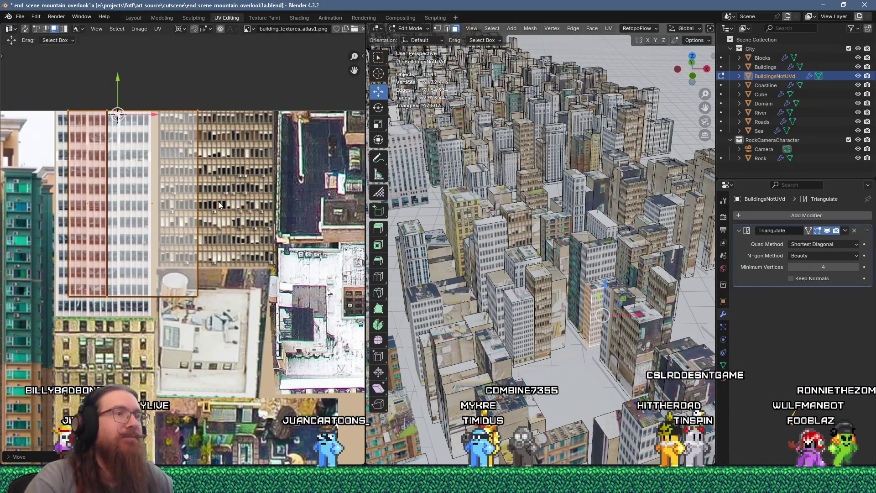
{"action": "left_click", "coordinate": [23, 16]}
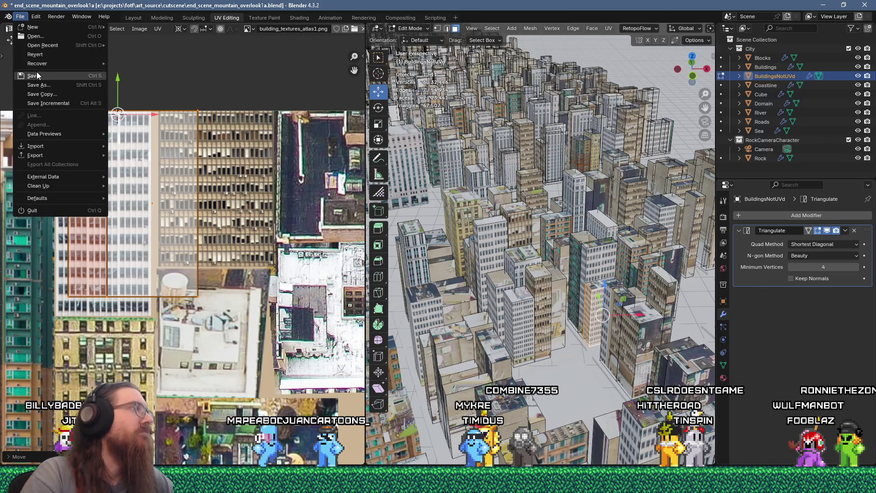
{"action": "left_click", "coordinate": [37, 76]}
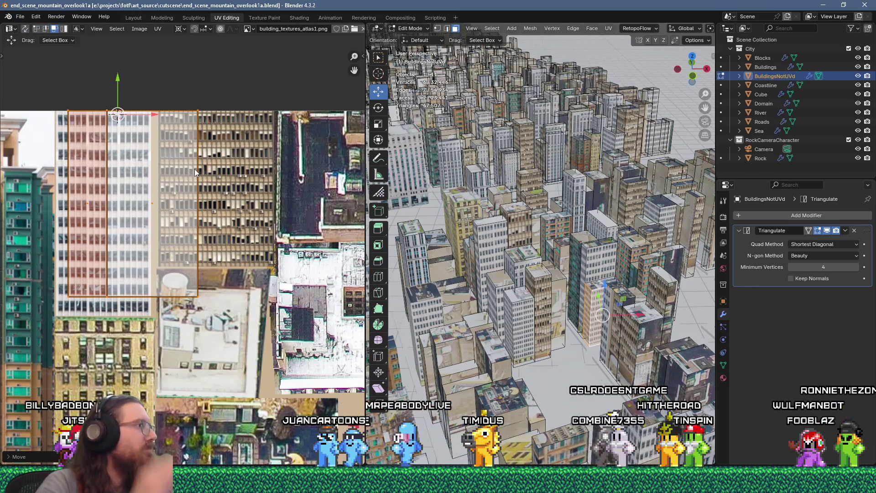
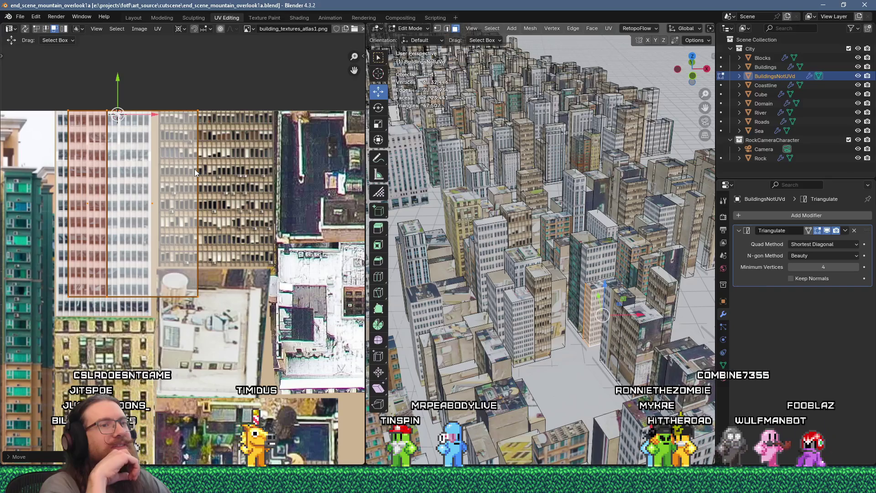
Step: Add another building face to the selection, unwrap it, and scale the UV island to 0.25
{"action": "mouse_move", "coordinate": [536, 220]}
{"action": "middle_mouse_down"}
{"action": "mouse_move", "coordinate": [557, 273]}
{"action": "mouse_move", "coordinate": [600, 310]}
{"action": "mouse_move", "coordinate": [639, 313]}
{"action": "mouse_move", "coordinate": [587, 305]}
{"action": "middle_mouse_up"}
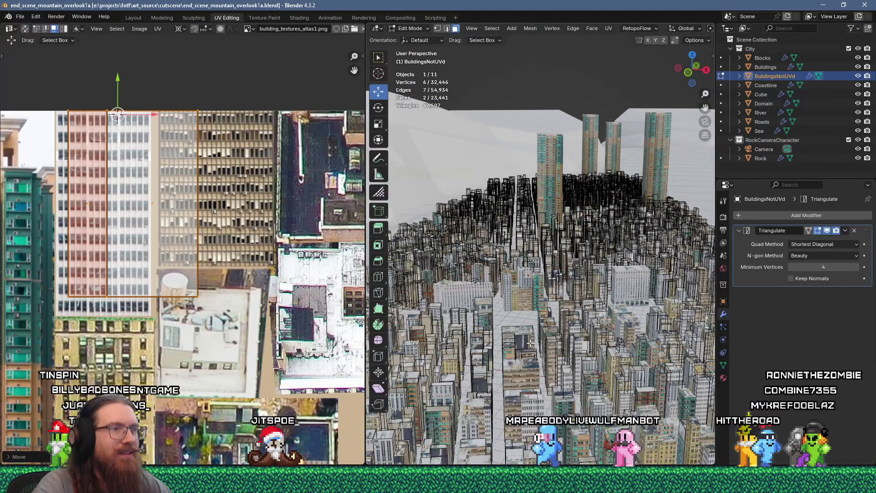
{"action": "scroll", "coordinate": [531, 343], "scroll_direction": "up", "scroll_amount": 8}
{"action": "mouse_move", "coordinate": [578, 307]}
{"action": "middle_mouse_down"}
{"action": "mouse_move", "coordinate": [586, 304]}
{"action": "mouse_move", "coordinate": [473, 310]}
{"action": "middle_mouse_up"}
{"action": "left_click", "coordinate": [551, 309], "text": "shift"}
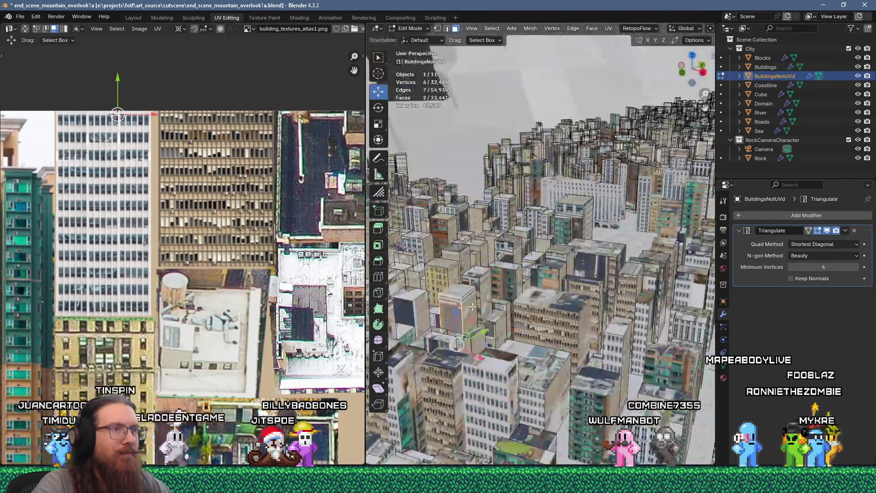
{"action": "key", "text": "u"}
{"action": "left_click", "coordinate": [462, 115]}
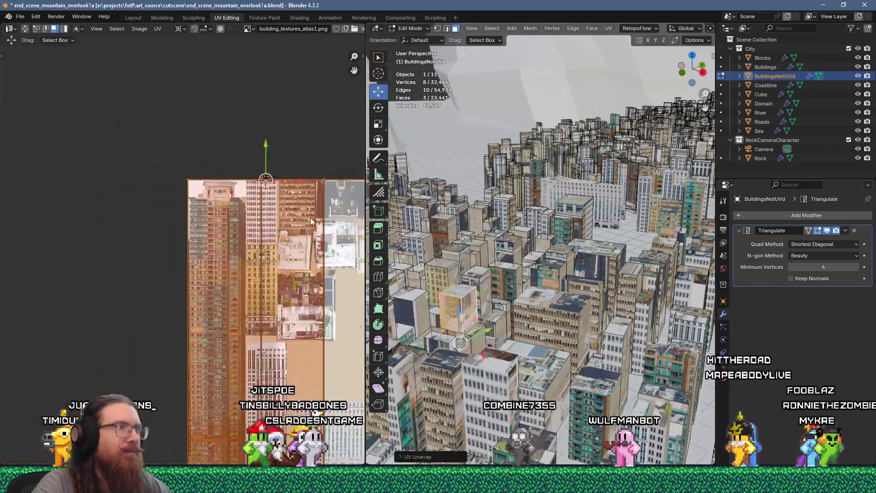
{"action": "type", "text": "s.2"}
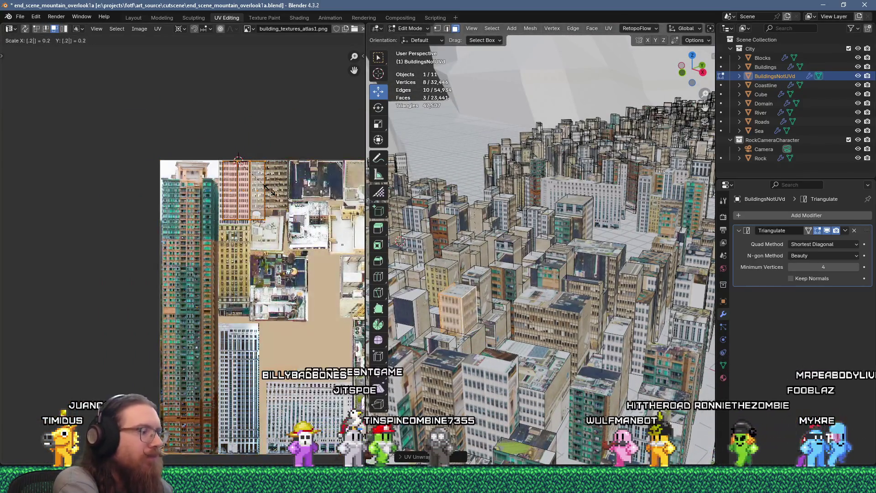
{"action": "type", "text": "5"}
{"action": "key", "text": "Return"}
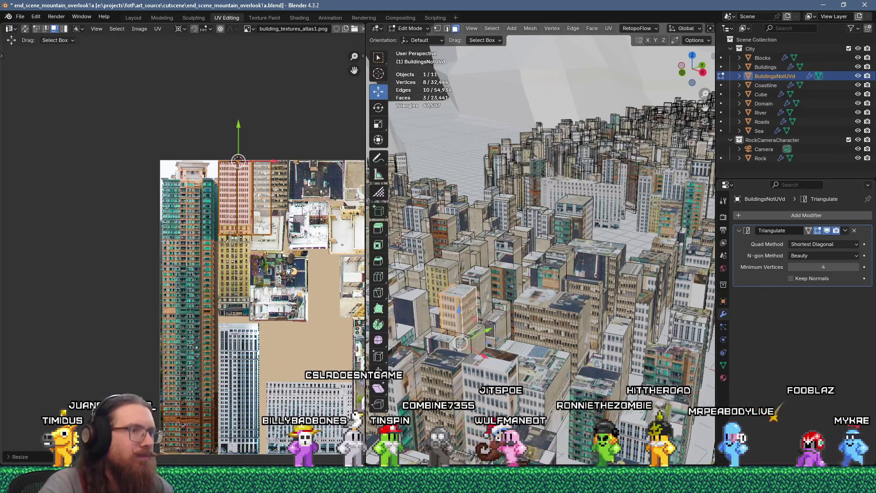
Step: Position the UV island over the white office-tower facade near the atlas bottom
{"action": "scroll", "coordinate": [273, 218], "scroll_direction": "up", "scroll_amount": 1}
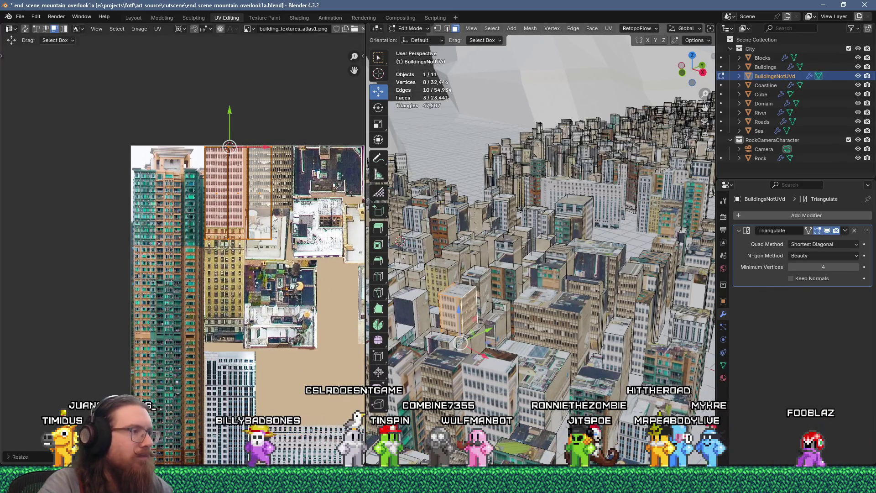
{"action": "key", "text": "g"}
{"action": "left_click", "coordinate": [340, 373]}
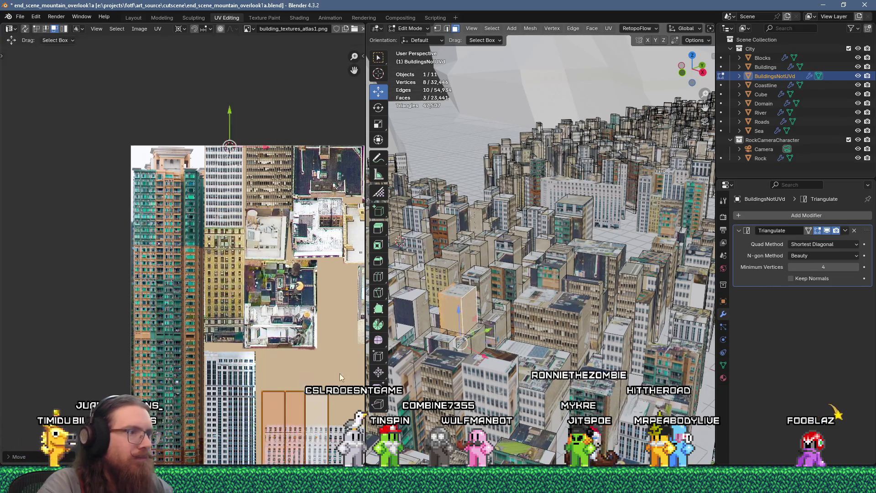
{"action": "scroll", "coordinate": [340, 373], "scroll_direction": "up", "scroll_amount": 2}
{"action": "key", "text": "g"}
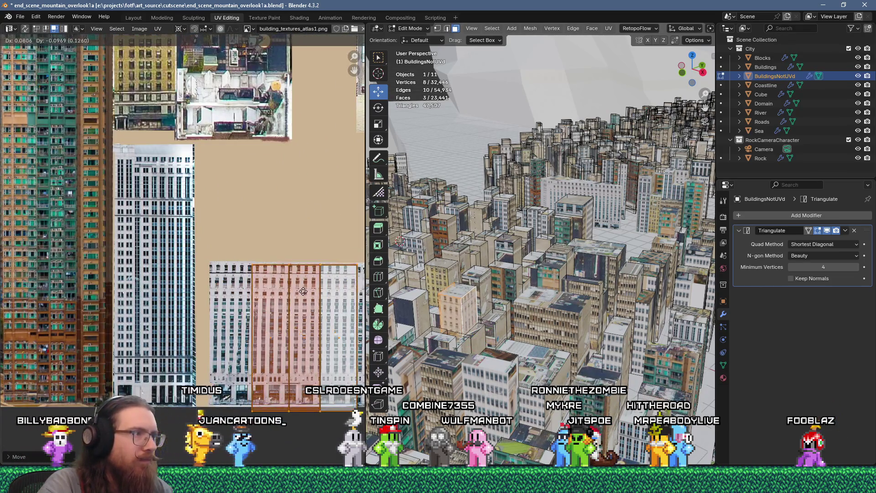
{"action": "left_click", "coordinate": [302, 294]}
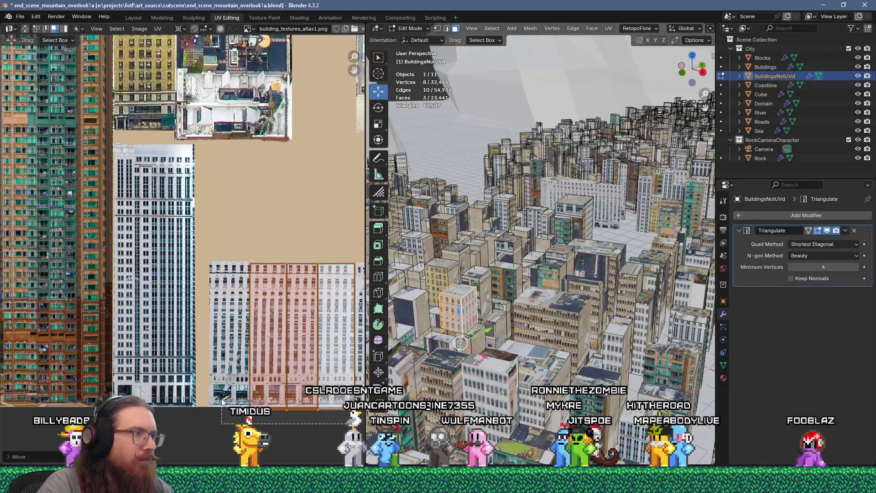
{"action": "left_click_drag", "start_coordinate": [220, 399], "coordinate": [221, 399]}
{"action": "key", "text": "a"}
{"action": "key", "text": "g"}
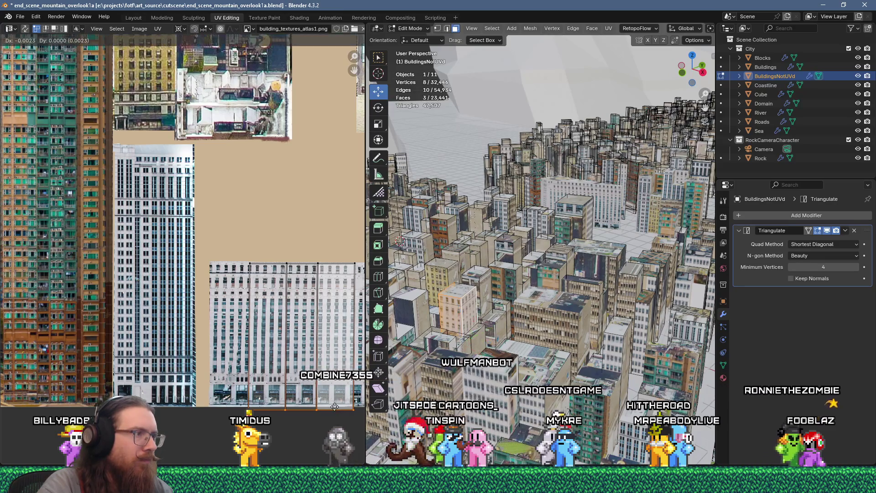
{"action": "left_click", "coordinate": [333, 409]}
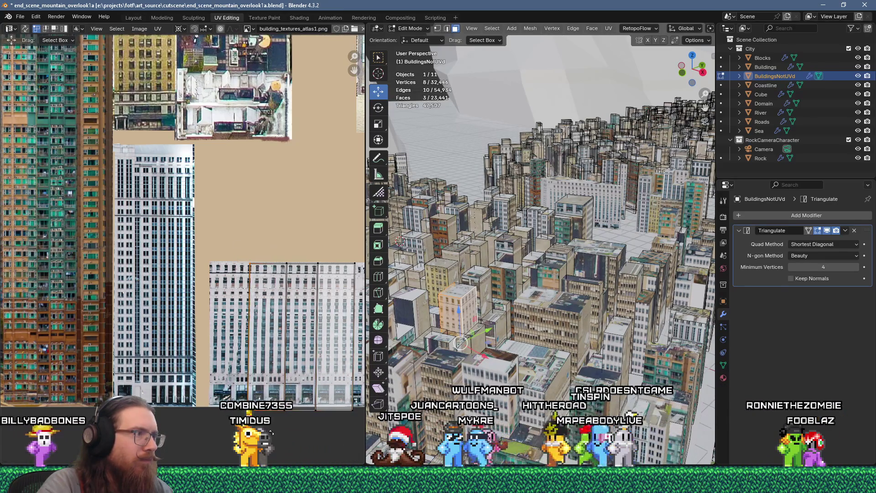
Step: Swing to a low view across the city and select a single building face
{"action": "key", "text": "KP_4"}
{"action": "scroll", "coordinate": [508, 320], "scroll_direction": "down", "scroll_amount": 6}
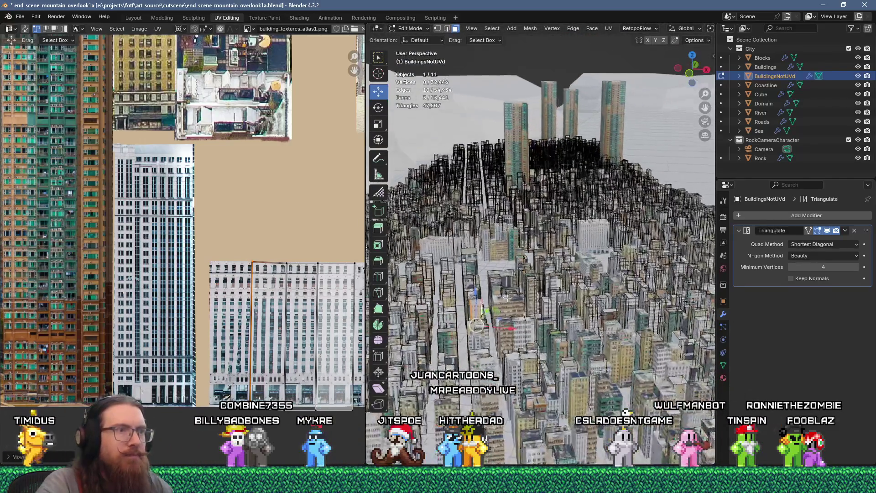
{"action": "scroll", "coordinate": [542, 293], "scroll_direction": "up", "scroll_amount": 8}
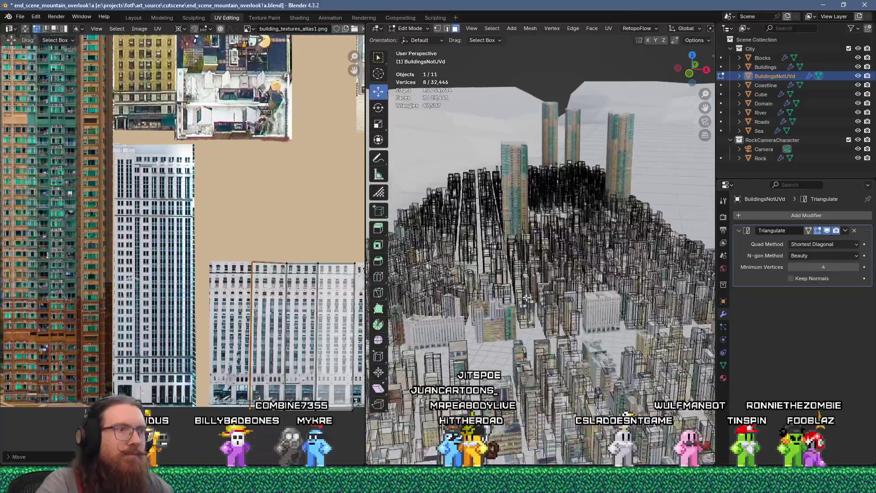
{"action": "mouse_move", "coordinate": [512, 283]}
{"action": "middle_mouse_down"}
{"action": "mouse_move", "coordinate": [541, 300]}
{"action": "mouse_move", "coordinate": [515, 326]}
{"action": "middle_mouse_up"}
{"action": "left_click", "coordinate": [517, 327]}
Step: Unwrap the selected face and shrink its UV island to a quarter size
{"action": "key", "text": "u"}
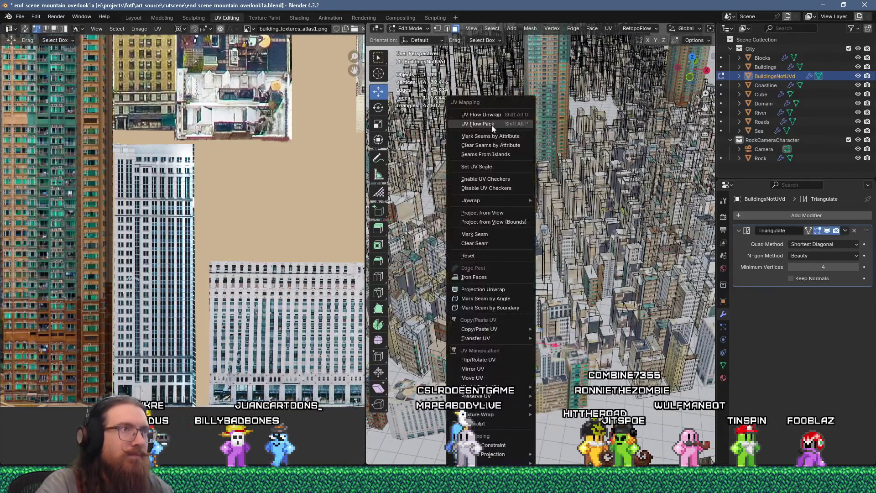
{"action": "key", "text": "u"}
{"action": "key", "text": "a"}
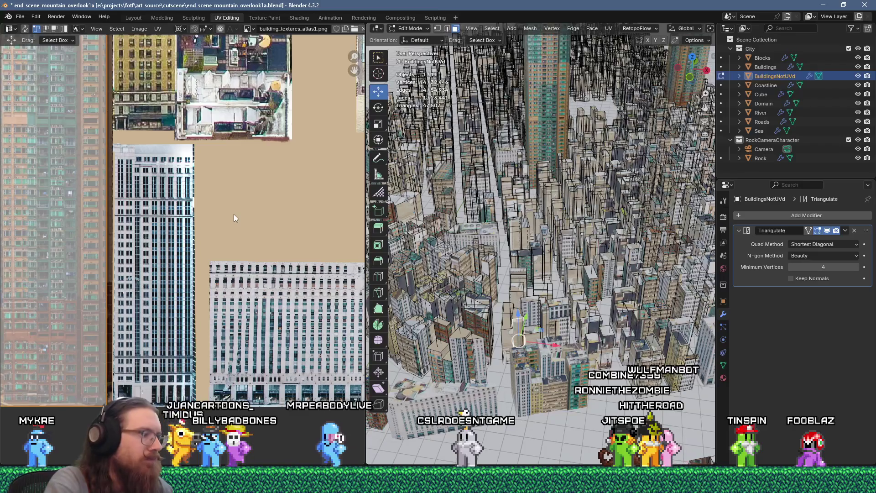
{"action": "key", "text": "s"}
{"action": "left_click", "coordinate": [234, 218]}
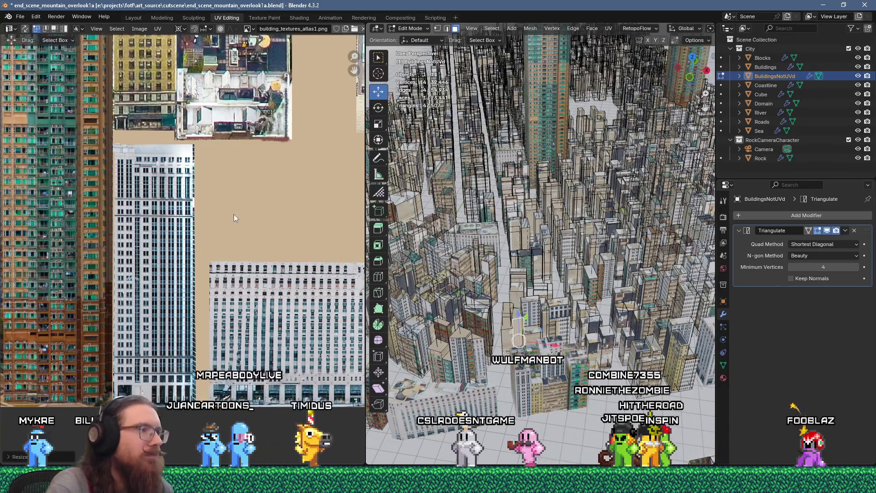
{"action": "scroll", "coordinate": [232, 232], "scroll_direction": "down", "scroll_amount": 2}
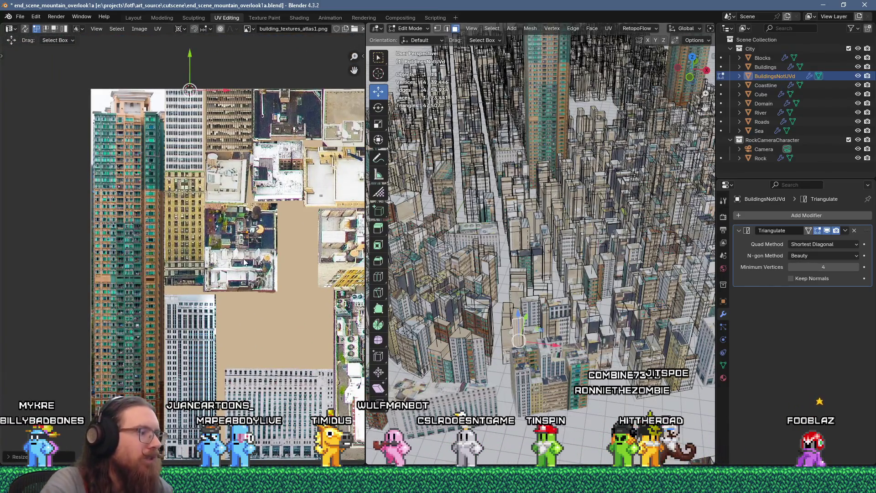
{"action": "type", "text": "a.3"}
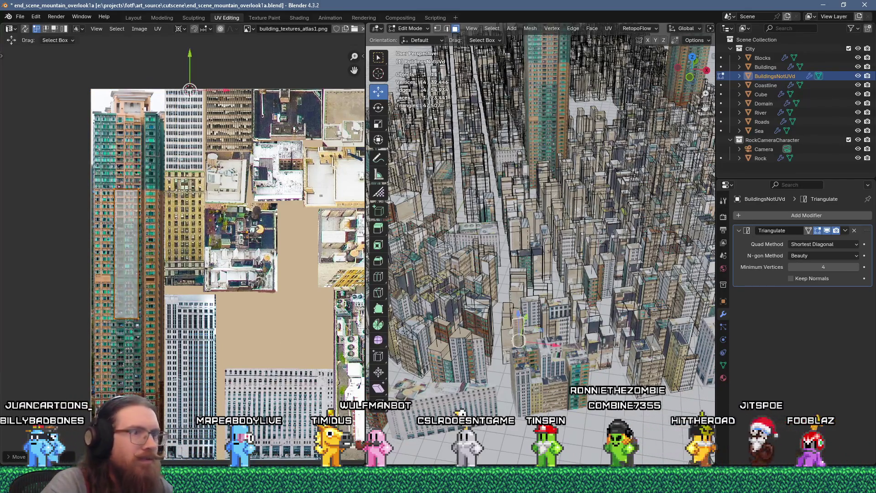
{"action": "type", "text": "u"}
{"action": "left_click", "coordinate": [565, 122]}
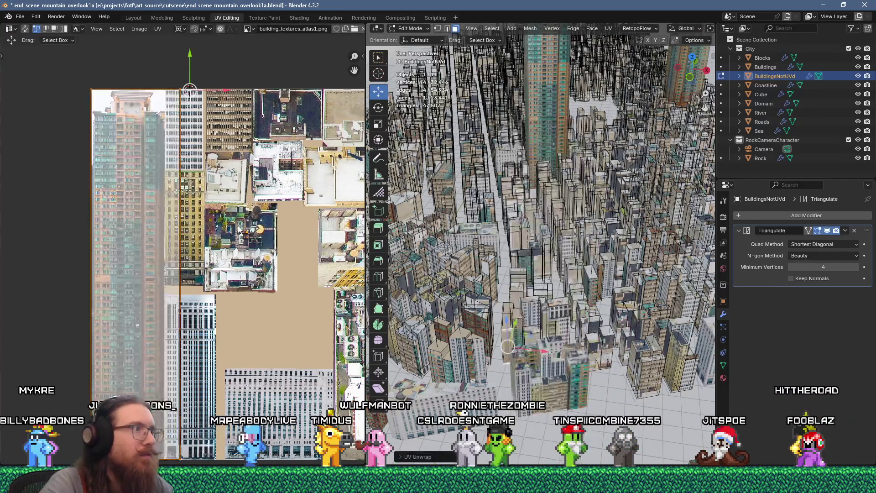
{"action": "type", "text": "s.25"}
{"action": "key", "text": "Return"}
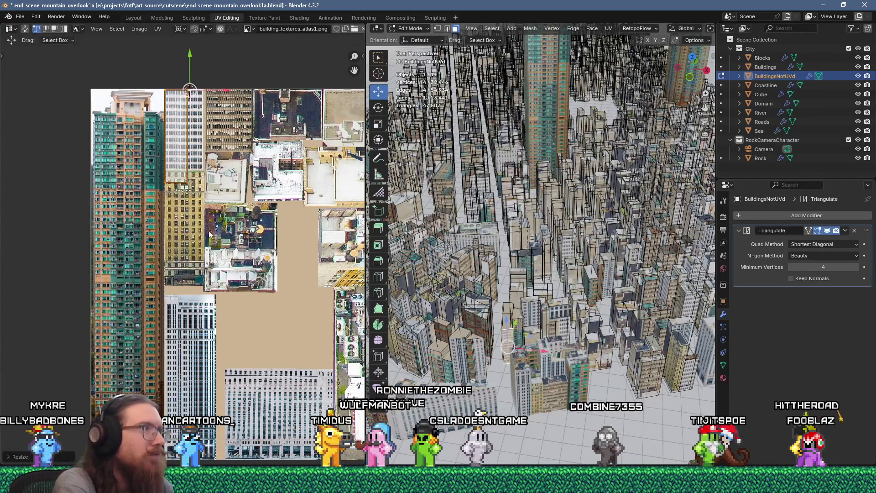
Step: Re-unwrap the face, scale it to 0.25, and move it onto a building texture
{"action": "key", "text": "u"}
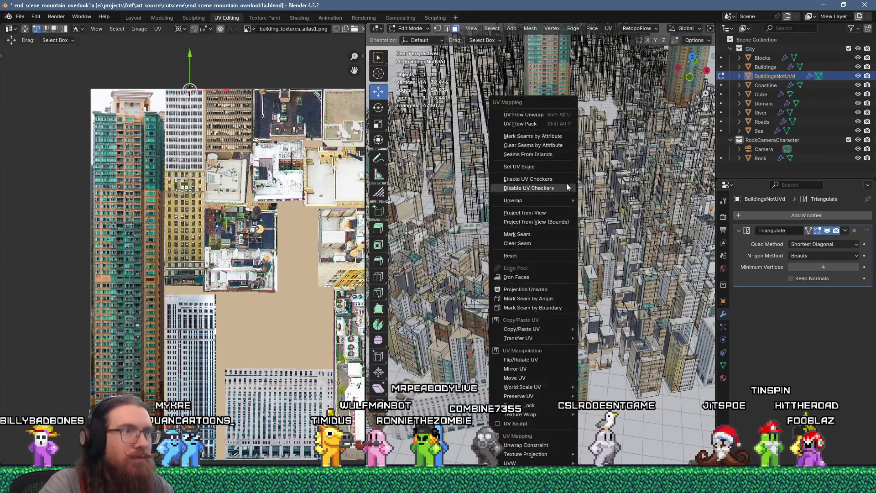
{"action": "left_click", "coordinate": [566, 118]}
{"action": "type", "text": "s.25"}
{"action": "key", "text": "Return"}
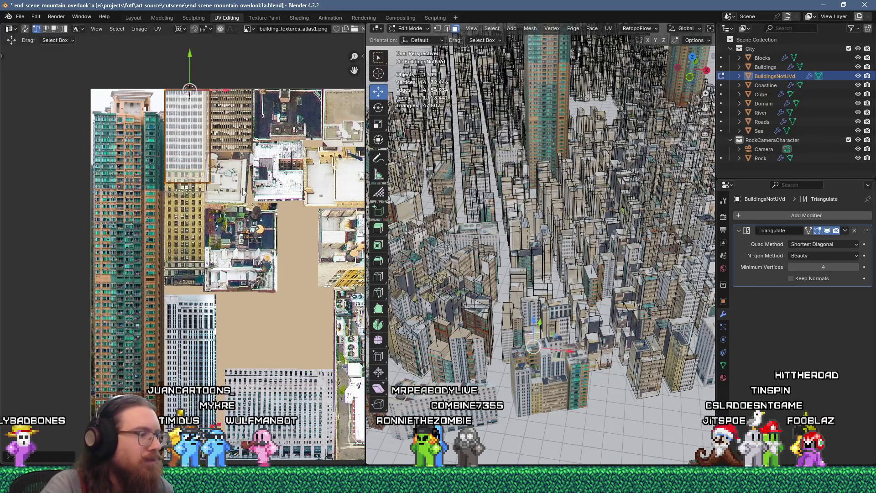
{"action": "key", "text": "g"}
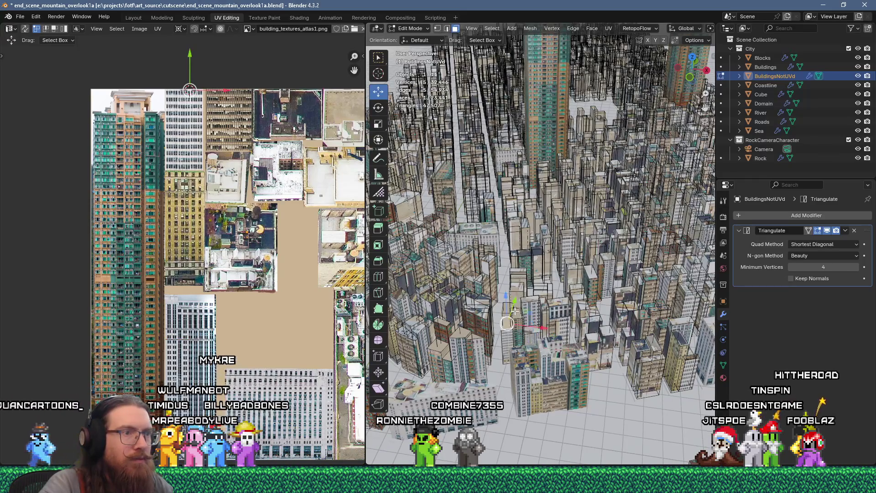
Step: Select a roof face plus more building faces, unwrap them, and shrink the islands
{"action": "left_click", "coordinate": [466, 335], "text": "shift"}
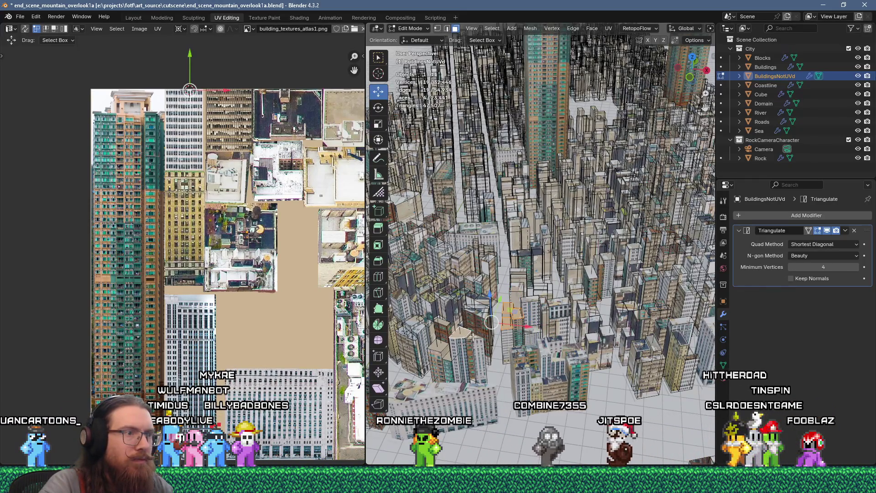
{"action": "left_click", "coordinate": [442, 353], "text": "shift"}
{"action": "key", "text": "u"}
{"action": "left_click", "coordinate": [593, 124]}
{"action": "scroll", "coordinate": [252, 273], "scroll_direction": "down", "scroll_amount": 2}
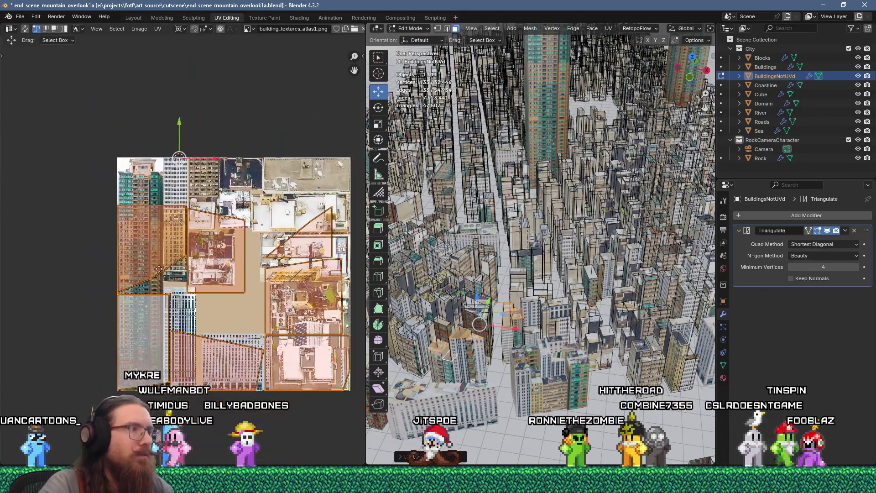
{"action": "key", "text": "s"}
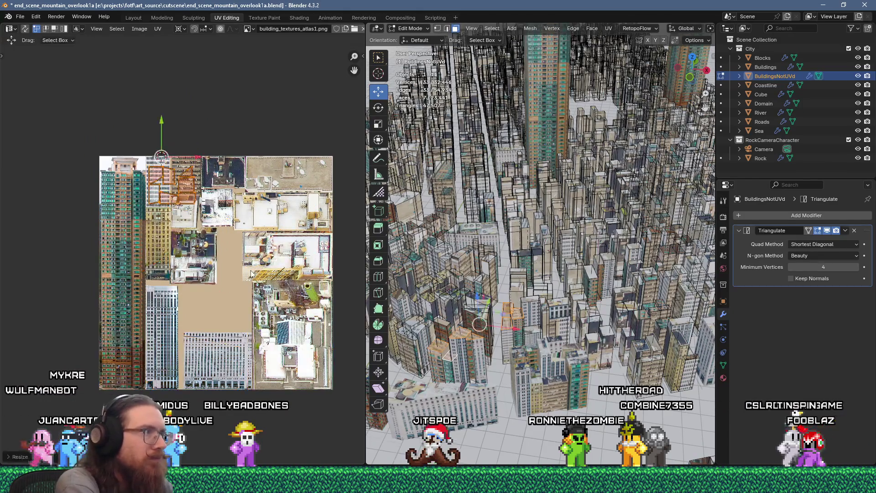
{"action": "left_click", "coordinate": [236, 316]}
Step: Move one UV face down onto a rooftop image, then select a new building face
{"action": "key", "text": "g"}
{"action": "scroll", "coordinate": [231, 303], "scroll_direction": "up", "scroll_amount": 3}
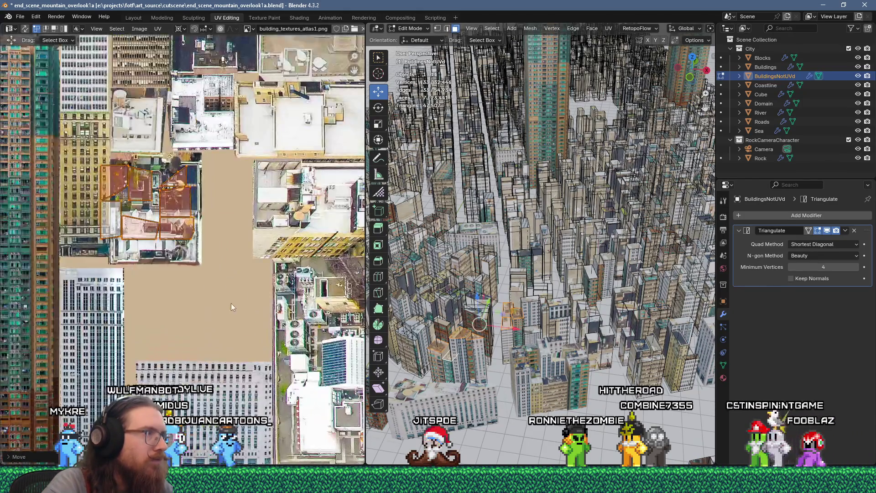
{"action": "left_click", "coordinate": [206, 256]}
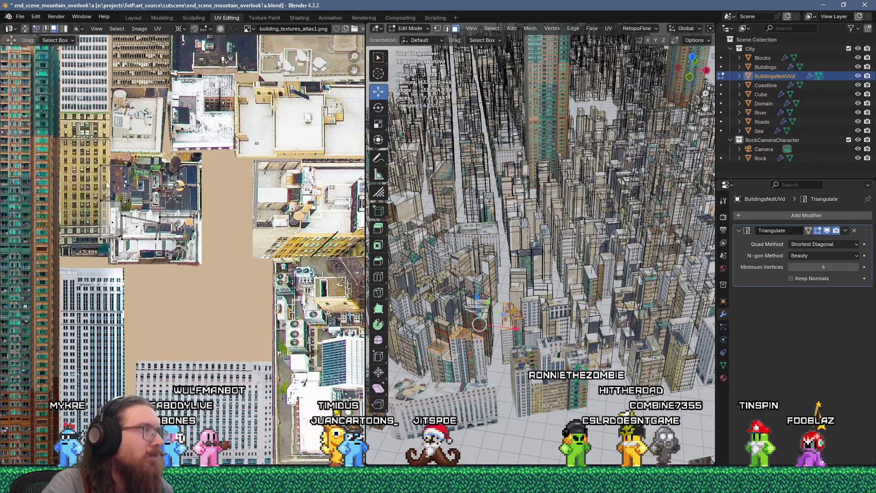
{"action": "left_click_drag", "start_coordinate": [113, 188], "coordinate": [114, 224]}
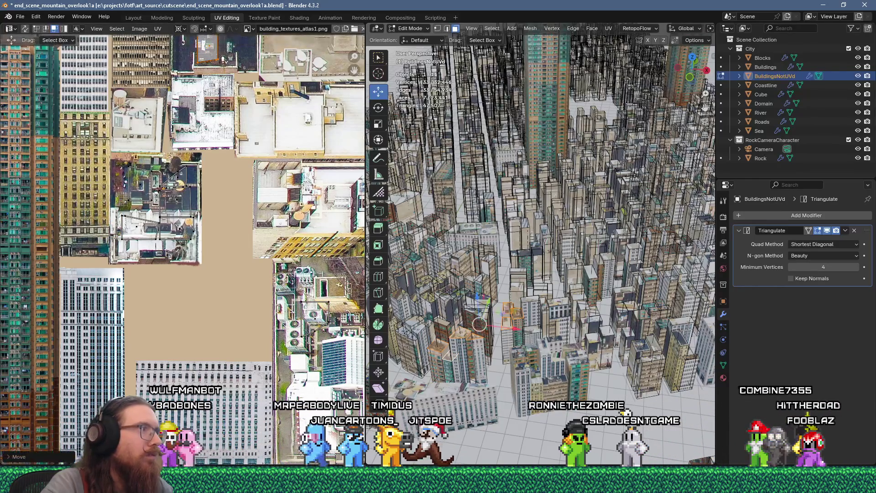
{"action": "left_click", "coordinate": [161, 305]}
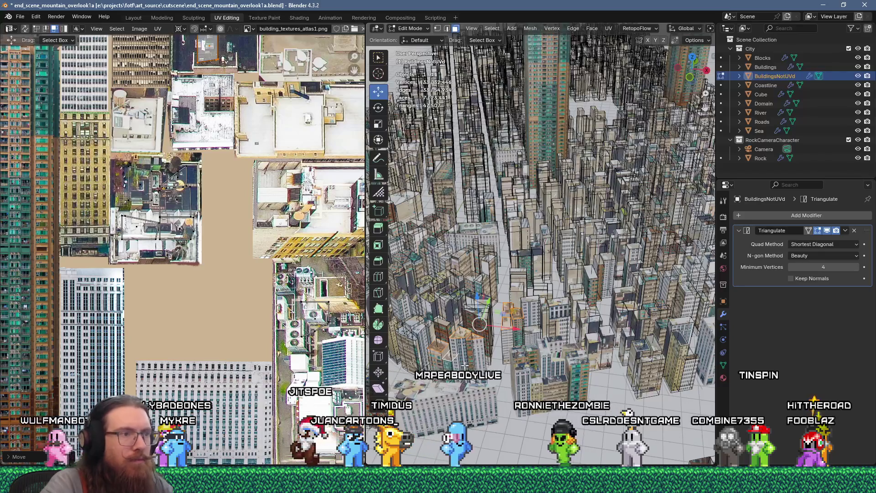
{"action": "left_click", "coordinate": [464, 358]}
{"action": "scroll", "coordinate": [465, 359], "scroll_direction": "up", "scroll_amount": 2}
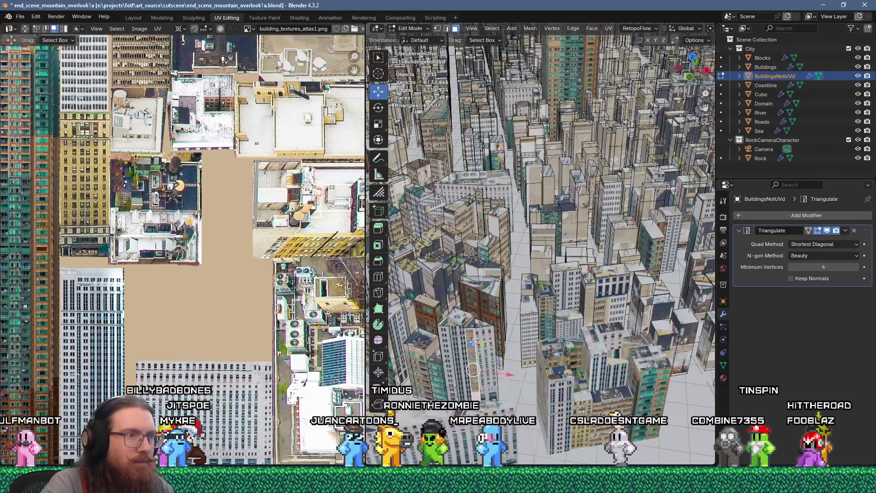
Step: Dissolve a stray face and select the tall building's front face in face mode
{"action": "left_click", "coordinate": [482, 346], "text": "shift"}
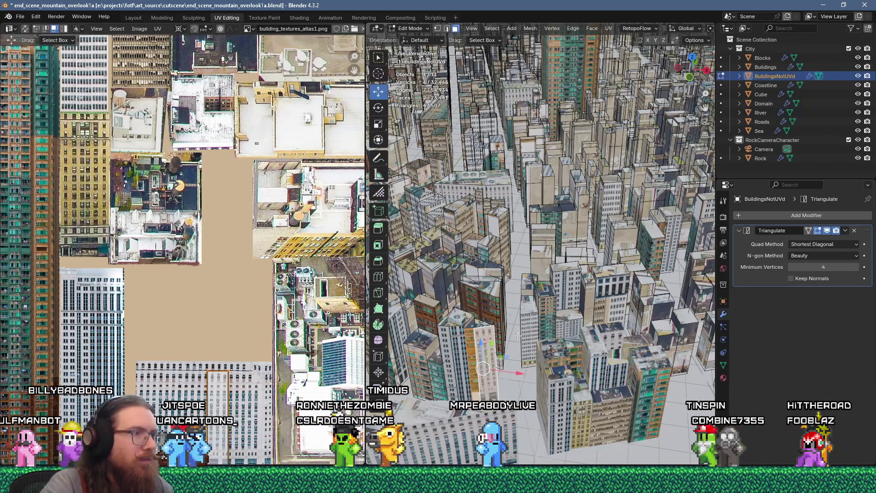
{"action": "left_click", "coordinate": [476, 343]}
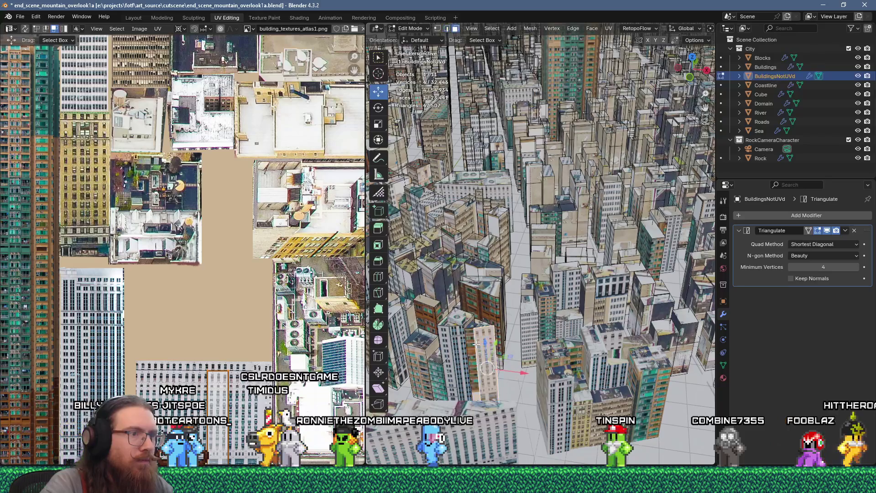
{"action": "key", "text": "ctrl+x"}
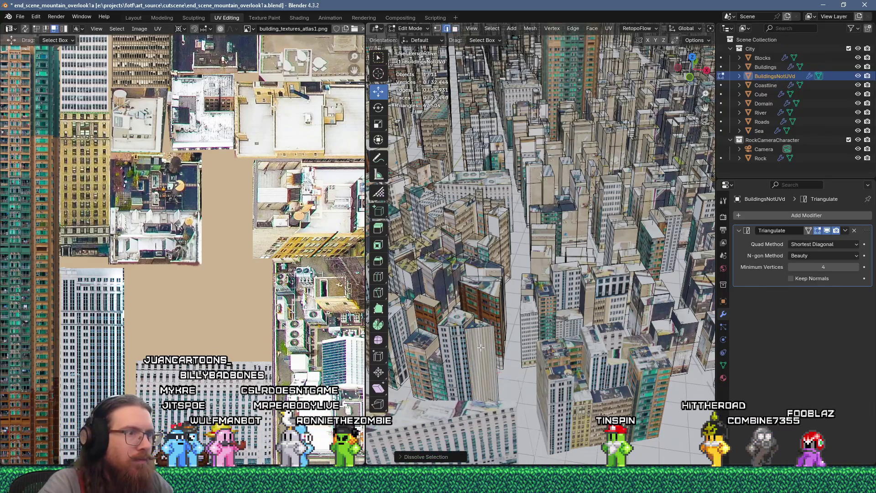
{"action": "key", "text": "3"}
{"action": "left_click", "coordinate": [482, 346]}
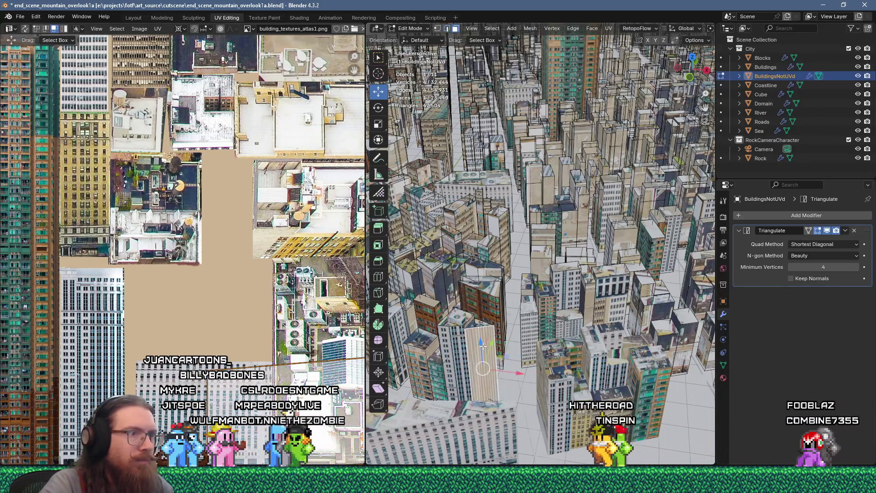
Step: Unwrap the tall building's front face and scale its UV island to 0.25
{"action": "key", "text": "u"}
{"action": "left_click", "coordinate": [546, 115]}
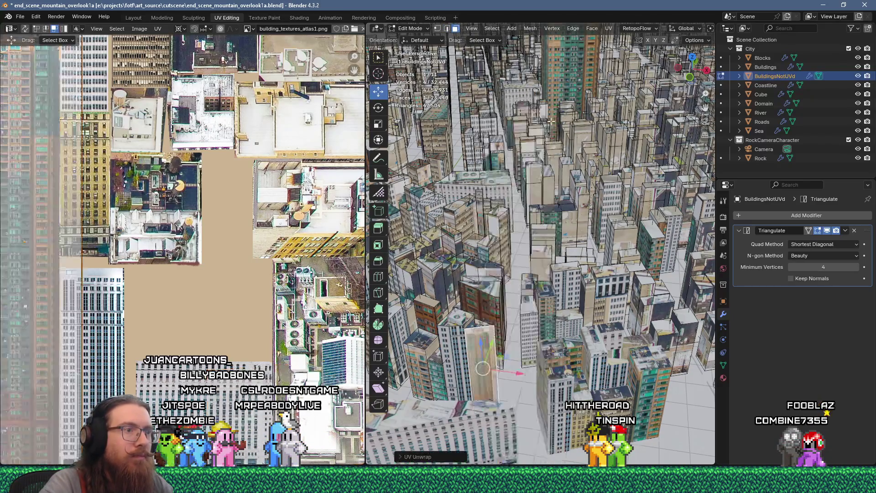
{"action": "scroll", "coordinate": [173, 244], "scroll_direction": "down", "scroll_amount": 5}
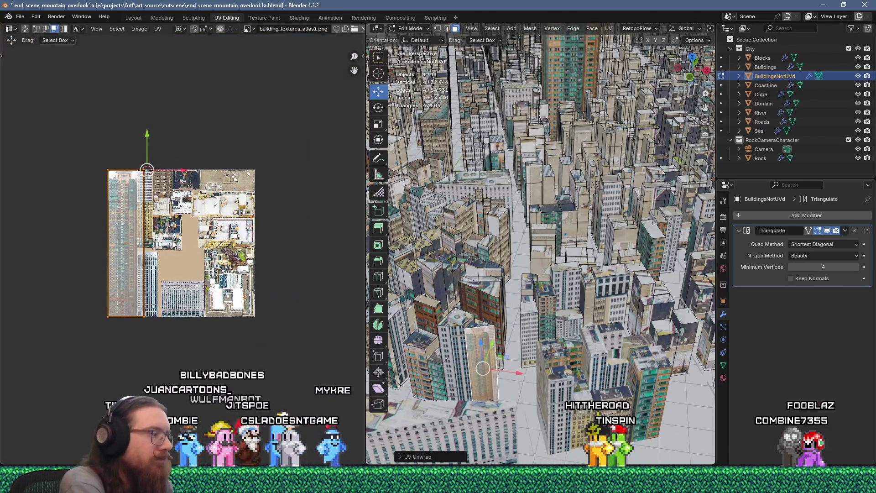
{"action": "type", "text": "s2"}
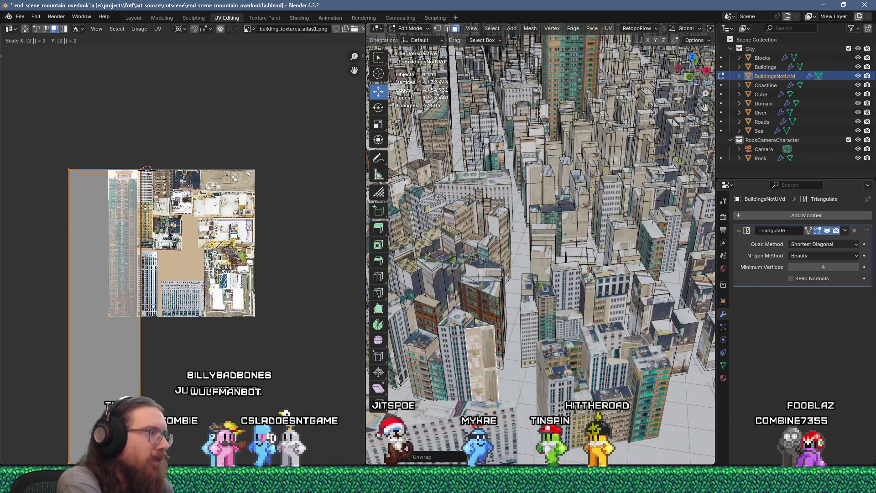
{"action": "key", "text": "BackSpace"}
{"action": "type", "text": ".25"}
{"action": "key", "text": "Return"}
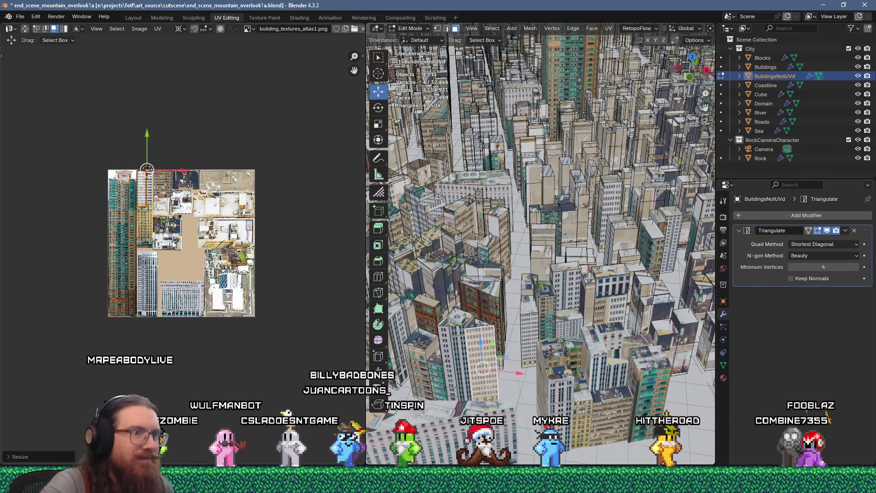
{"action": "scroll", "coordinate": [187, 232], "scroll_direction": "up", "scroll_amount": 3}
{"action": "middle_click_drag", "start_coordinate": [186, 232], "coordinate": [214, 248]}
{"action": "scroll", "coordinate": [293, 286], "scroll_direction": "up", "scroll_amount": 1}
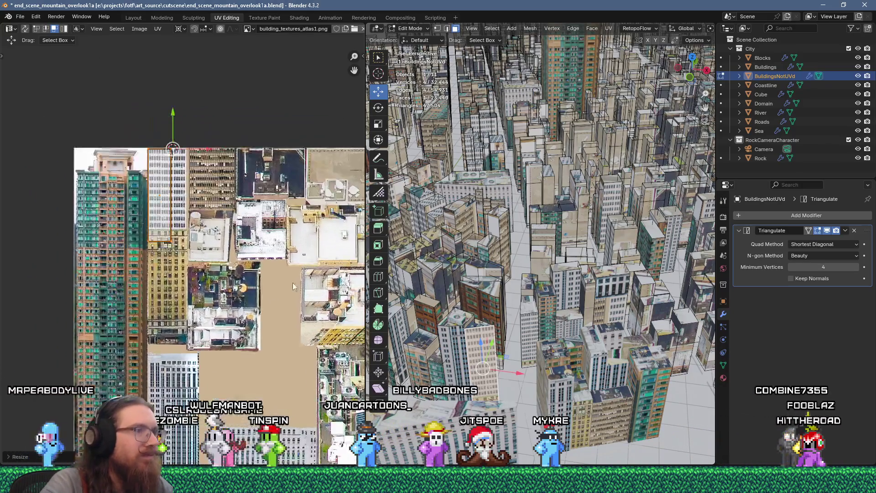
Step: Select the tall building and its neighbour and separate them into a new object
{"action": "left_click", "coordinate": [456, 342]}
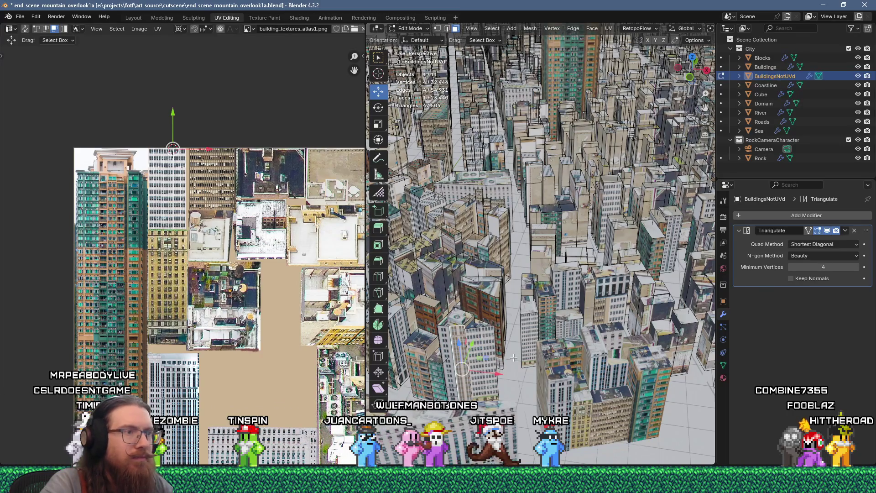
{"action": "key", "text": "l"}
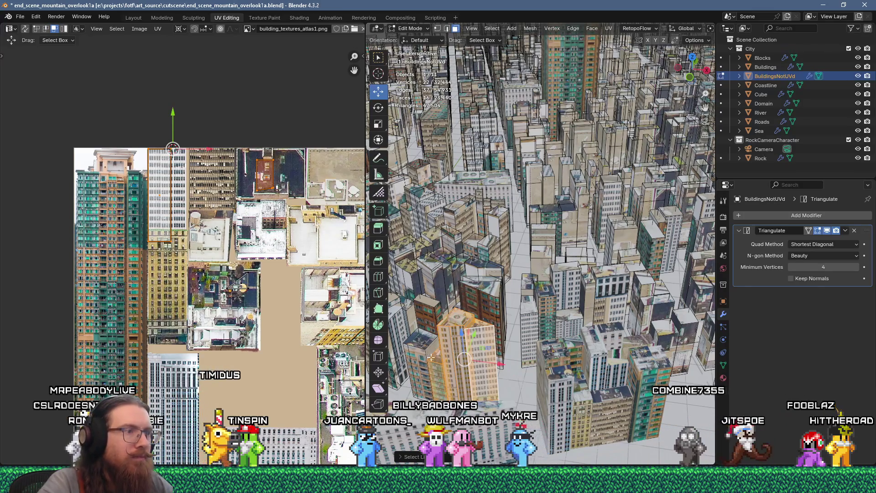
{"action": "key", "text": "l"}
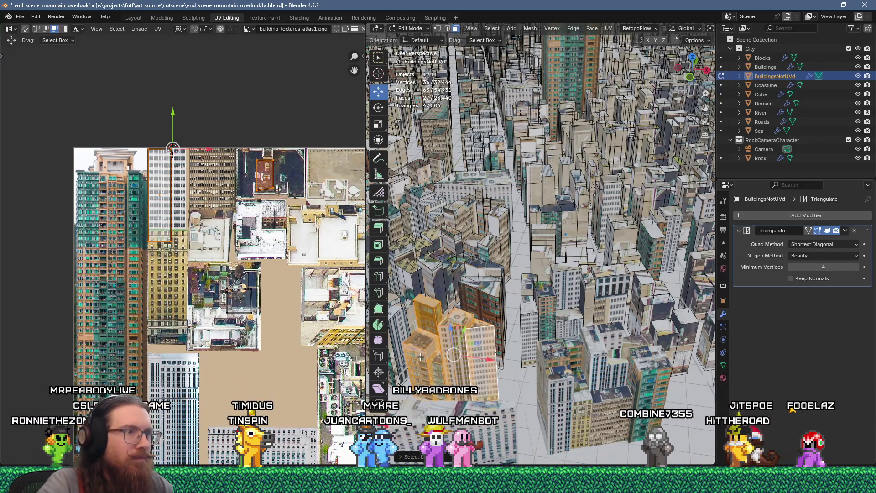
{"action": "key", "text": "p"}
{"action": "left_click", "coordinate": [403, 349]}
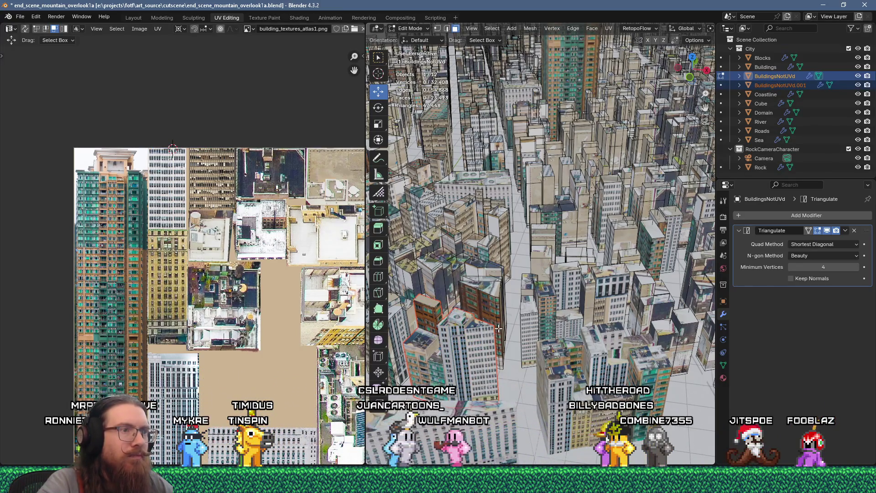
Step: Select a face on another building, unwrap it, and scale the island to 0.2
{"action": "left_click", "coordinate": [479, 285]}
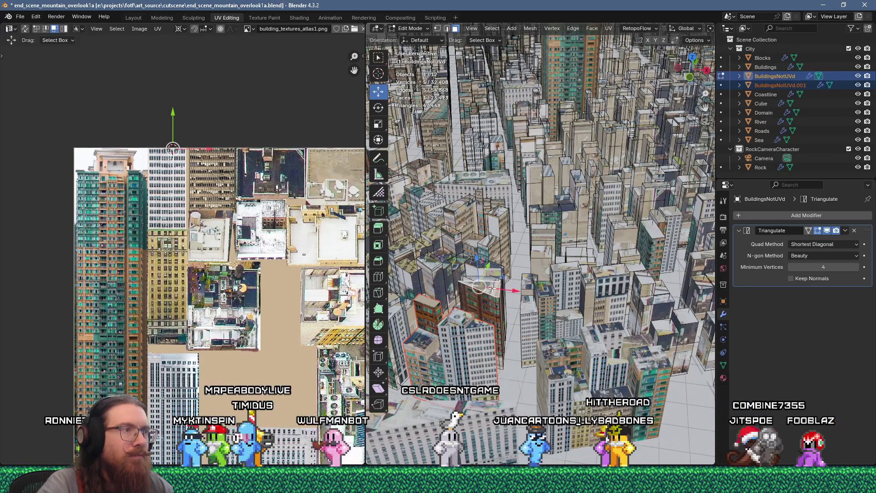
{"action": "scroll", "coordinate": [237, 274], "scroll_direction": "down", "scroll_amount": 5}
{"action": "middle_click_drag", "start_coordinate": [408, 297], "coordinate": [511, 326]}
{"action": "scroll", "coordinate": [511, 326], "scroll_direction": "up", "scroll_amount": 3}
{"action": "mouse_move", "coordinate": [556, 280]}
{"action": "middle_mouse_down"}
{"action": "mouse_move", "coordinate": [529, 249]}
{"action": "mouse_move", "coordinate": [529, 299]}
{"action": "mouse_move", "coordinate": [516, 310]}
{"action": "mouse_move", "coordinate": [491, 310]}
{"action": "middle_mouse_up"}
{"action": "scroll", "coordinate": [529, 249], "scroll_direction": "down", "scroll_amount": 5}
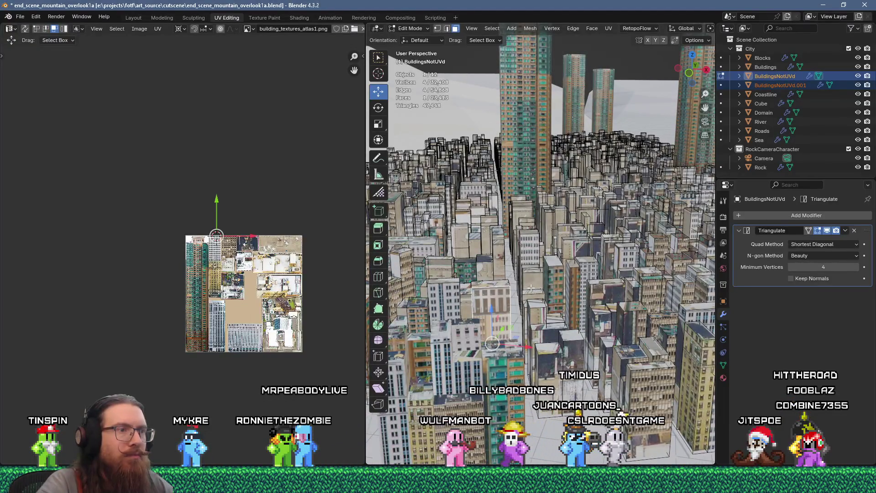
{"action": "key", "text": "u"}
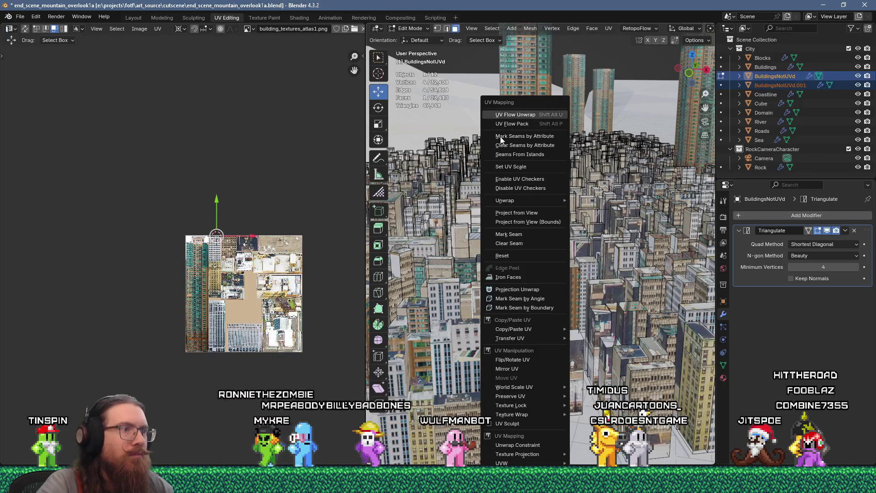
{"action": "left_click", "coordinate": [505, 201]}
{"action": "scroll", "coordinate": [240, 302], "scroll_direction": "up", "scroll_amount": 4}
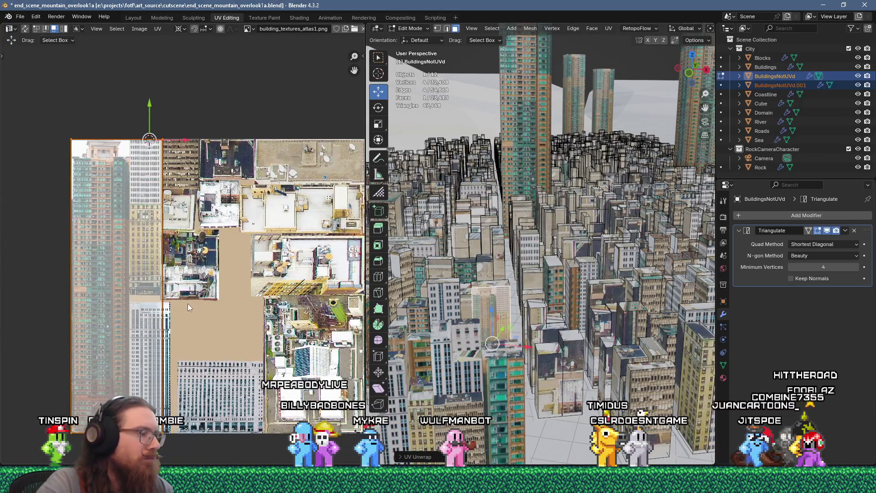
{"action": "type", "text": "s.2"}
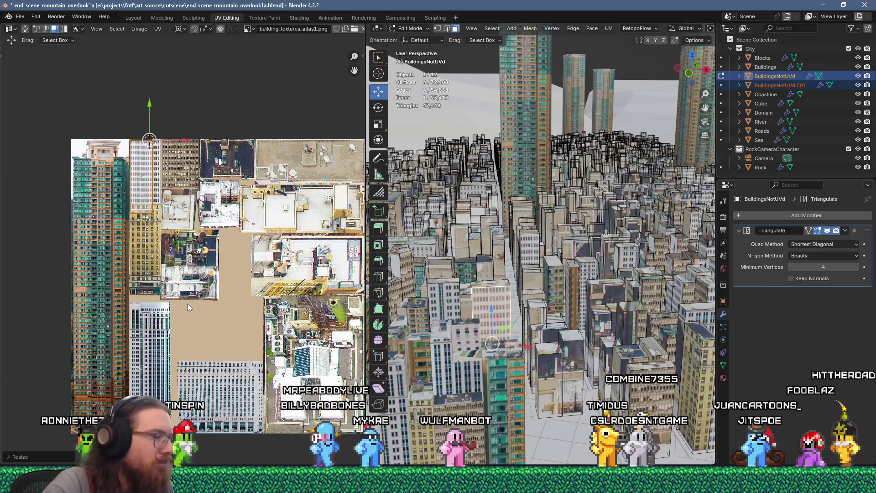
Step: Move the UV island down to a new position on the atlas
{"action": "key", "text": "g"}
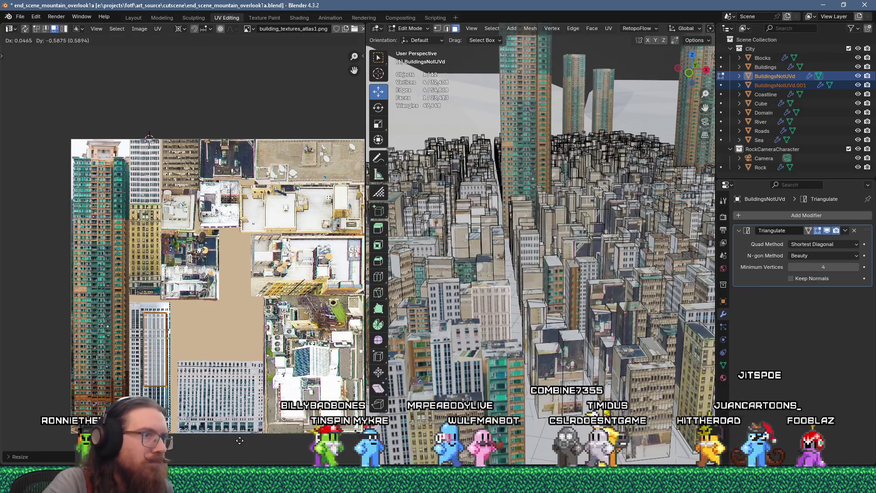
{"action": "scroll", "coordinate": [178, 415], "scroll_direction": "up", "scroll_amount": 4}
{"action": "key", "text": "g"}
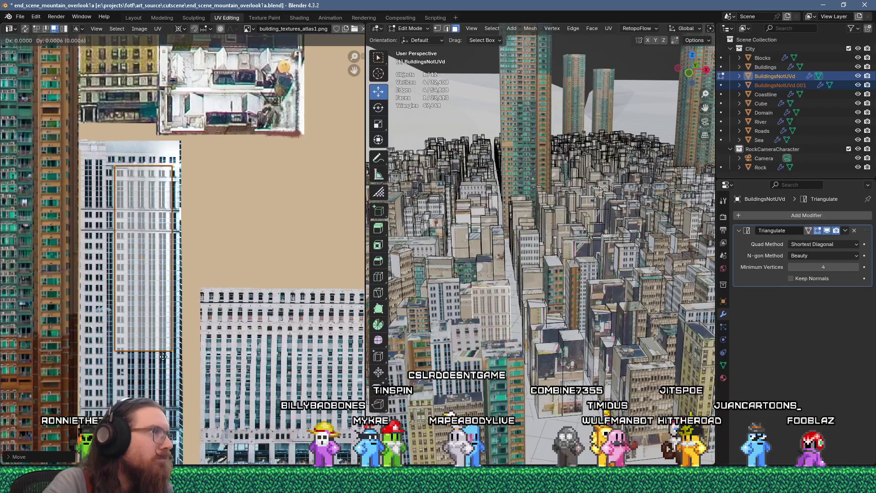
{"action": "left_click", "coordinate": [152, 354]}
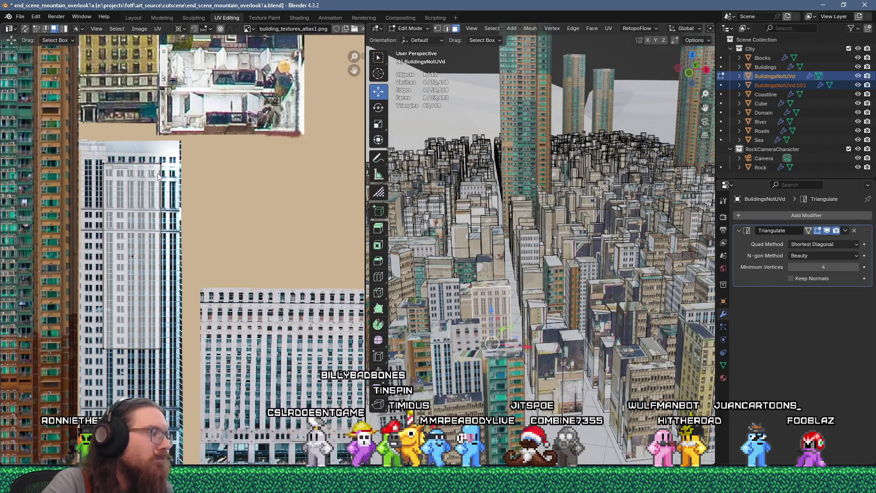
{"action": "left_click_drag", "start_coordinate": [147, 146], "coordinate": [147, 147]}
{"action": "key", "text": "g"}
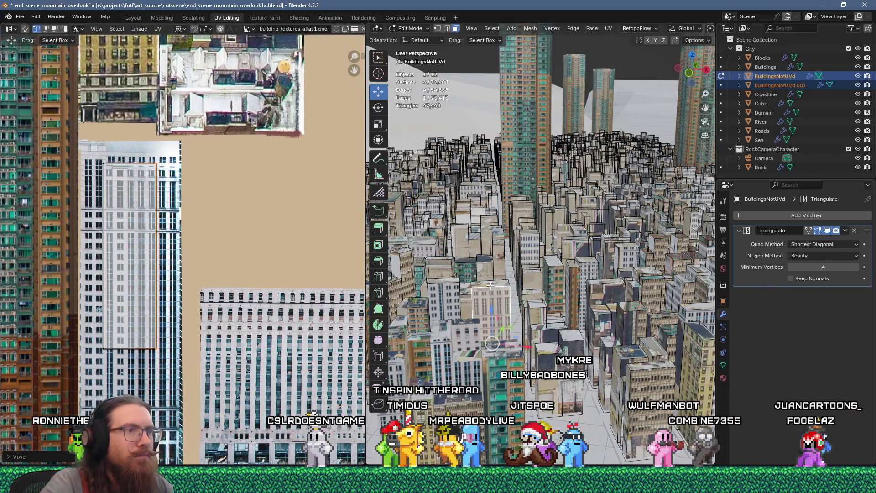
Step: Re-unwrap the faces, fit the island on a rooftop rotated 90°, and separate them
{"action": "key", "text": "u"}
{"action": "left_click", "coordinate": [502, 117]}
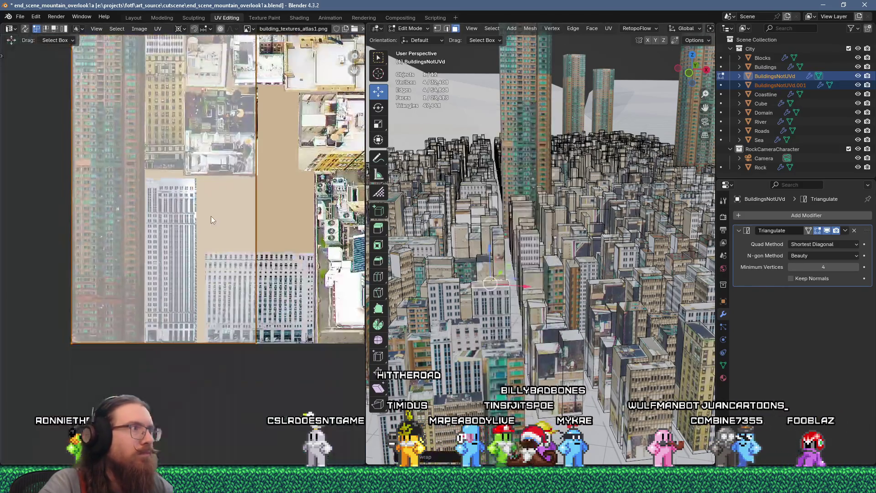
{"action": "middle_click_drag", "start_coordinate": [210, 220], "coordinate": [211, 243]}
{"action": "type", "text": "2"}
{"action": "key", "text": "Return"}
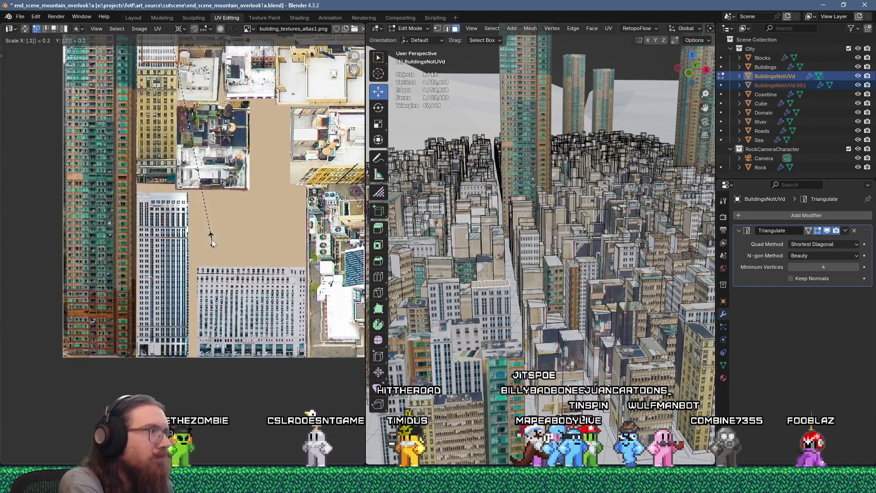
{"action": "middle_click_drag", "start_coordinate": [224, 233], "coordinate": [179, 314]}
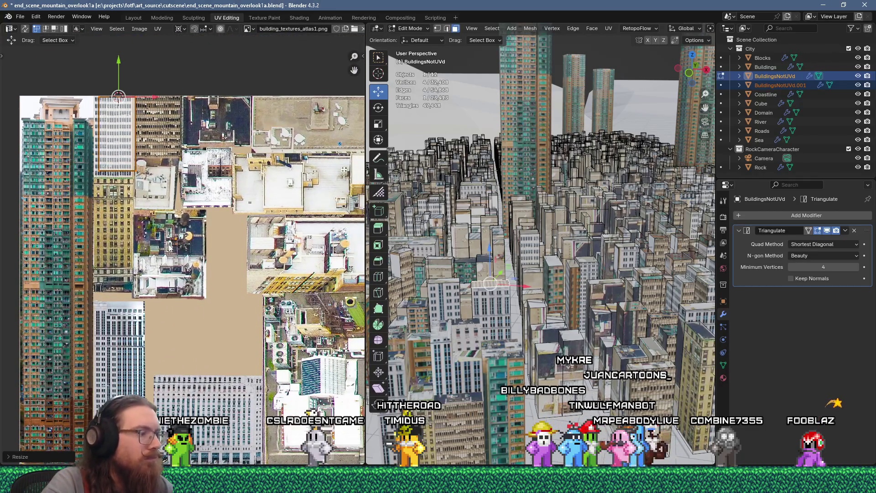
{"action": "key", "text": "g"}
{"action": "left_click", "coordinate": [304, 130]}
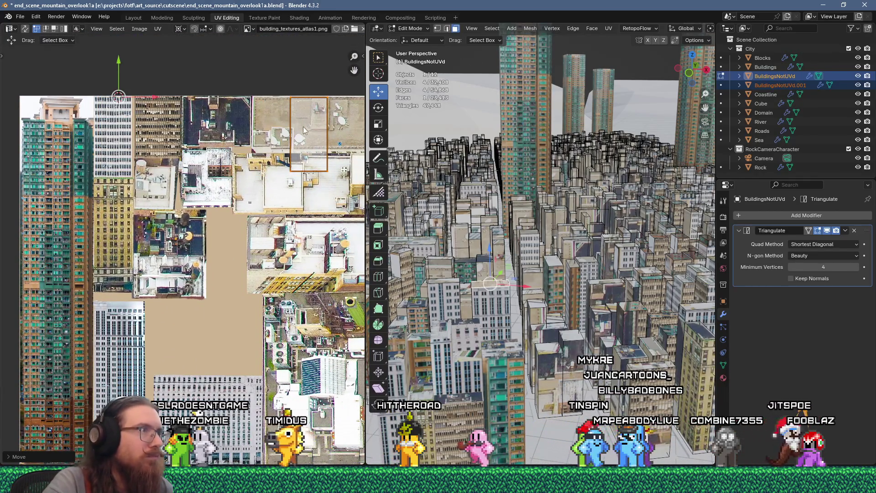
{"action": "type", "text": "r90"}
{"action": "key", "text": "Return"}
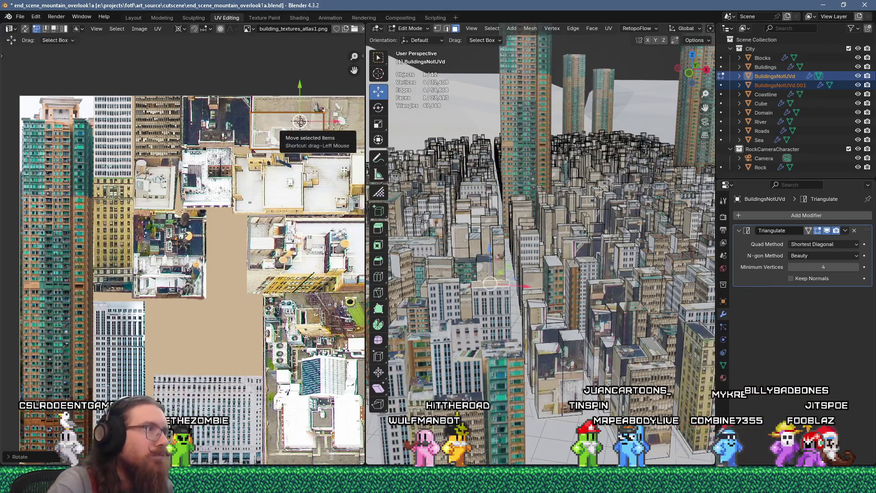
{"action": "key", "text": "p"}
{"action": "left_click", "coordinate": [503, 315]}
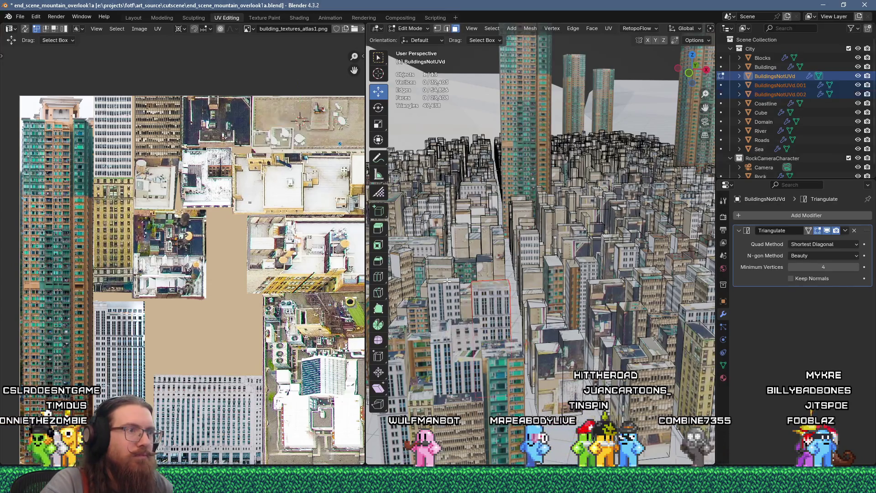
Step: Unwrap the next face, scale it to 0.1, rotate 90°, and place it on a rooftop region
{"action": "key", "text": "u"}
{"action": "left_click", "coordinate": [472, 115]}
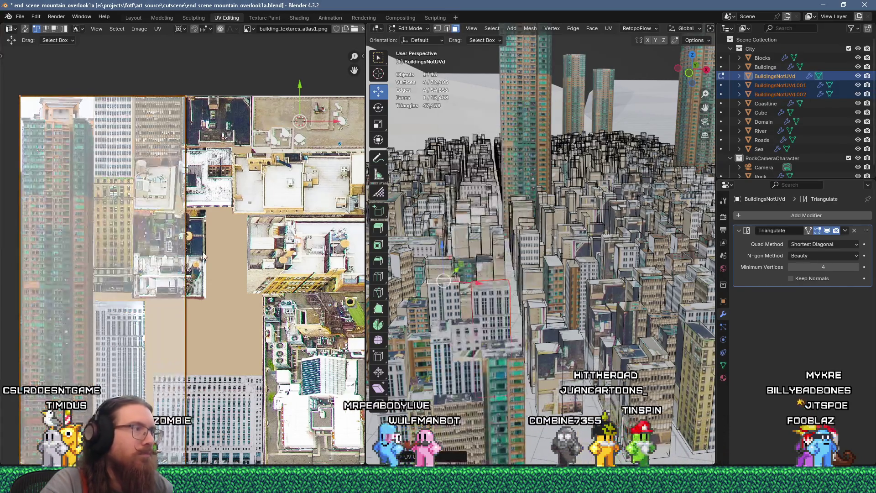
{"action": "type", "text": "s.1"}
{"action": "key", "text": "Return"}
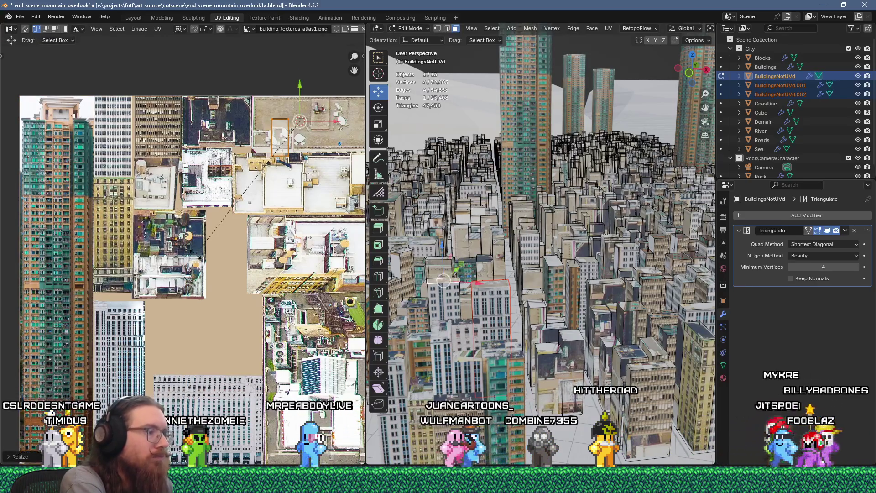
{"action": "type", "text": "r90"}
{"action": "key", "text": "Return"}
{"action": "key", "text": "g"}
{"action": "left_click", "coordinate": [147, 257]}
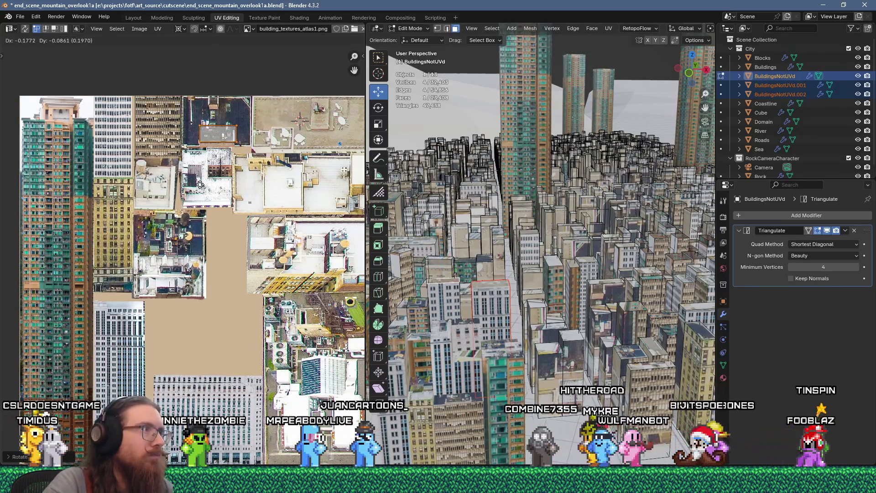
Step: Select the whole connected building and separate it into a new object
{"action": "key", "text": "ctrl+l"}
{"action": "key", "text": "p"}
{"action": "left_click", "coordinate": [475, 291]}
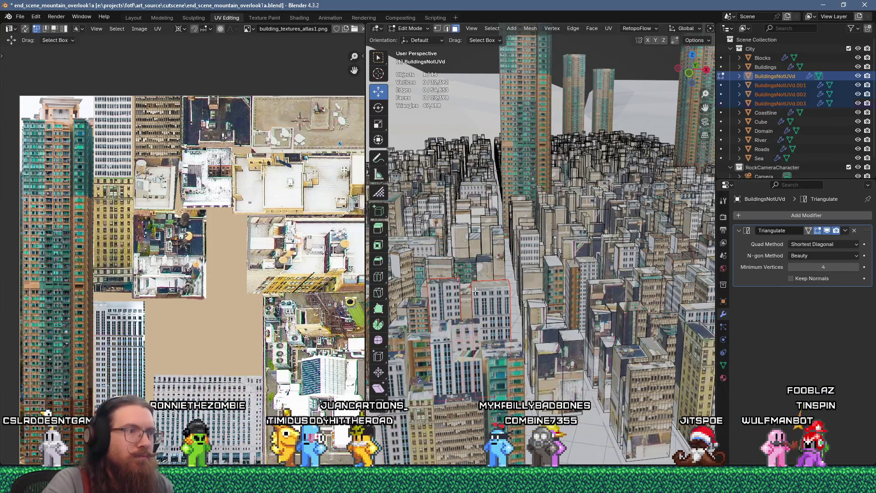
Step: Unwrap the selected faces, shrink the island and drop it on the left building strip
{"action": "key", "text": "u"}
{"action": "scroll", "coordinate": [211, 253], "scroll_direction": "down", "scroll_amount": 3}
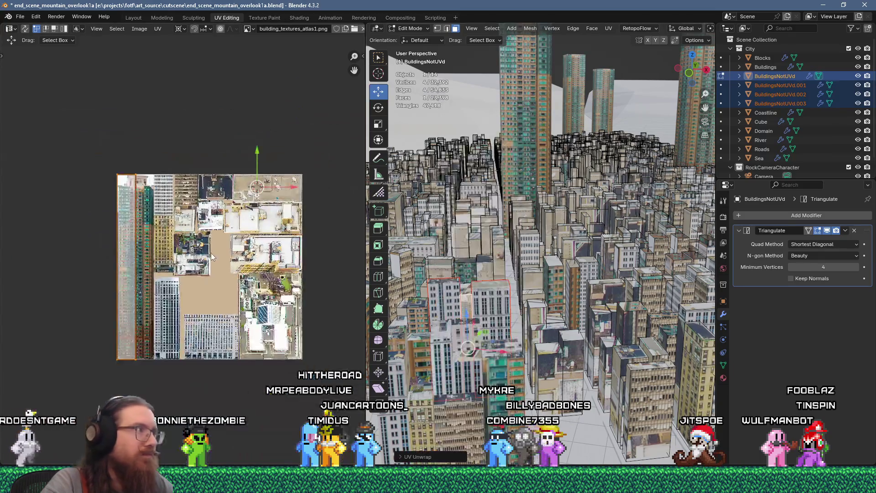
{"action": "key", "text": "s"}
{"action": "left_click", "coordinate": [211, 253]}
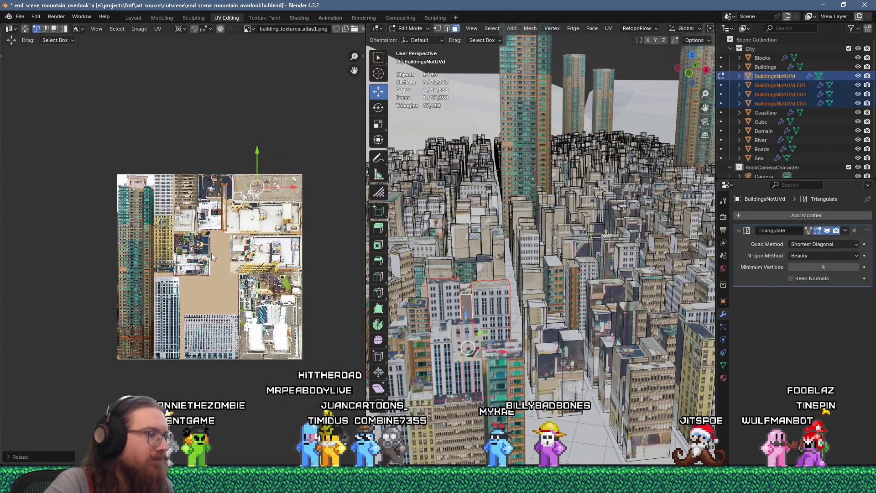
{"action": "key", "text": "g"}
{"action": "left_click", "coordinate": [111, 327]}
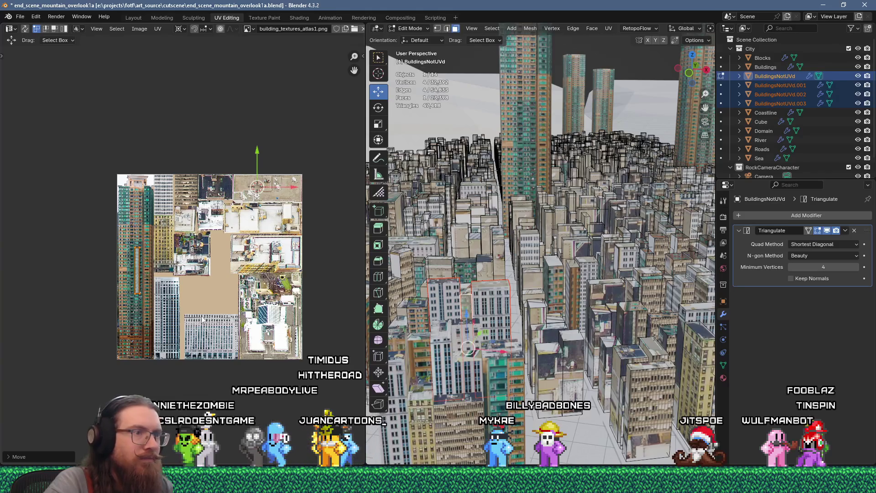
Step: Unwrap a face on another building and scale its island to 0.25
{"action": "left_click", "coordinate": [550, 379]}
{"action": "key", "text": "u"}
{"action": "left_click", "coordinate": [578, 117]}
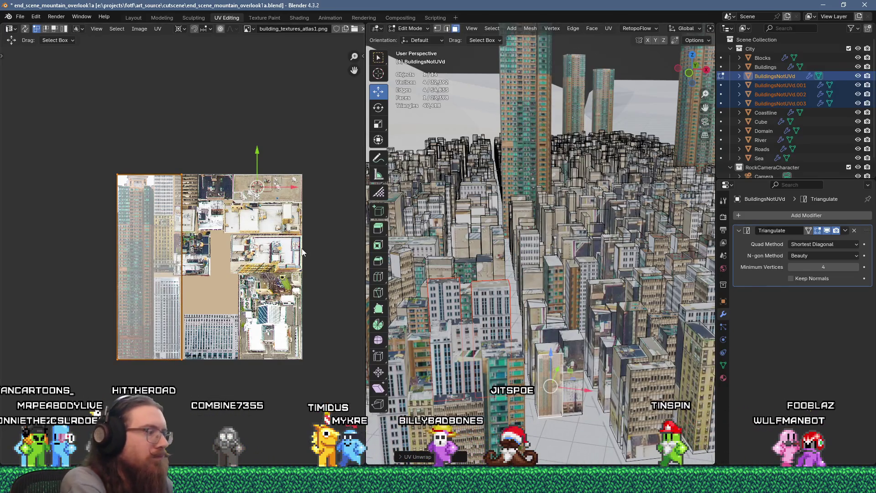
{"action": "type", "text": "s0.25"}
{"action": "key", "text": "Return"}
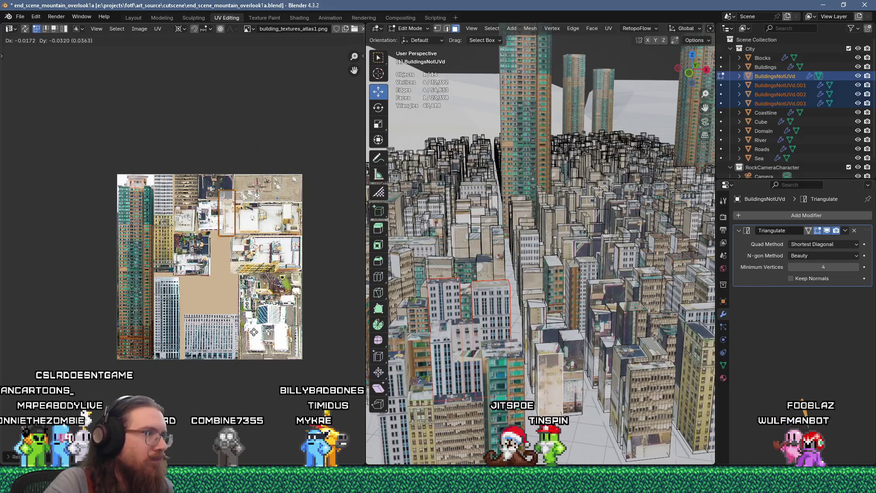
{"action": "key", "text": "g"}
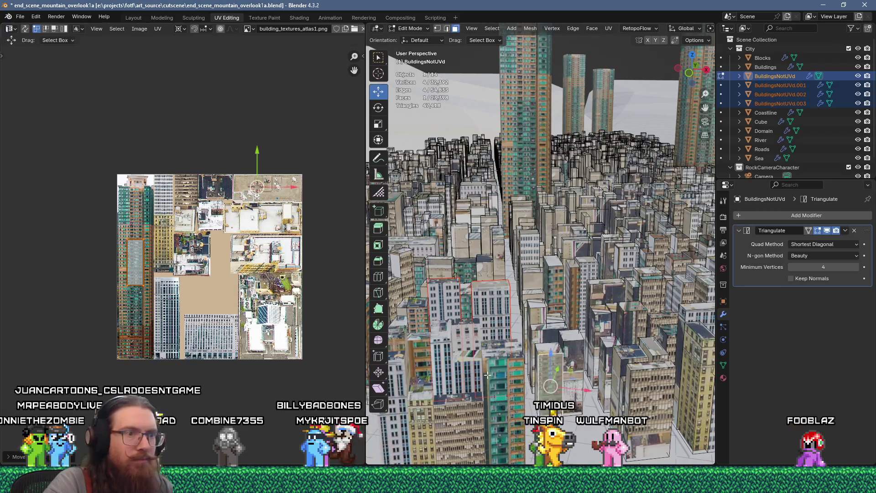
Step: Re-unwrap the selected building faces and shrink the island to a quarter size
{"action": "key", "text": "u"}
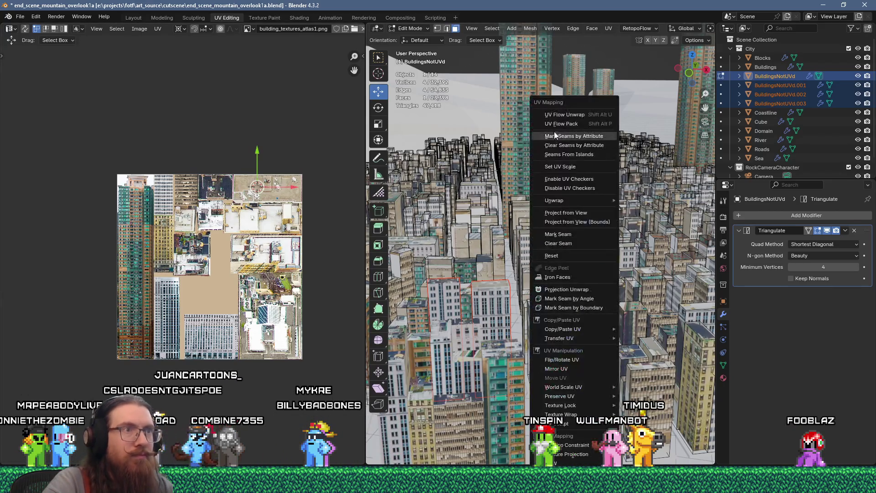
{"action": "key", "text": "u"}
{"action": "key", "text": "s"}
{"action": "key", "text": "0"}
{"action": "key", "text": "Return"}
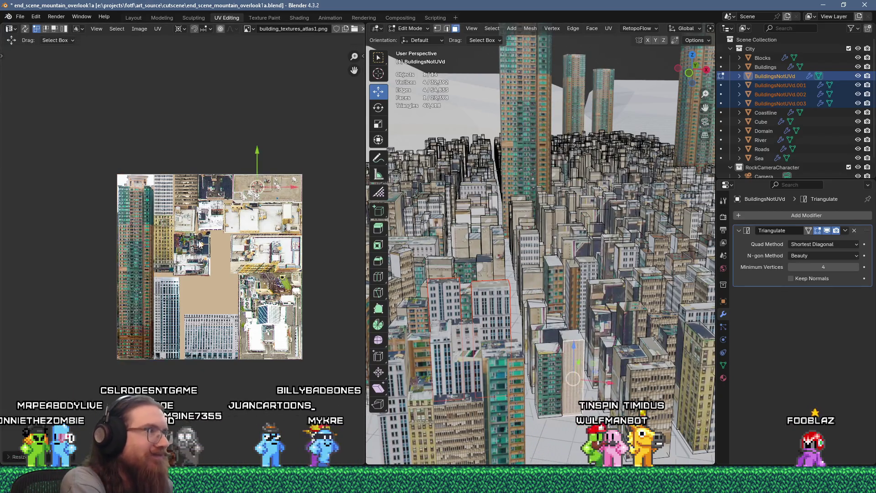
{"action": "key", "text": "ctrl+z"}
{"action": "type", "text": "25"}
{"action": "key", "text": "Return"}
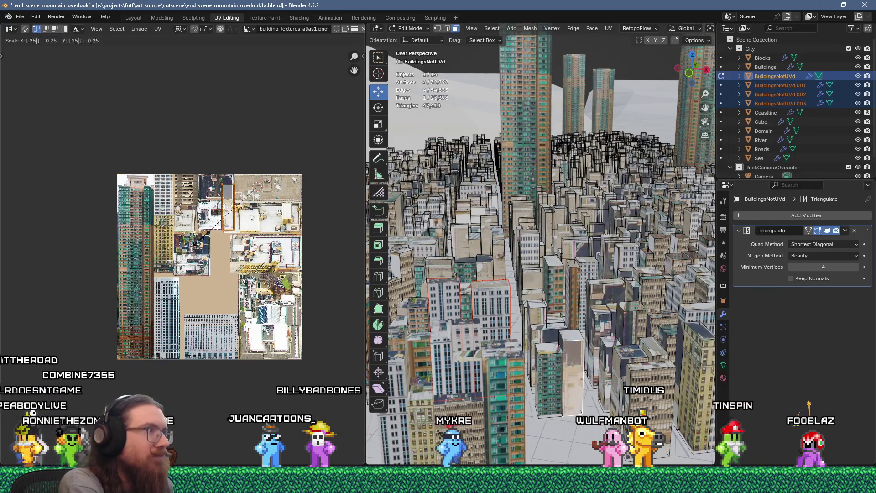
{"action": "scroll", "coordinate": [205, 229], "scroll_direction": "up", "scroll_amount": 2}
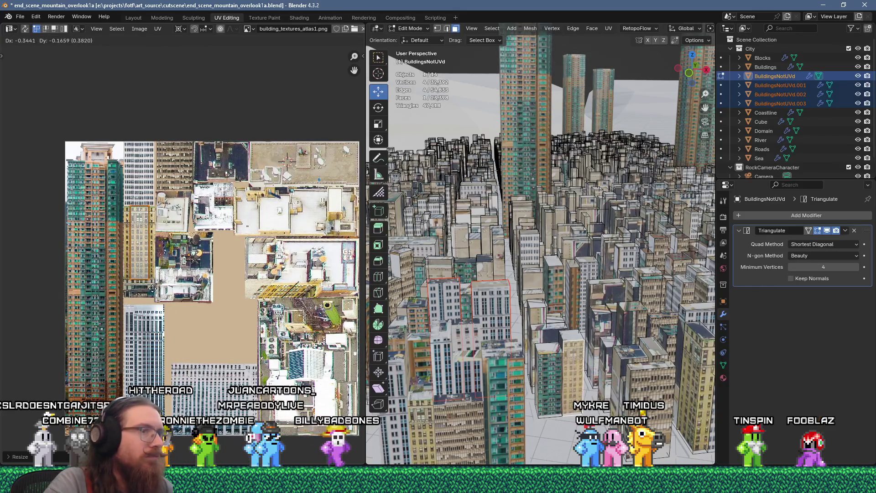
Step: Unwrap another building face, scale it to 0.25 and place it on a matching facade
{"action": "key", "text": "u"}
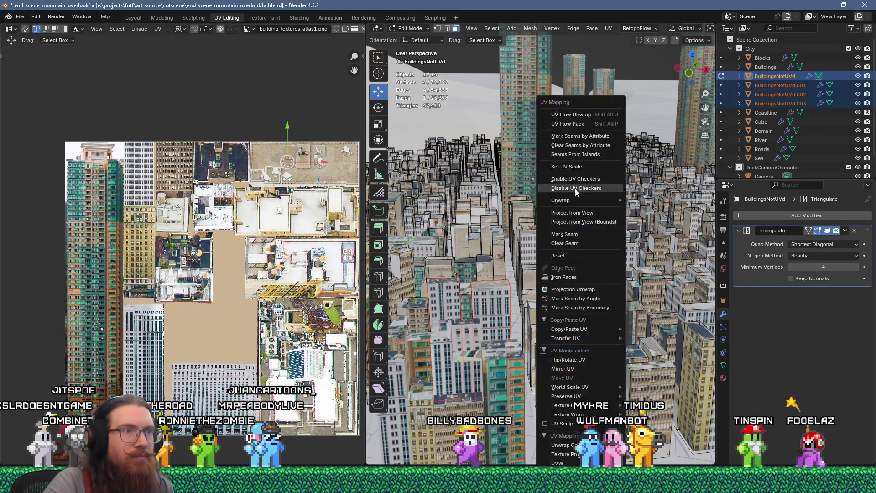
{"action": "left_click", "coordinate": [564, 116]}
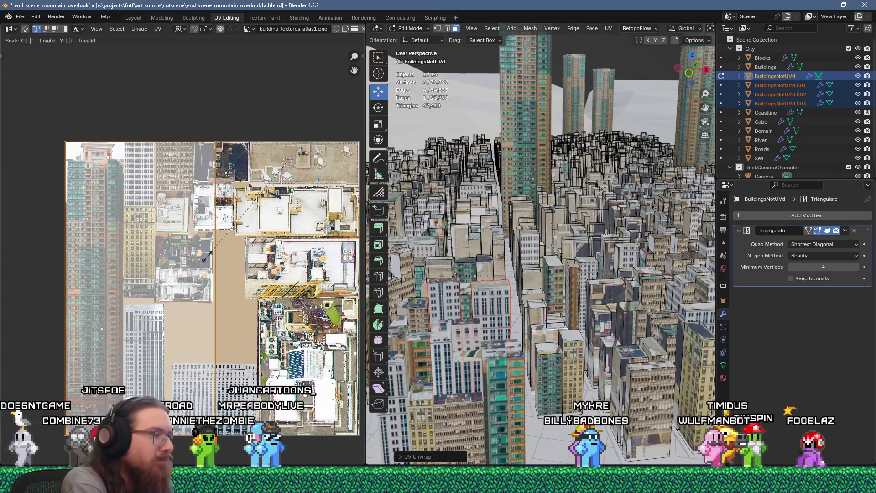
{"action": "type", "text": "25"}
{"action": "key", "text": "Return"}
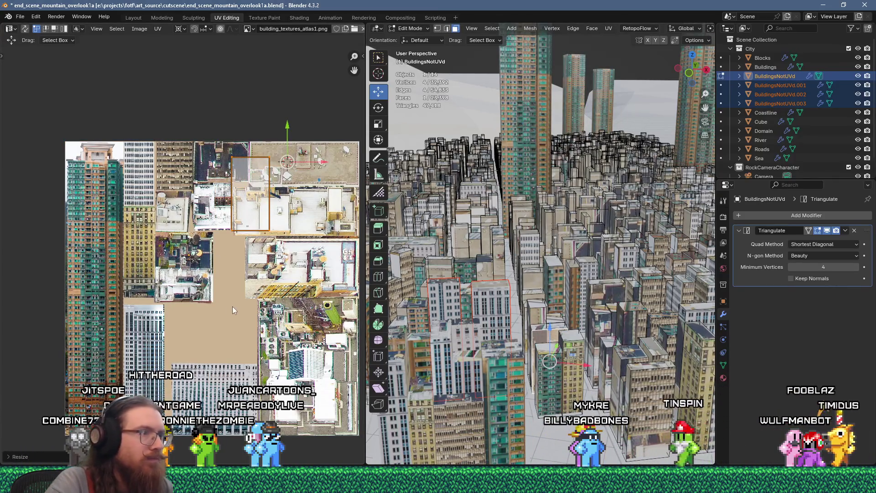
{"action": "key", "text": "g"}
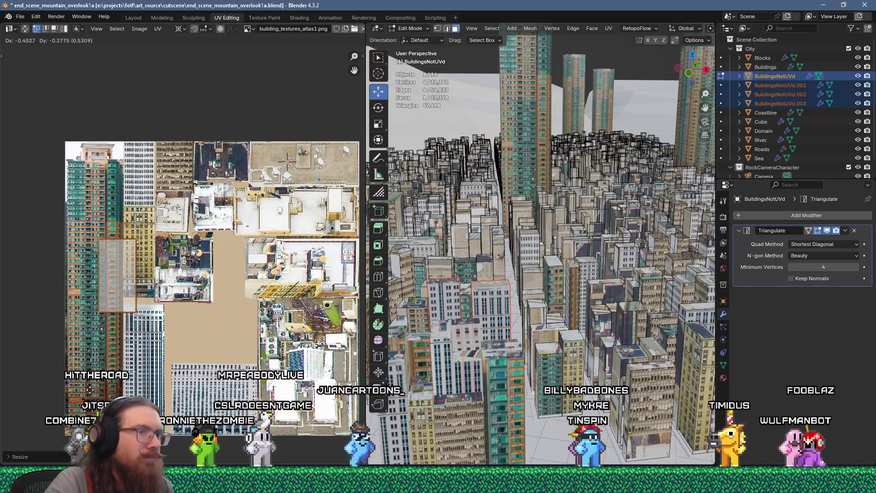
{"action": "left_click", "coordinate": [80, 313]}
Step: Add more building faces to the selection and unwrap the four selected faces
{"action": "left_click", "coordinate": [536, 305], "text": "shift"}
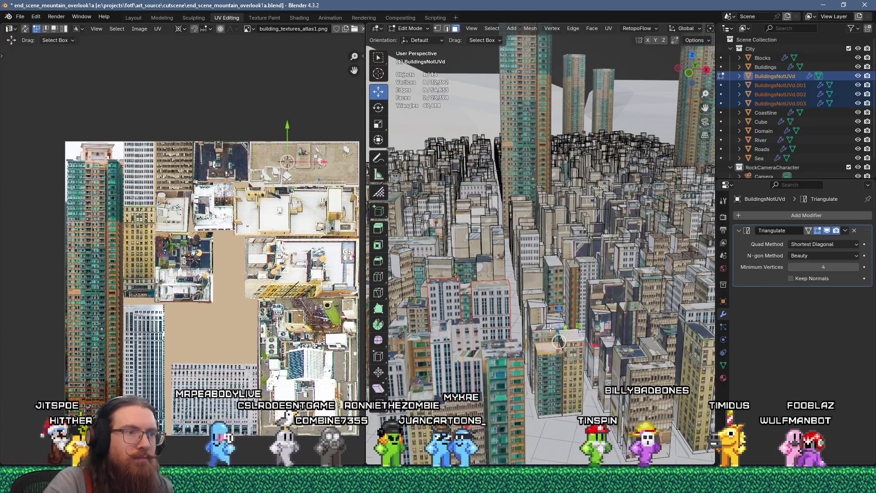
{"action": "right_click", "coordinate": [540, 260]}
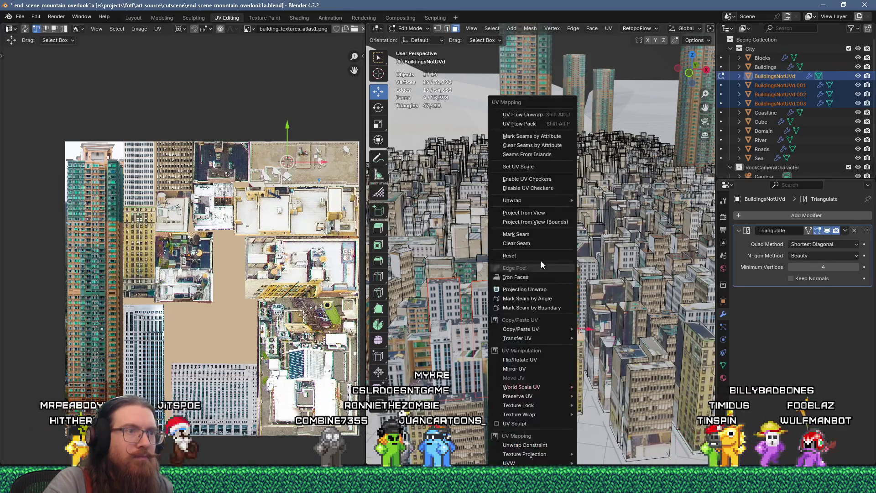
{"action": "left_click", "coordinate": [516, 110]}
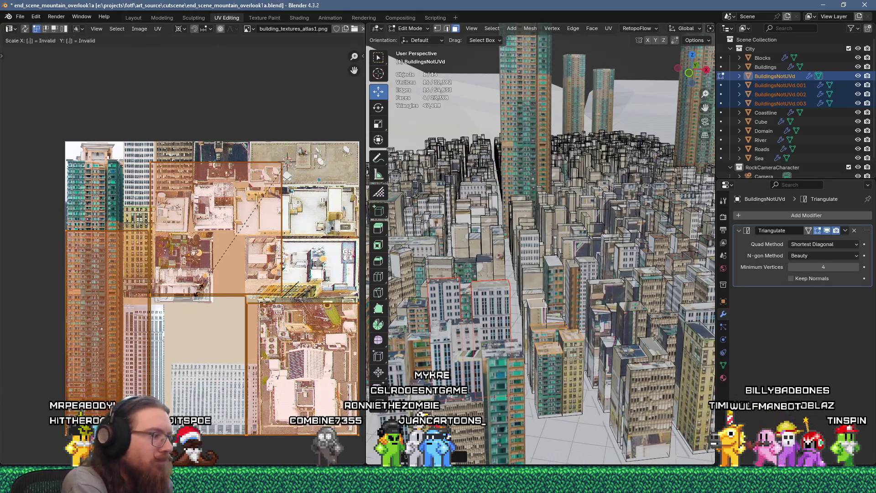
{"action": "type", "text": "1"}
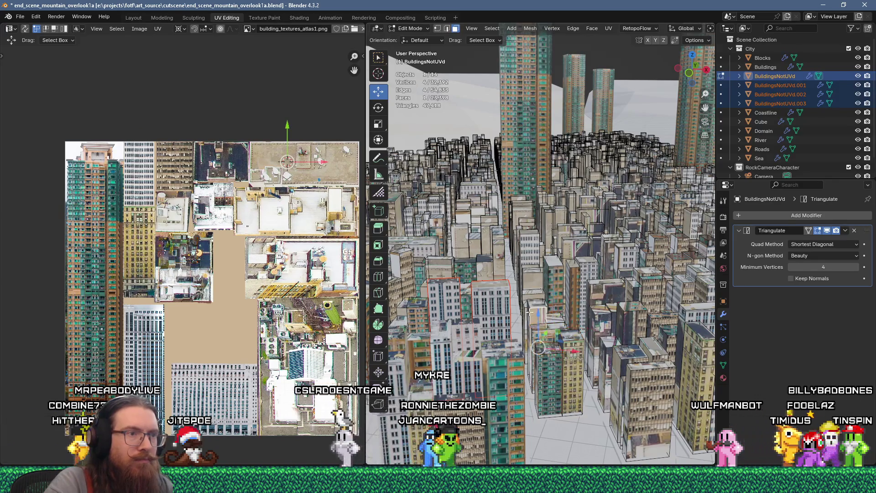
Step: Flow-unwrap a different pair of building faces and shrink the island to a quarter
{"action": "left_click", "coordinate": [578, 117]}
{"action": "key", "text": "u"}
{"action": "left_click", "coordinate": [578, 115]}
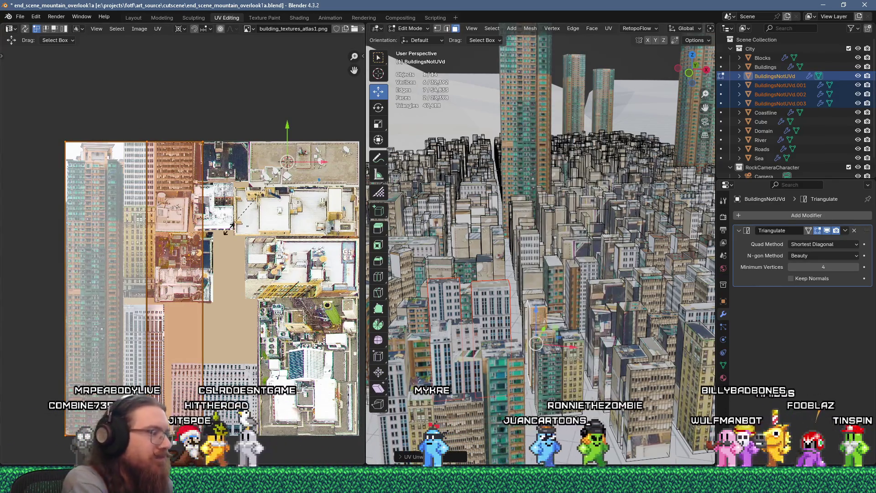
{"action": "type", "text": "a"}
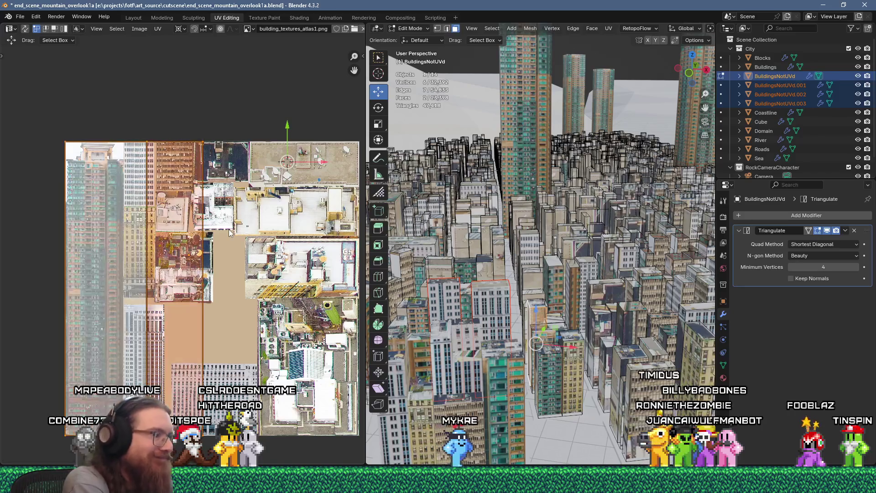
{"action": "type", "text": "25"}
{"action": "key", "text": "Return"}
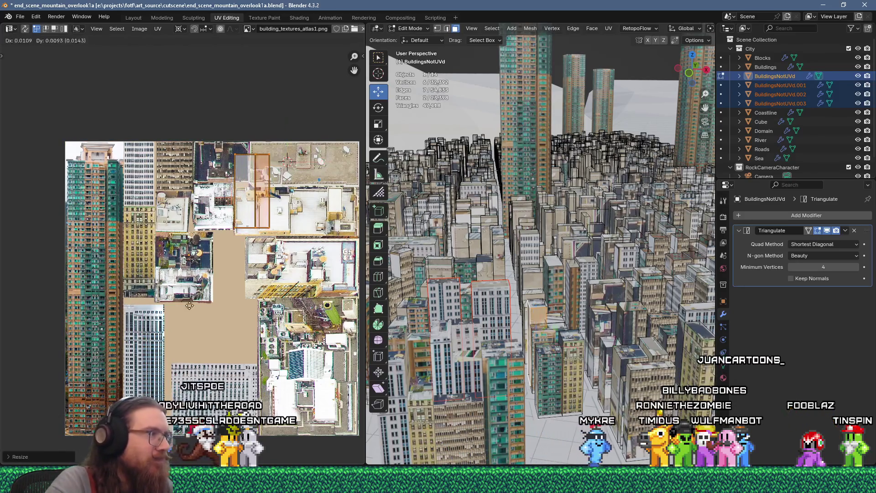
Step: Place the island over the tall white tower facade and fine-tune its position
{"action": "key", "text": "g"}
{"action": "left_click", "coordinate": [121, 386]}
{"action": "scroll", "coordinate": [121, 386], "scroll_direction": "up", "scroll_amount": 4}
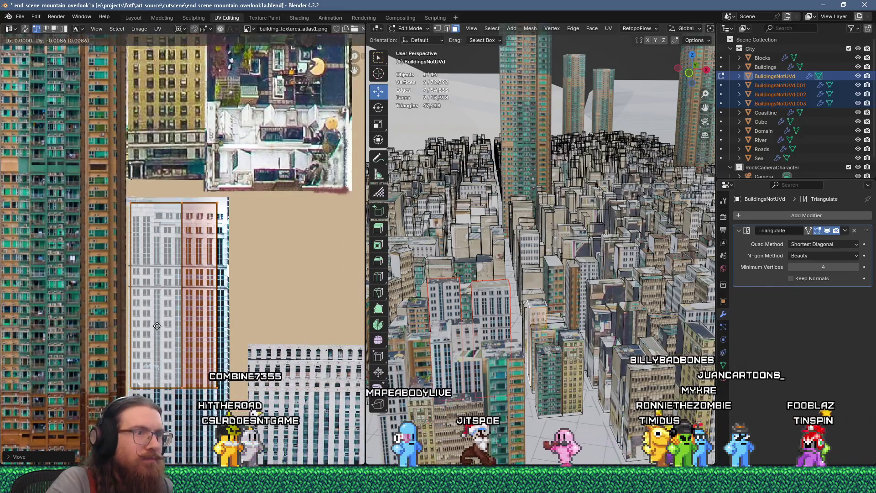
{"action": "key", "text": "g"}
{"action": "left_click", "coordinate": [204, 334]}
{"action": "left_click", "coordinate": [205, 336]}
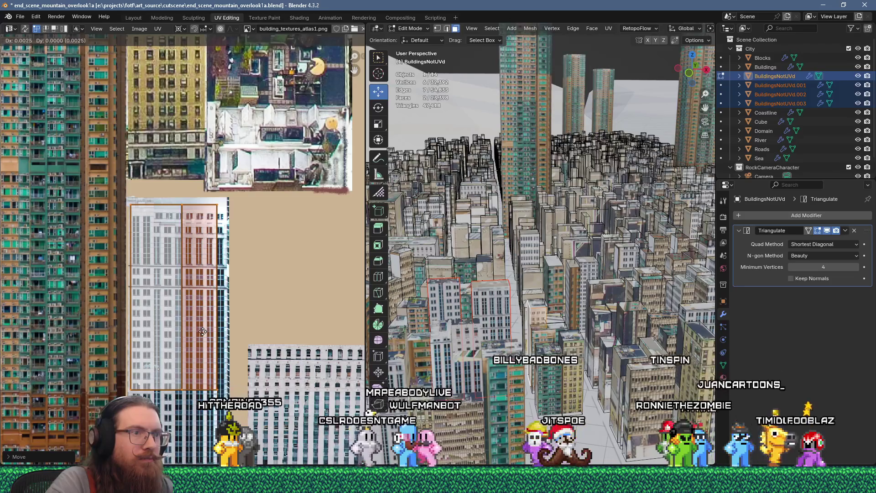
Step: Select the faces of another building
{"action": "left_click", "coordinate": [528, 304]}
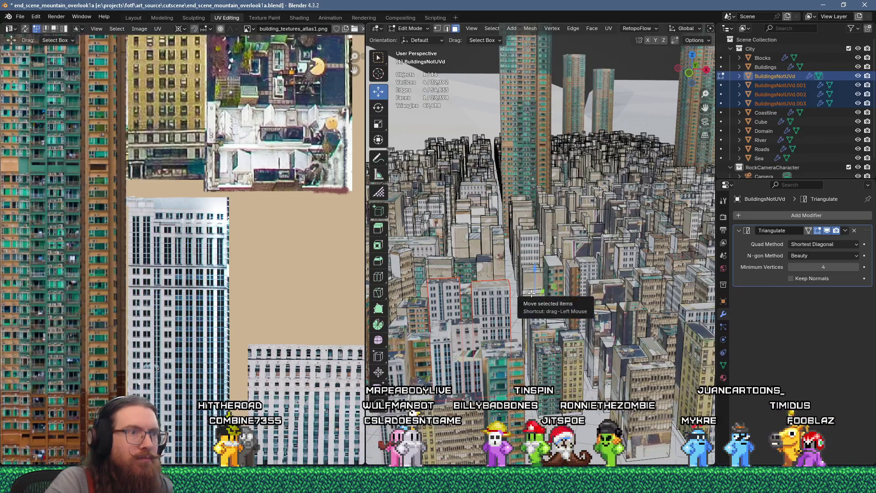
{"action": "left_click", "coordinate": [530, 291]}
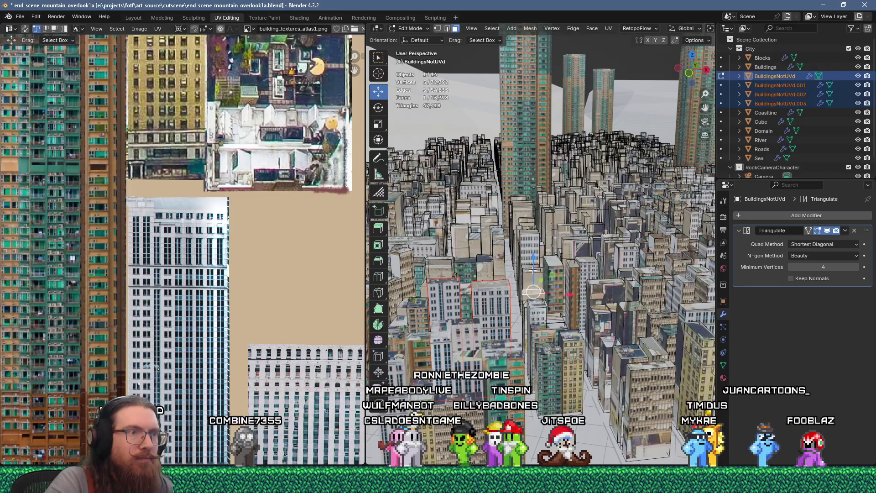
{"action": "left_click", "coordinate": [526, 303], "text": "shift"}
Step: Unwrap the building faces, scale the islands by 0.2, move them down, then select two more faces
{"action": "key", "text": "u"}
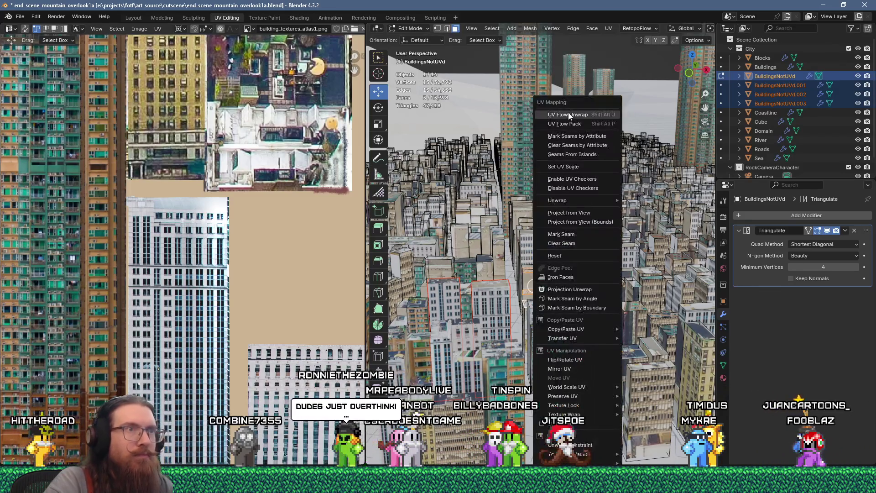
{"action": "left_click", "coordinate": [568, 112]}
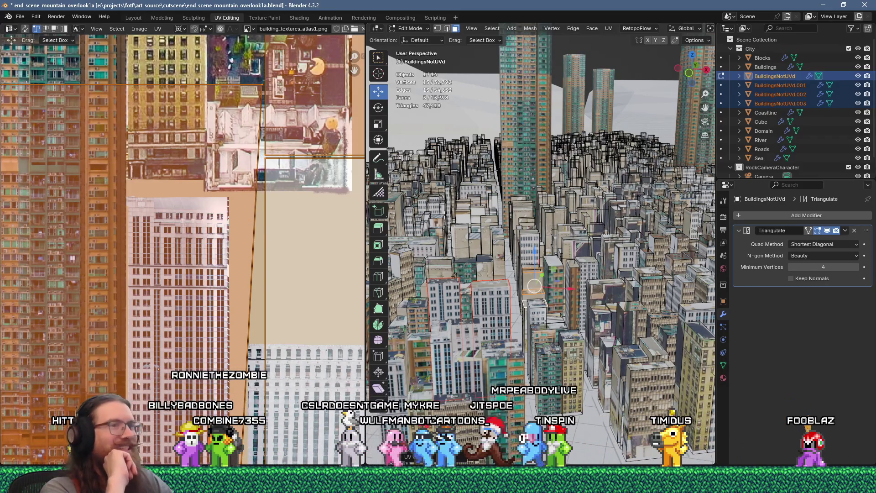
{"action": "scroll", "coordinate": [280, 262], "scroll_direction": "down", "scroll_amount": 7}
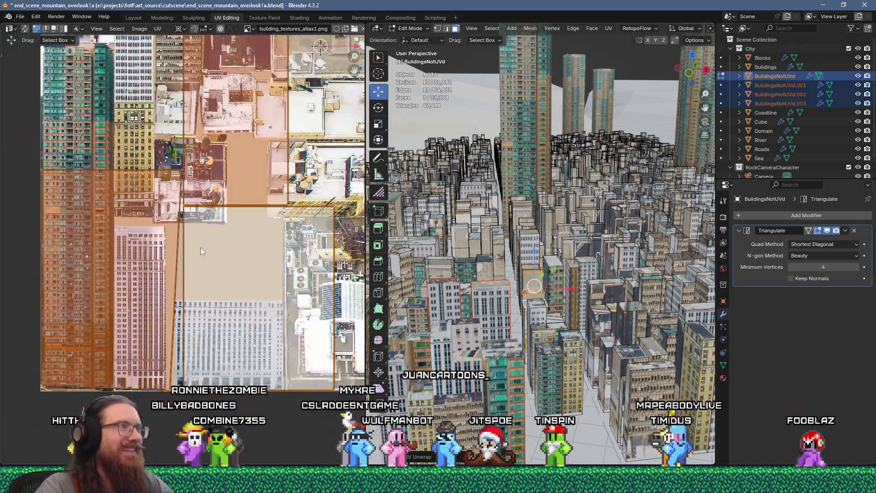
{"action": "type", "text": "s0.2"}
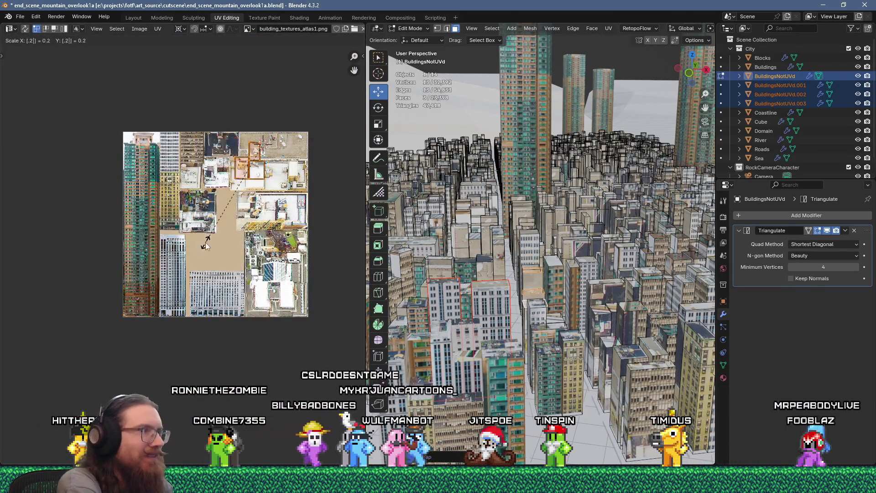
{"action": "key", "text": "Return"}
{"action": "scroll", "coordinate": [207, 242], "scroll_direction": "up", "scroll_amount": 2}
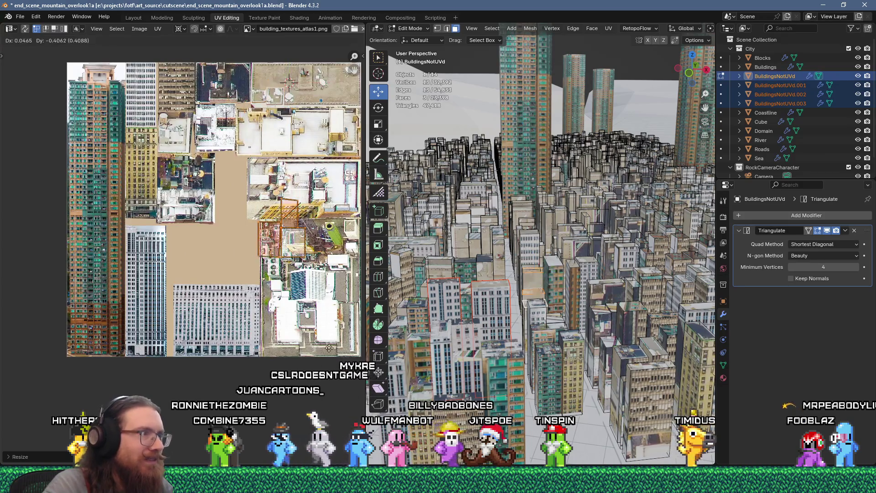
{"action": "key", "text": "g"}
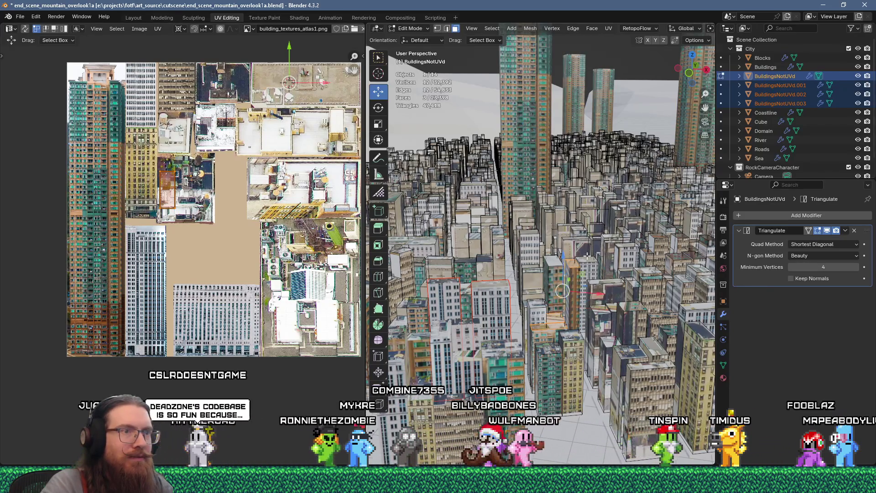
{"action": "left_click", "coordinate": [612, 342], "text": "shift"}
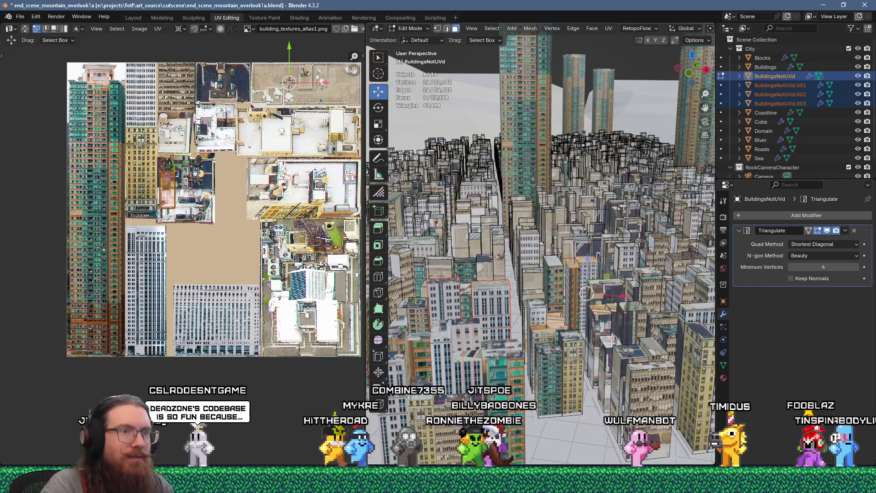
{"action": "left_click", "coordinate": [628, 312], "text": "shift"}
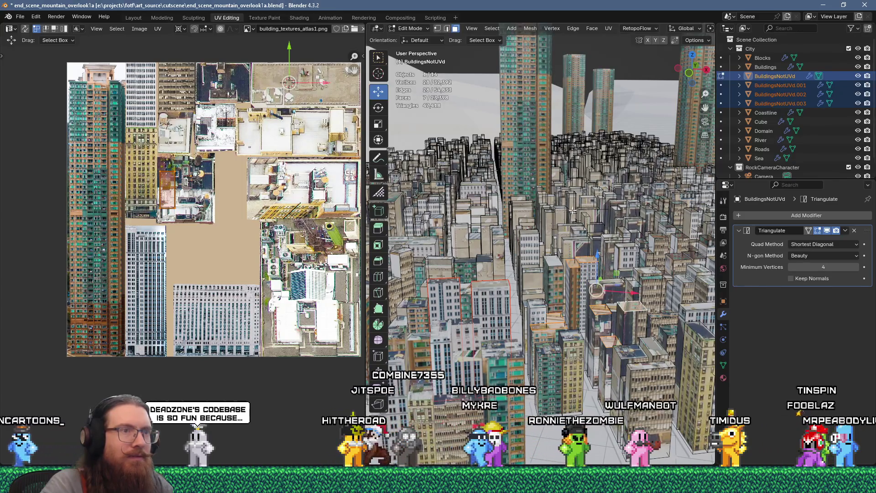
Step: Unwrap the selected faces, scale the islands to 0.2 and place them on the atlas
{"action": "key", "text": "u"}
{"action": "left_click", "coordinate": [523, 200]}
{"action": "middle_click_drag", "start_coordinate": [244, 214], "coordinate": [234, 224]}
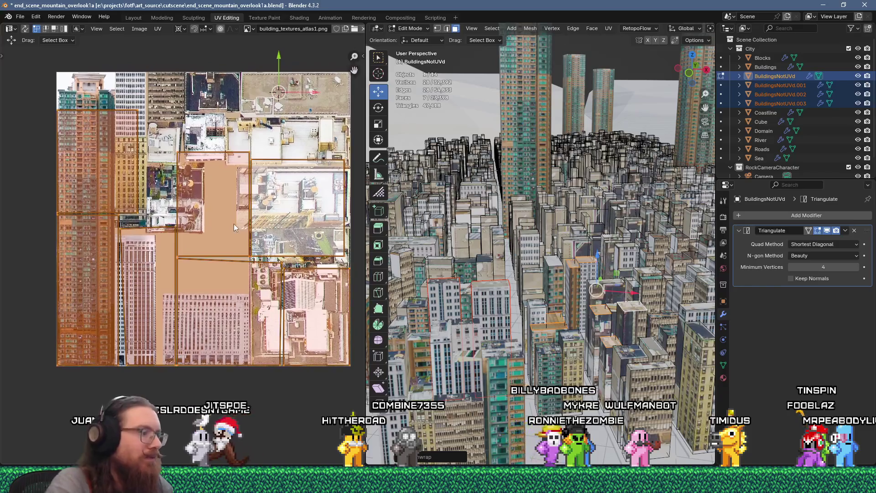
{"action": "type", "text": "s0.2"}
{"action": "key", "text": "Return"}
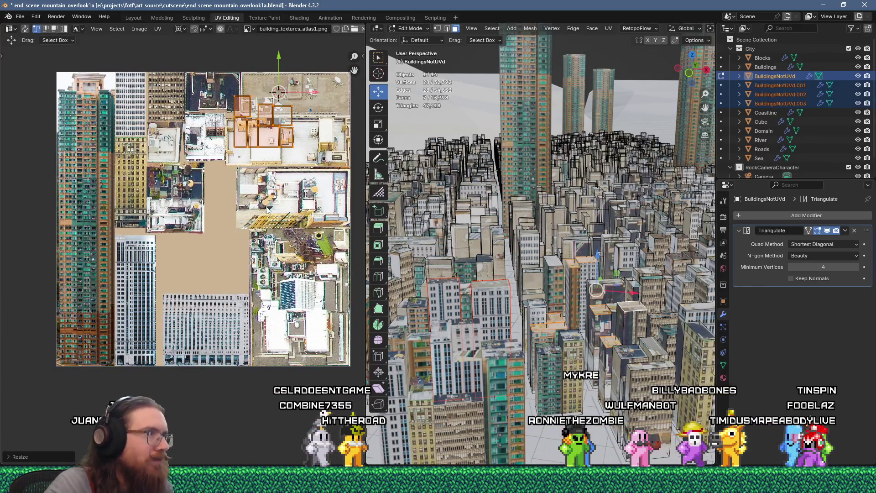
{"action": "key", "text": "g"}
{"action": "left_click", "coordinate": [182, 281]}
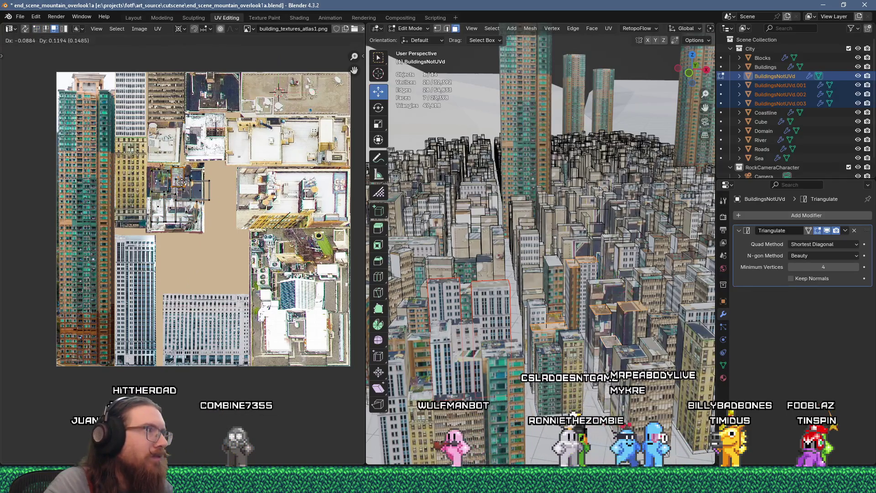
Step: Move an island onto the rooftop region, then scale the two-face island to 0.25 and place it
{"action": "left_click_drag", "start_coordinate": [199, 201], "coordinate": [215, 84]}
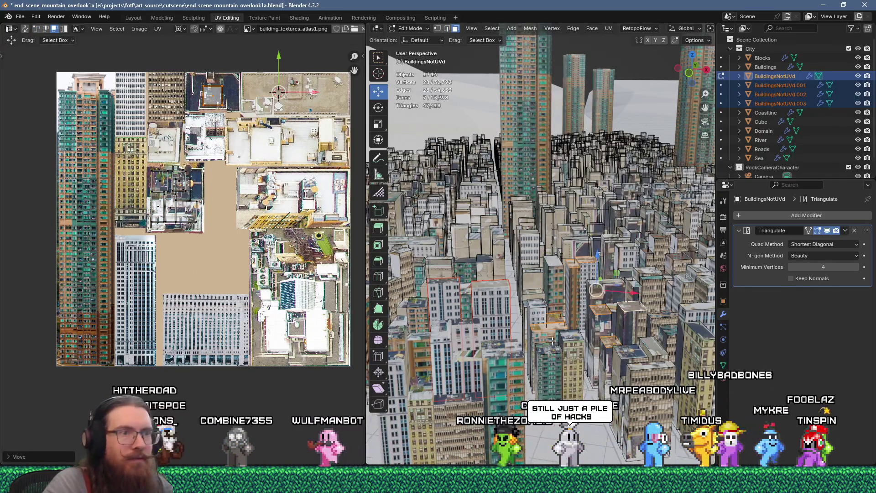
{"action": "left_click", "coordinate": [192, 211]}
{"action": "type", "text": "s.2"}
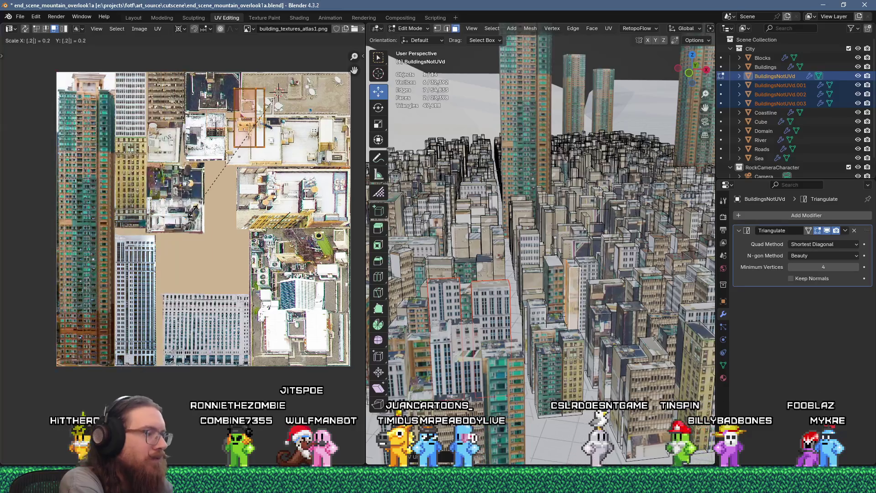
{"action": "type", "text": "5"}
{"action": "key", "text": "Return"}
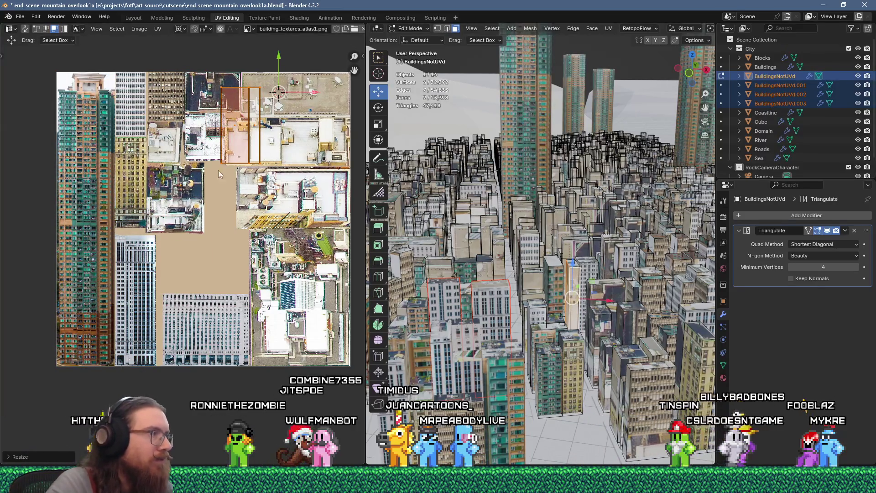
{"action": "key", "text": "g"}
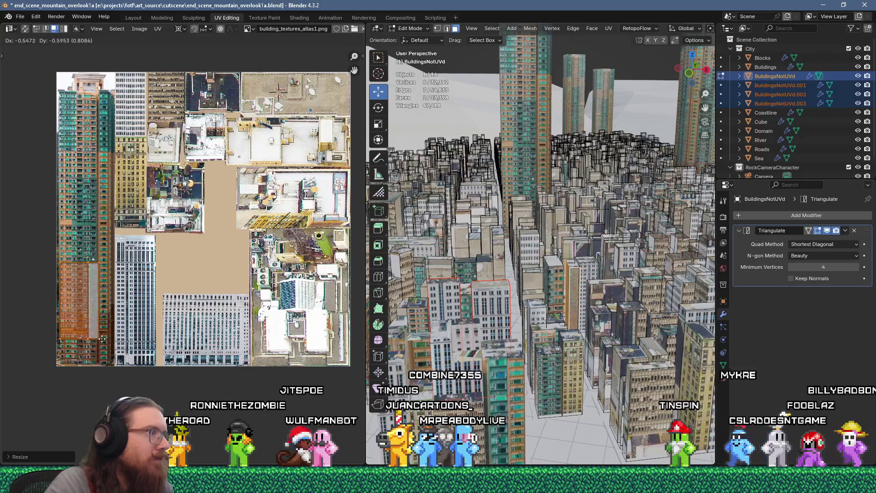
{"action": "left_click", "coordinate": [112, 308]}
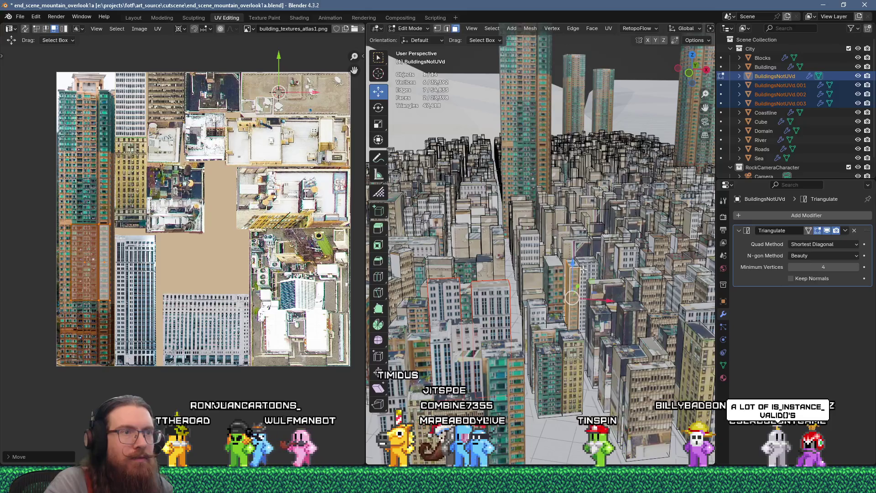
Step: Select a face on a different building and try unwrapping it, undoing the result
{"action": "left_click", "coordinate": [529, 280]}
{"action": "right_click", "coordinate": [596, 105]}
{"action": "left_click", "coordinate": [590, 113]}
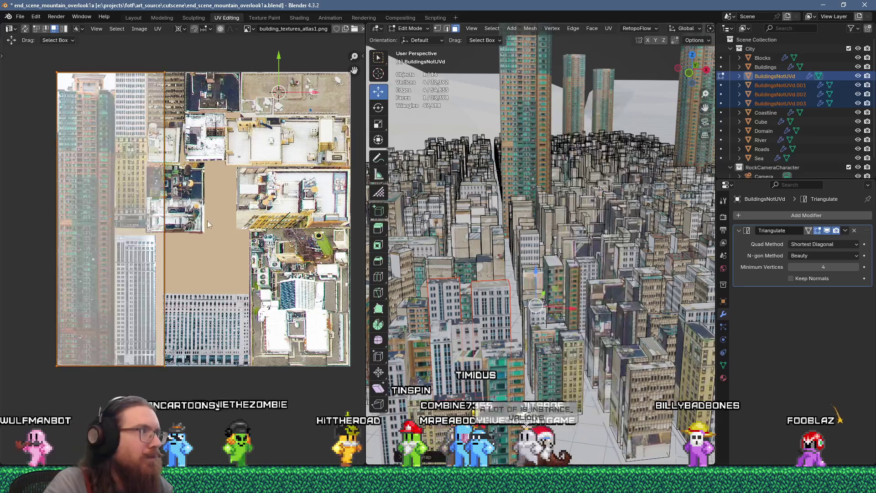
{"action": "key", "text": "ctrl+z"}
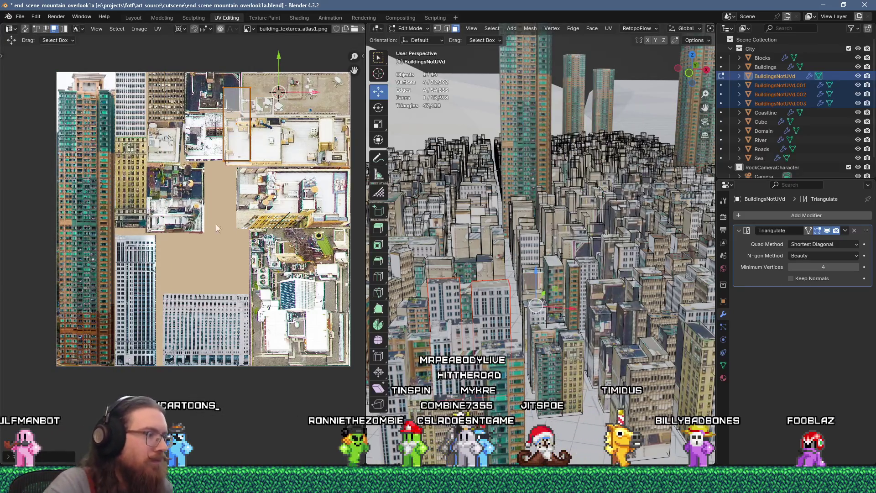
{"action": "key", "text": "g"}
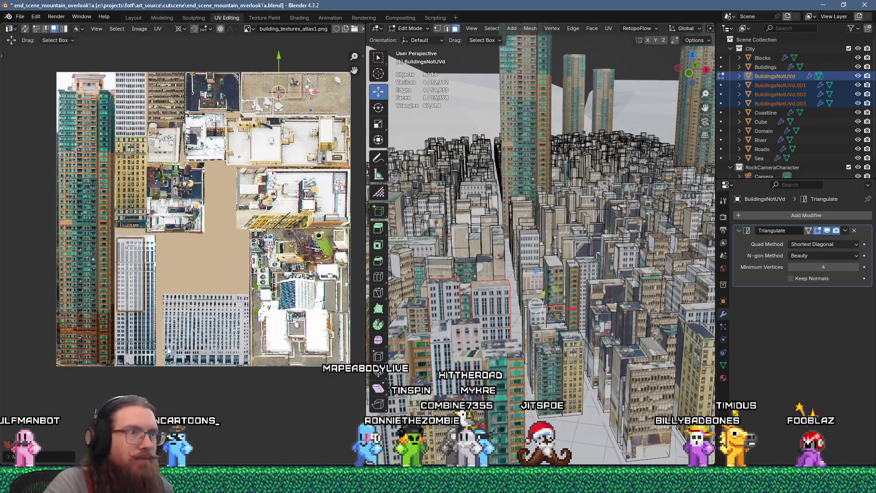
Step: Unwrap the selected faces again and double the island's size with a scale of 2
{"action": "right_click", "coordinate": [552, 194]}
{"action": "left_click", "coordinate": [553, 195]}
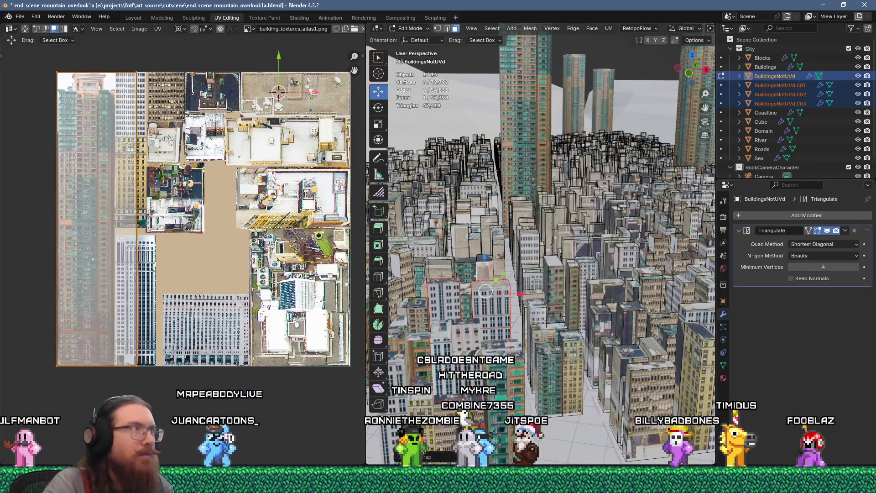
{"action": "key", "text": "s"}
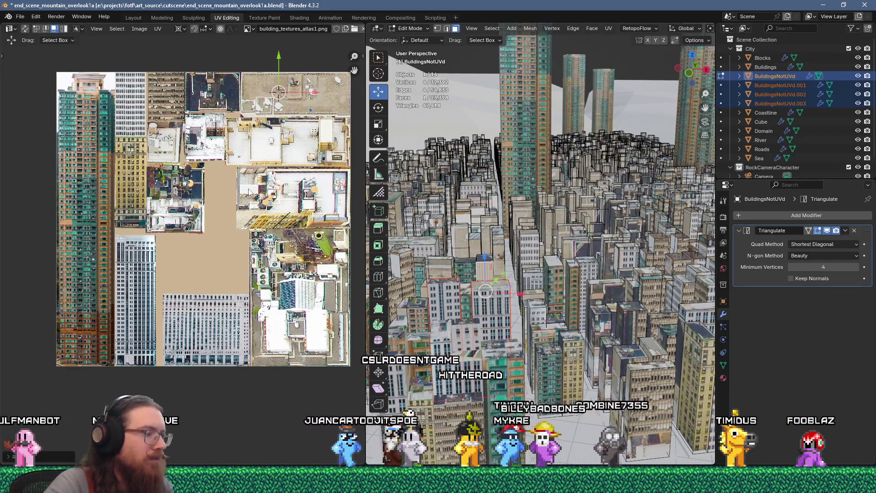
{"action": "key", "text": "Escape"}
{"action": "type", "text": "s2"}
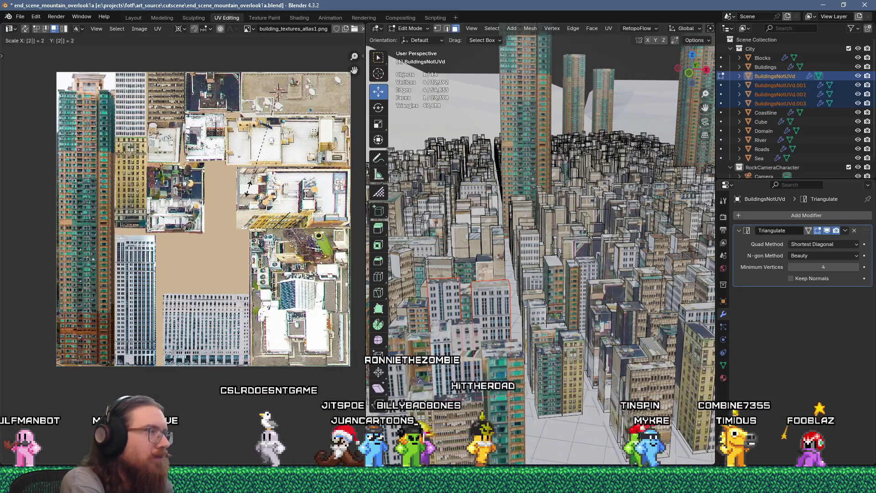
{"action": "key", "text": "Return"}
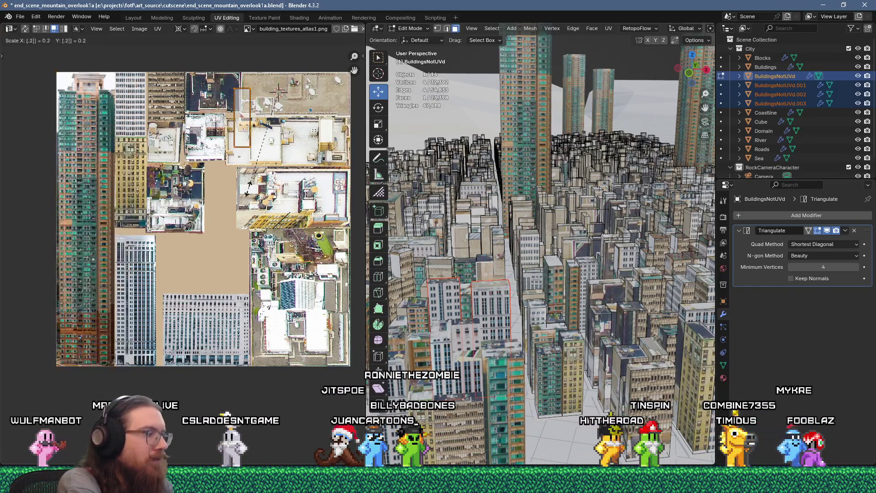
{"action": "key", "text": "g"}
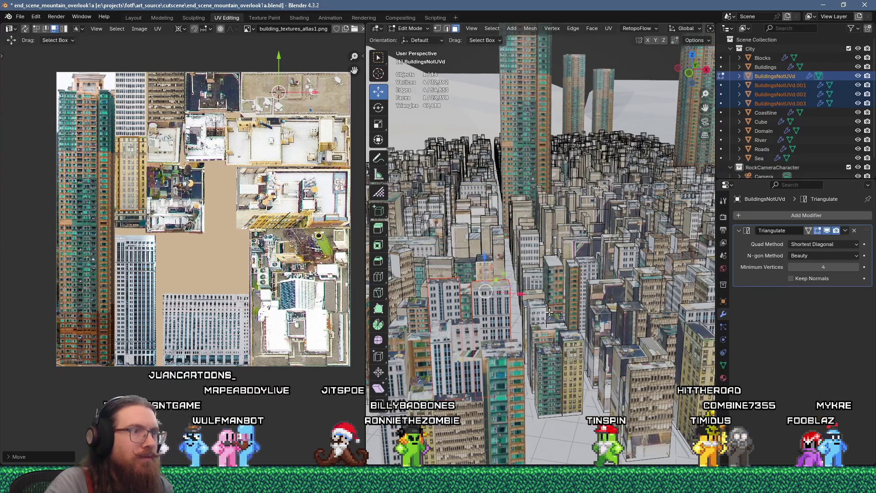
Step: Nudge the island, then re-unwrap the faces, shrink the tall island and place it
{"action": "key", "text": "g"}
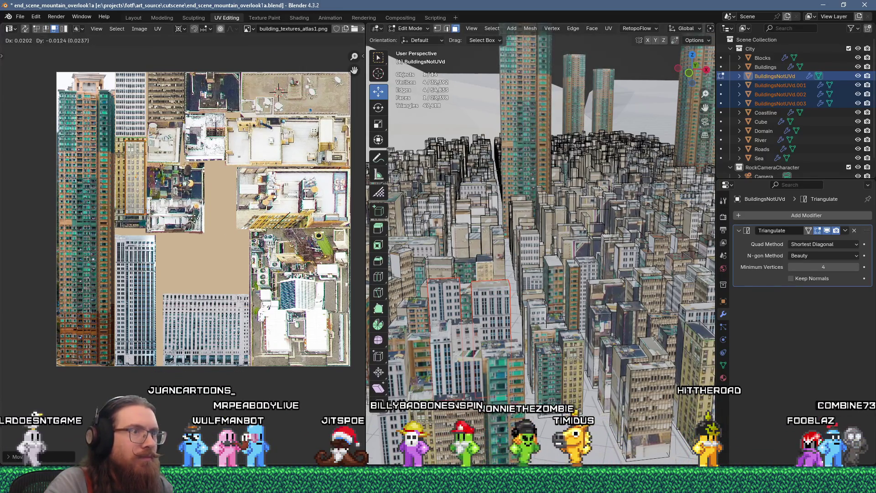
{"action": "left_click", "coordinate": [194, 219]}
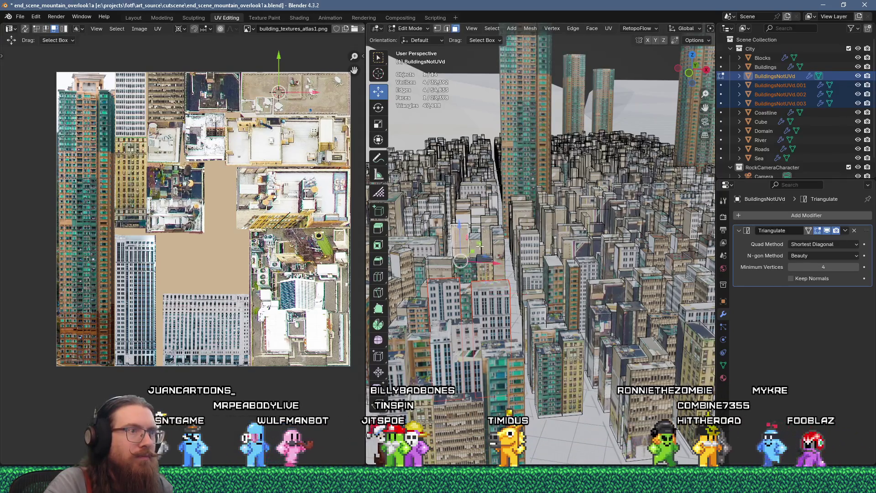
{"action": "key", "text": "u"}
{"action": "left_click", "coordinate": [535, 167]}
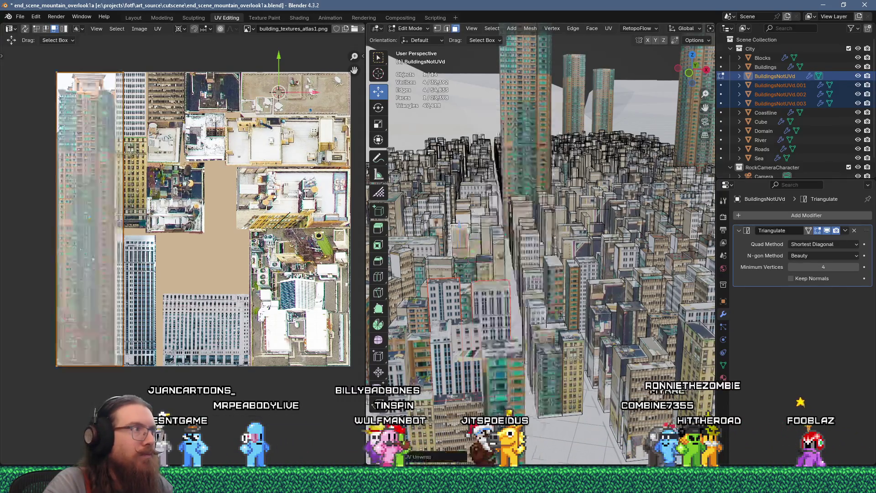
{"action": "key", "text": "s"}
{"action": "left_click", "coordinate": [226, 204]}
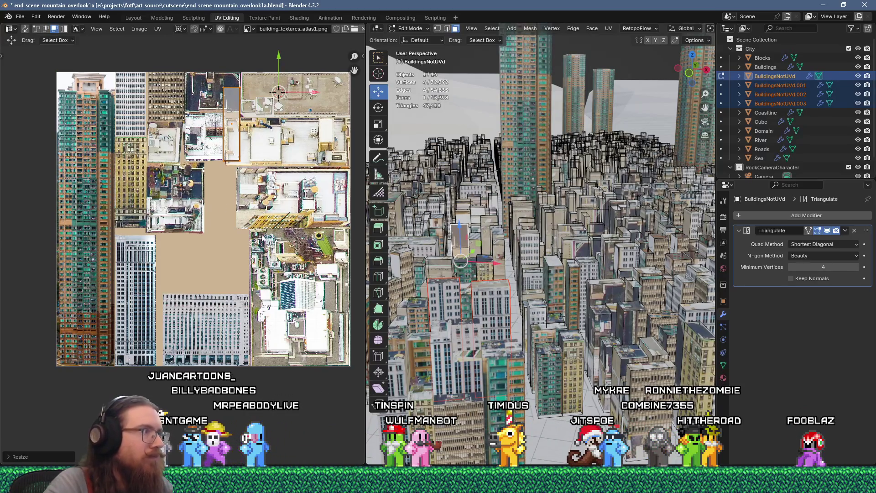
{"action": "key", "text": "g"}
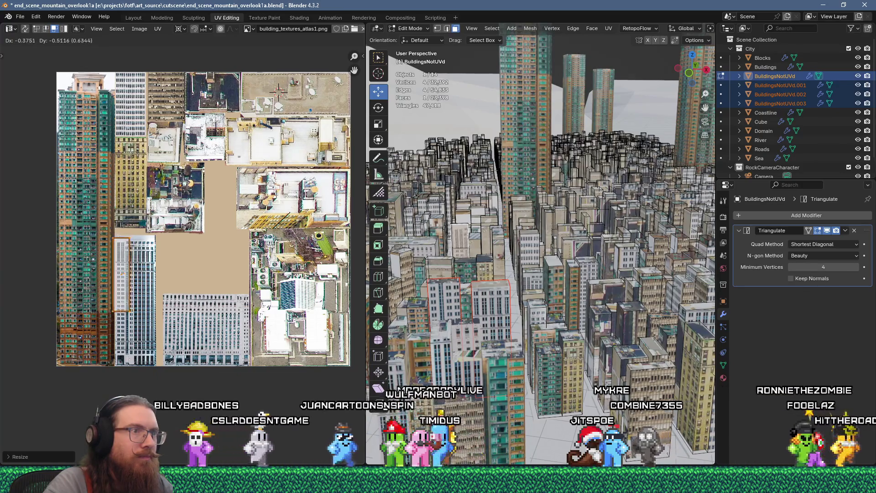
{"action": "key", "text": "Return"}
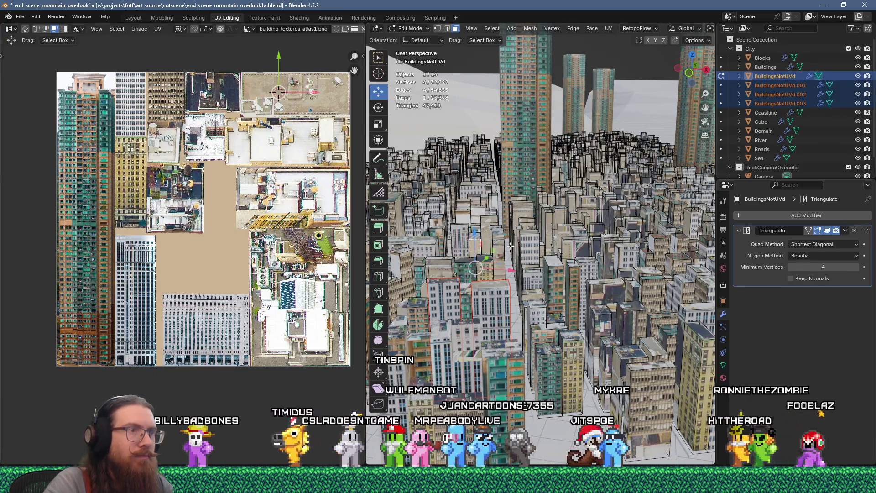
Step: Flow-unwrap the faces, scale the island to 0.25 and start moving it
{"action": "key", "text": "u"}
{"action": "left_click", "coordinate": [614, 113]}
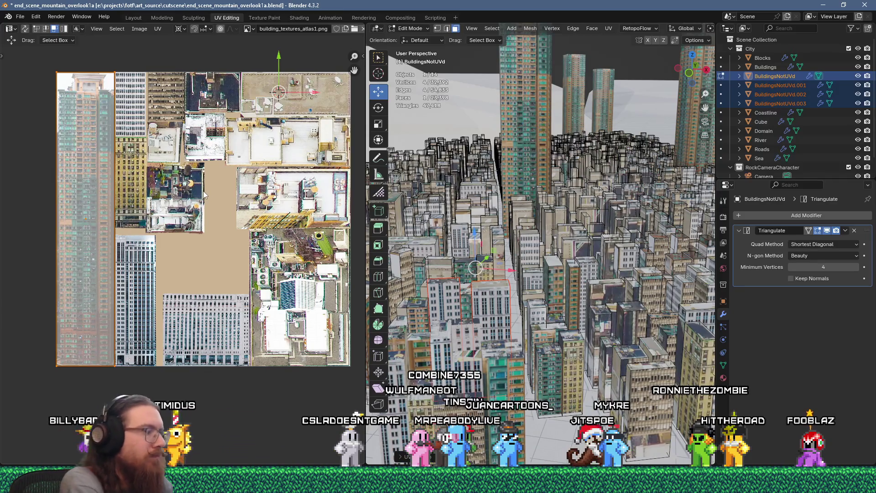
{"action": "type", "text": "s.25"}
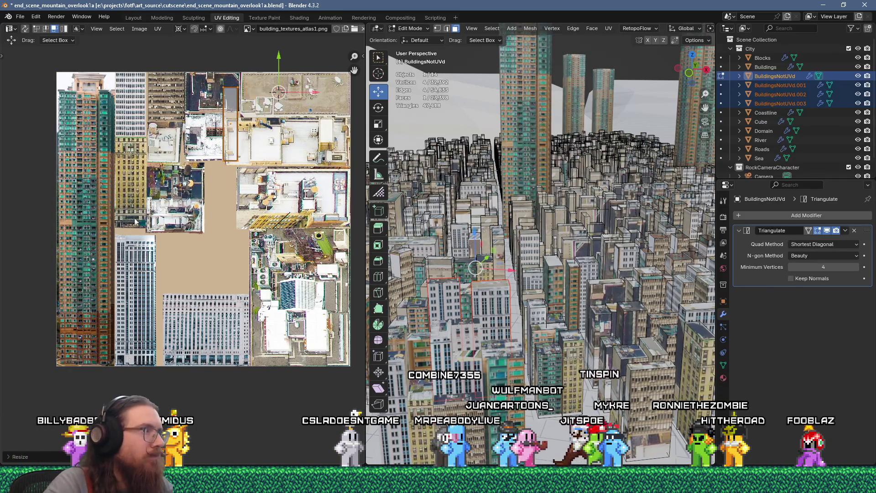
{"action": "type", "text": "g"}
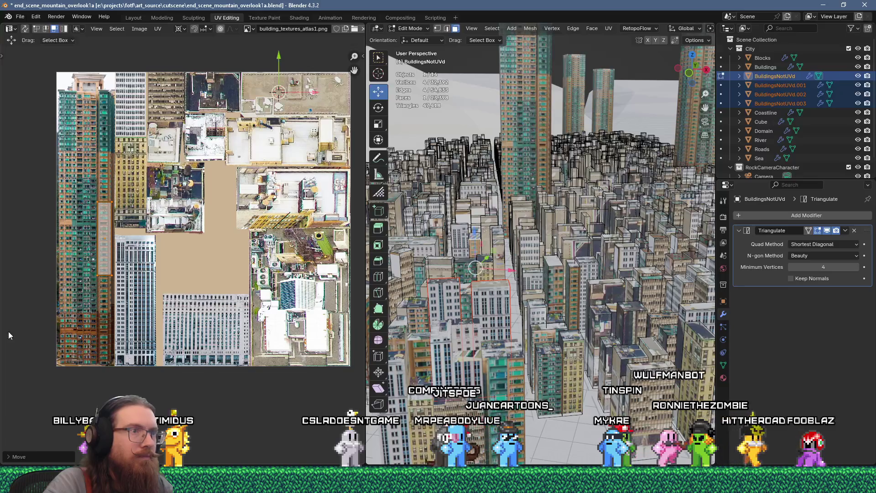
Step: Unwrap a face on another building, resize its island and move it toward the lower left
{"action": "left_click", "coordinate": [499, 276]}
{"action": "key", "text": "u"}
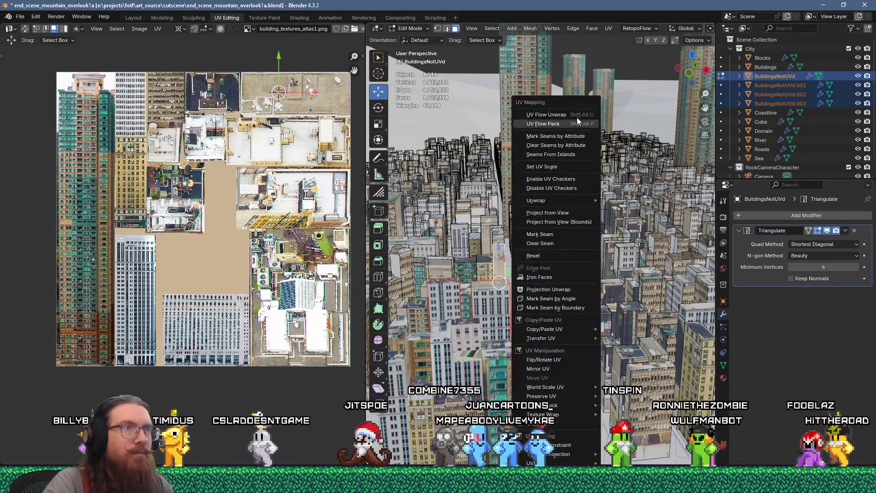
{"action": "left_click", "coordinate": [576, 114]}
{"action": "key", "text": "s"}
{"action": "key", "text": "x"}
{"action": "key", "text": "Return"}
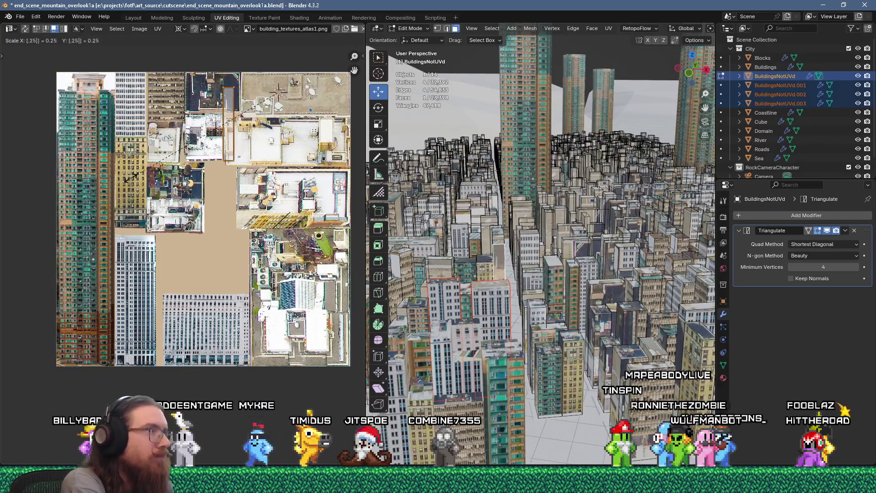
{"action": "key", "text": "g"}
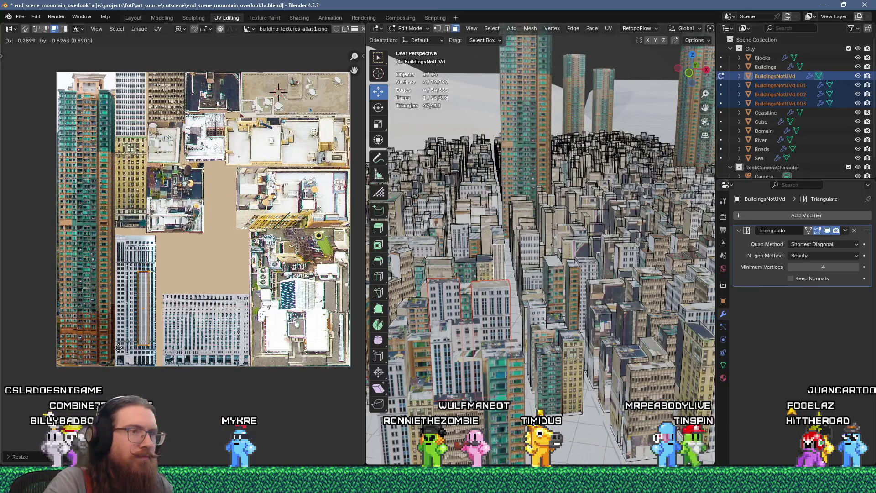
{"action": "left_click", "coordinate": [119, 348]}
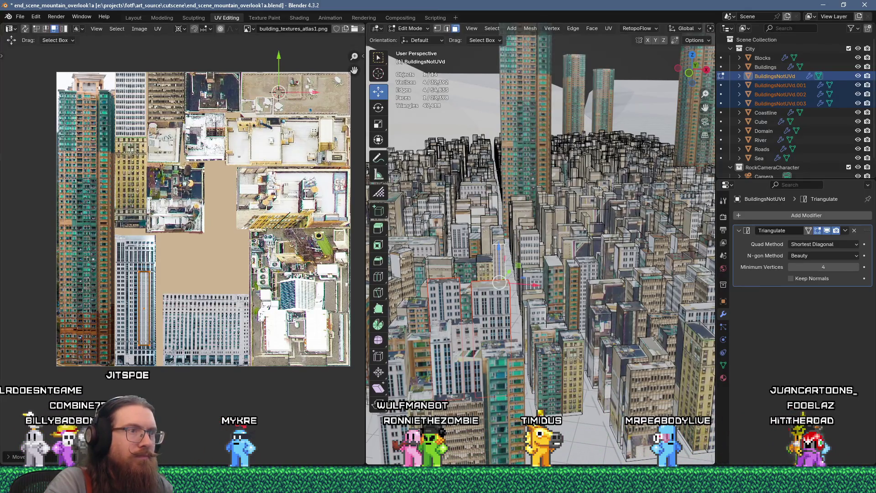
Step: Unwrap two neighbouring faces, scale the islands to 0.2 and set them onto the rooftop area
{"action": "left_click", "coordinate": [496, 244]}
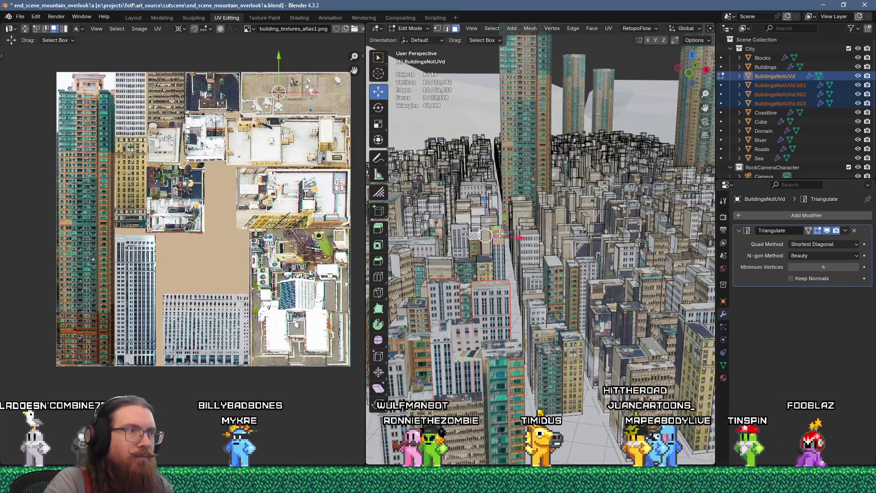
{"action": "left_click", "coordinate": [501, 231], "text": "shift"}
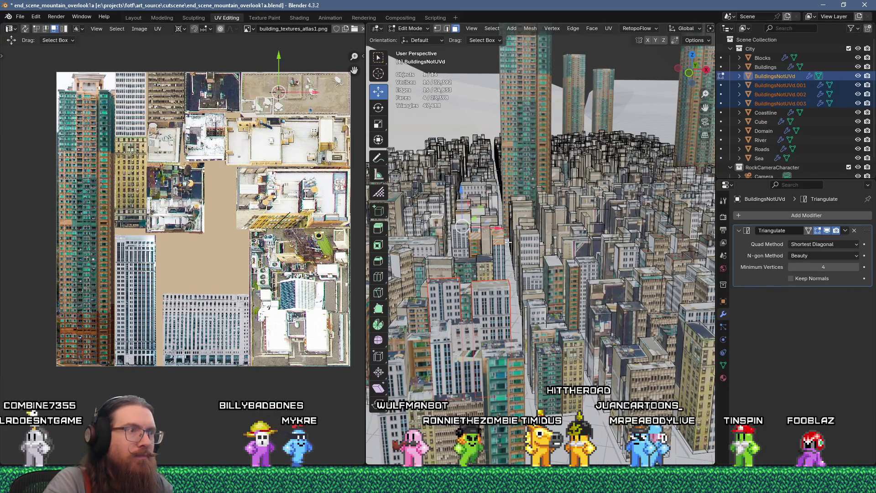
{"action": "key", "text": "u"}
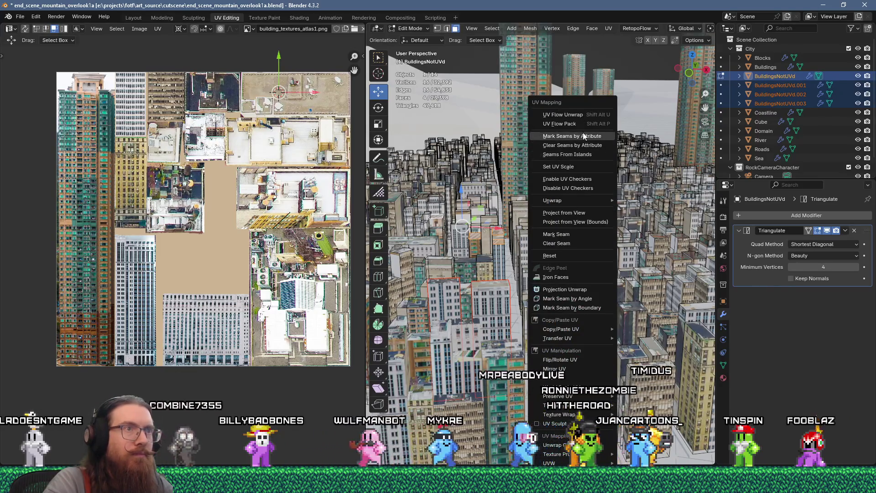
{"action": "left_click", "coordinate": [582, 115]}
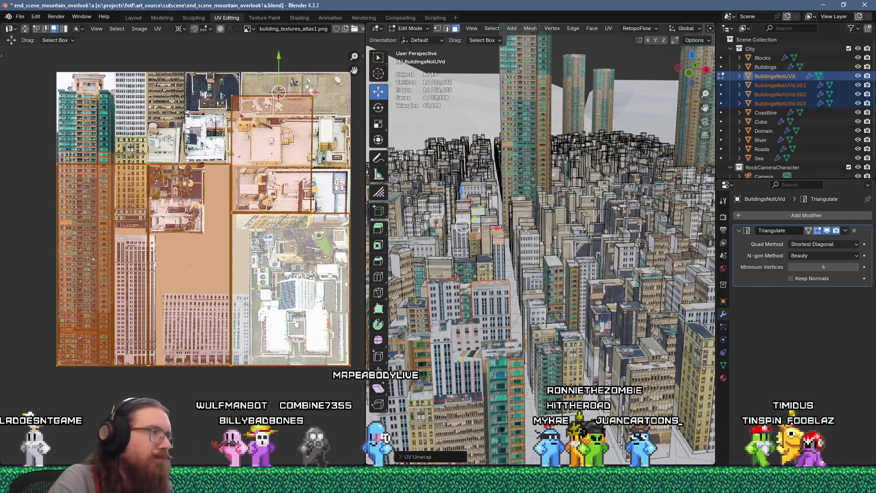
{"action": "type", "text": ".2"}
{"action": "key", "text": "Return"}
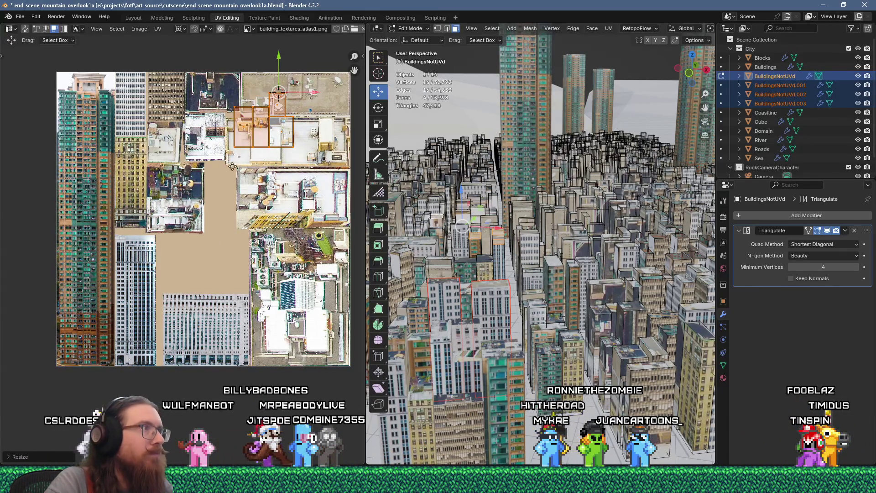
{"action": "key", "text": "g"}
{"action": "left_click", "coordinate": [211, 152]}
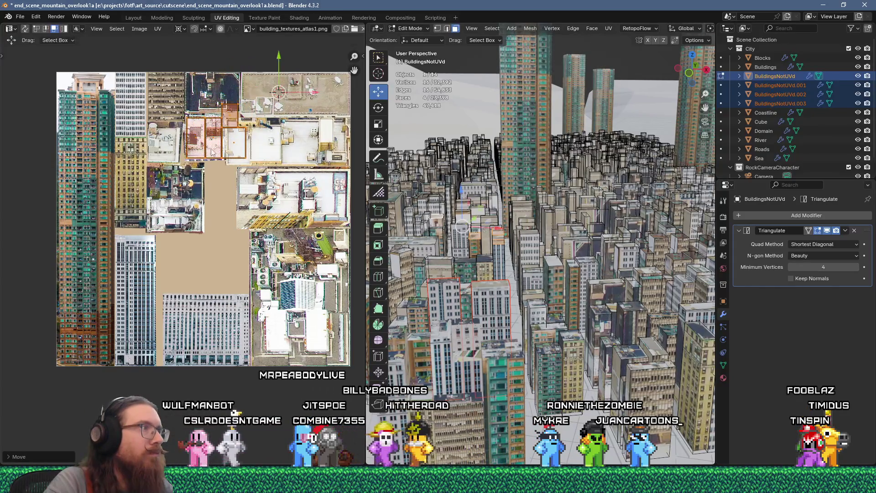
{"action": "key", "text": "g"}
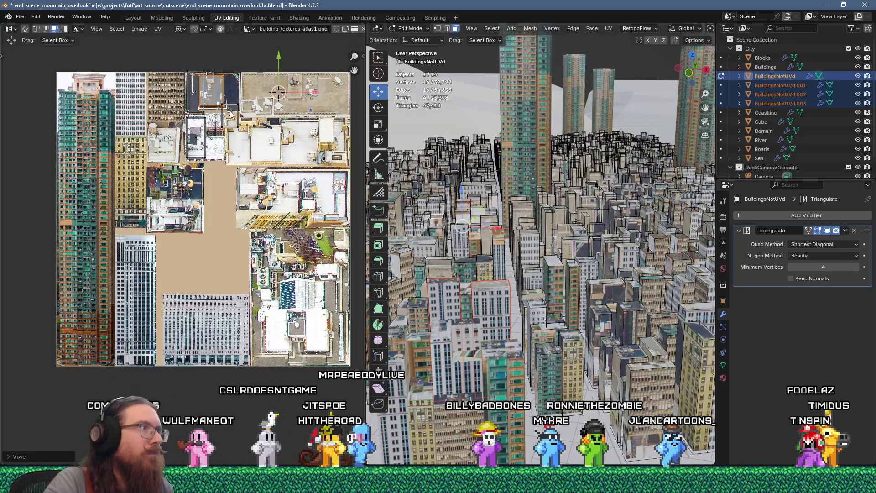
{"action": "left_click", "coordinate": [193, 189]}
Step: Unwrap a single building face and drop its island onto a facade image at the lower left
{"action": "left_click", "coordinate": [493, 223]}
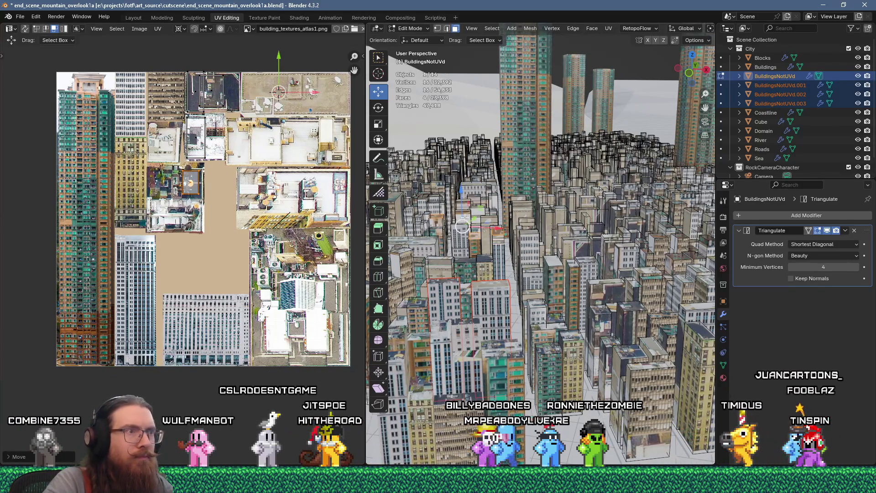
{"action": "right_click", "coordinate": [603, 147]}
{"action": "left_click", "coordinate": [588, 121]}
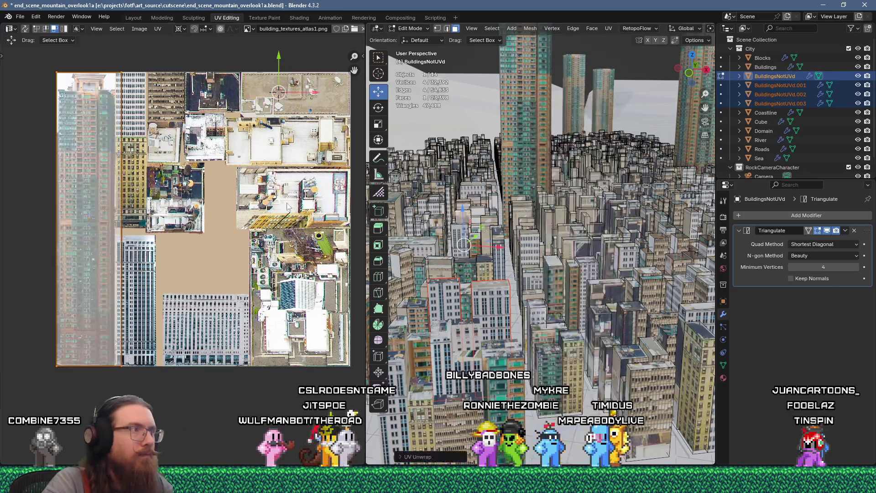
{"action": "type", "text": "s2"}
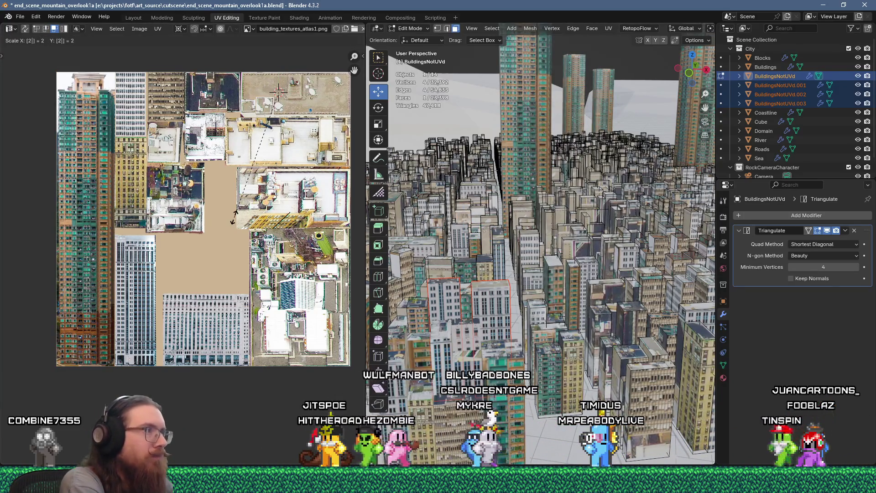
{"action": "key", "text": "Return"}
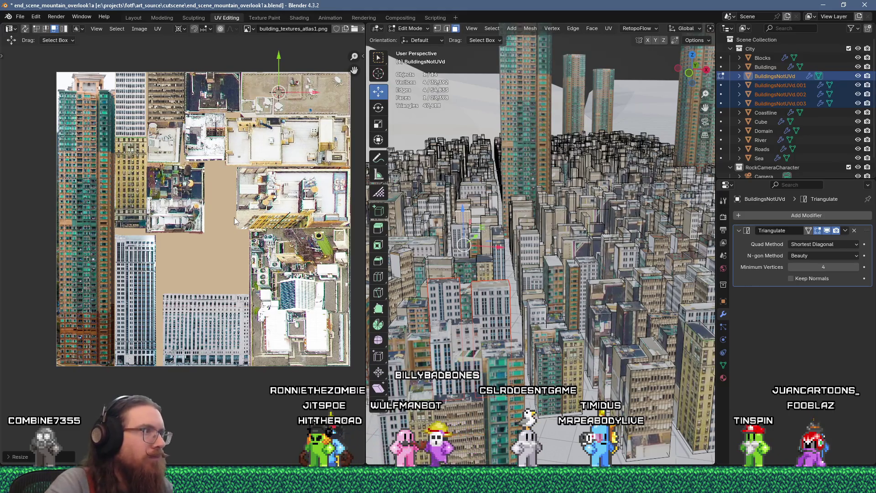
{"action": "key", "text": "ctrl+z"}
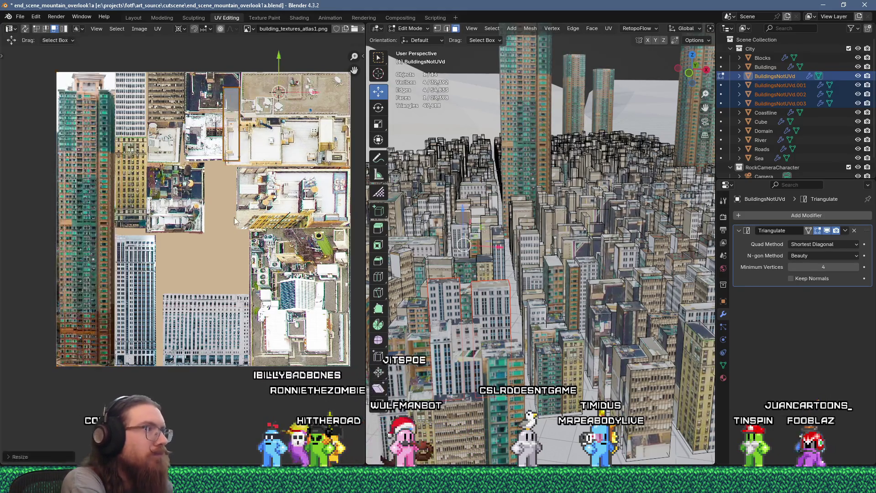
{"action": "key", "text": "g"}
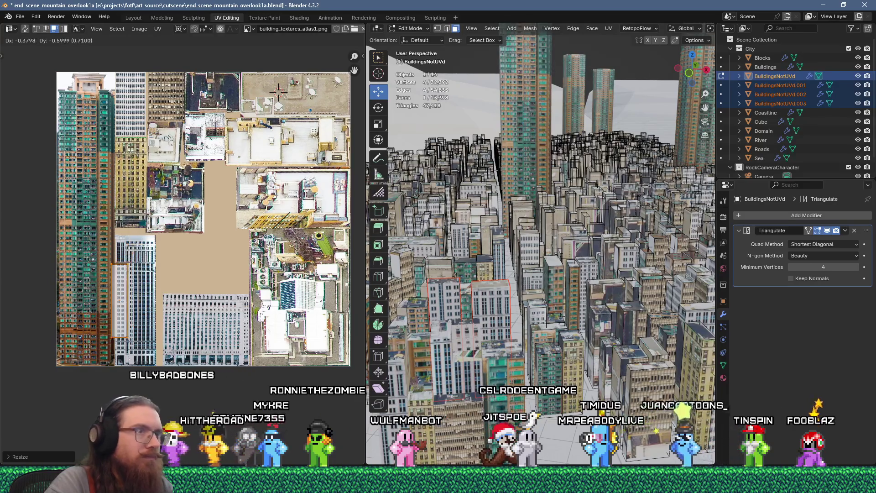
{"action": "left_click", "coordinate": [97, 413]}
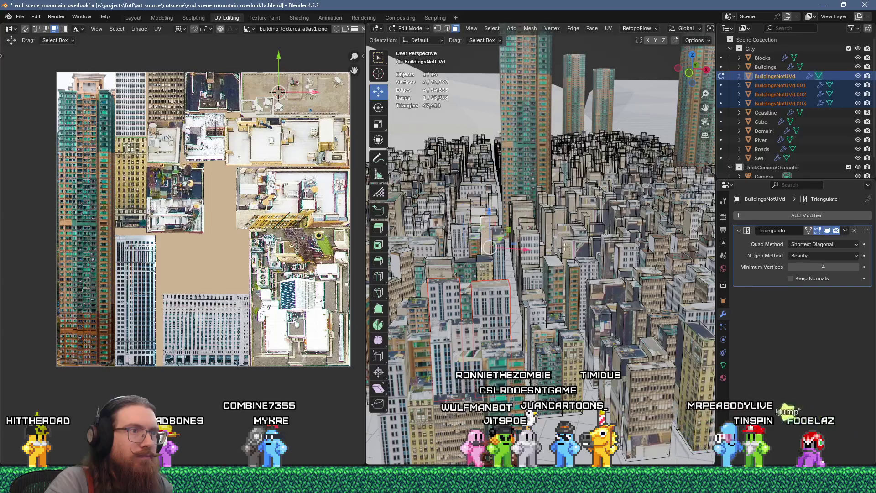
Step: Unwrap the next face, shrink its island and place it on the atlas
{"action": "key", "text": "u"}
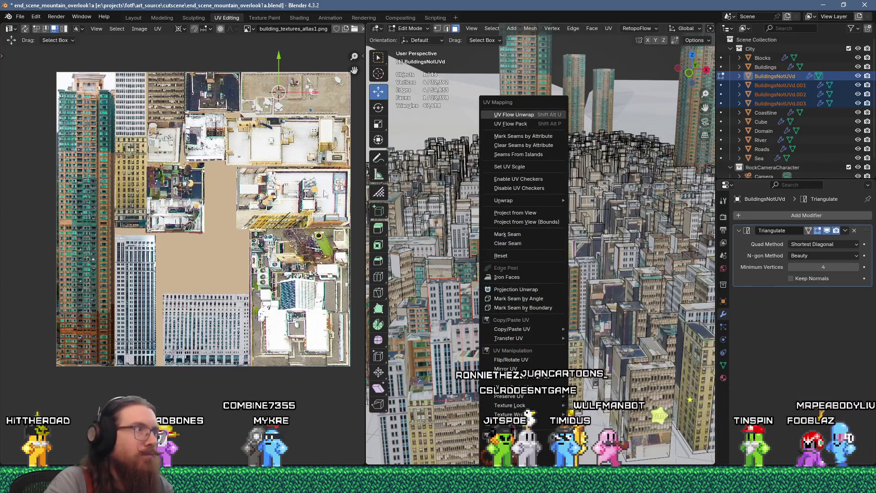
{"action": "key", "text": "Return"}
{"action": "left_click", "coordinate": [208, 212]}
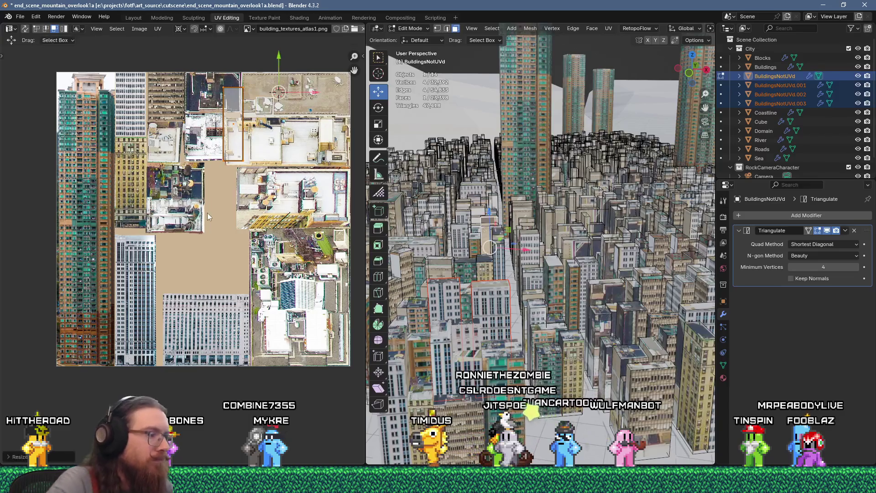
{"action": "key", "text": "g"}
{"action": "left_click", "coordinate": [128, 279]}
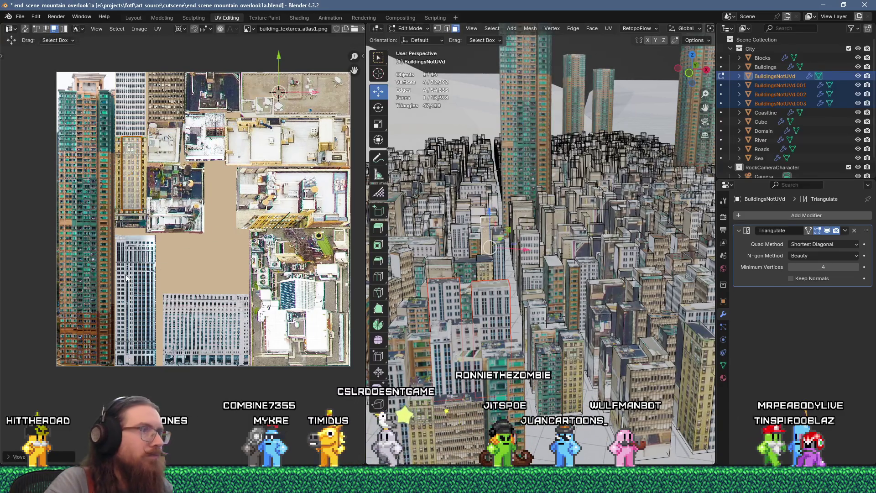
Step: Unwrap another face, scale its island to 0.25 and place it on the left facade strip
{"action": "key", "text": "u"}
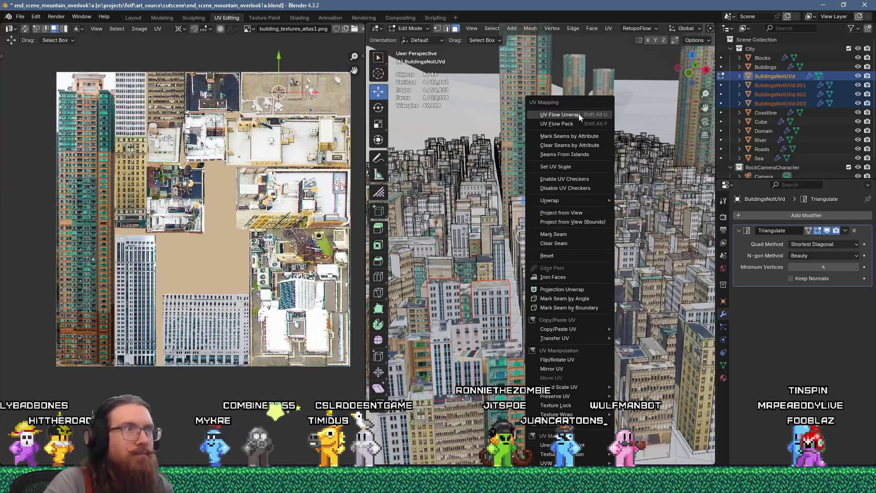
{"action": "left_click", "coordinate": [578, 115]}
{"action": "type", "text": "s25"}
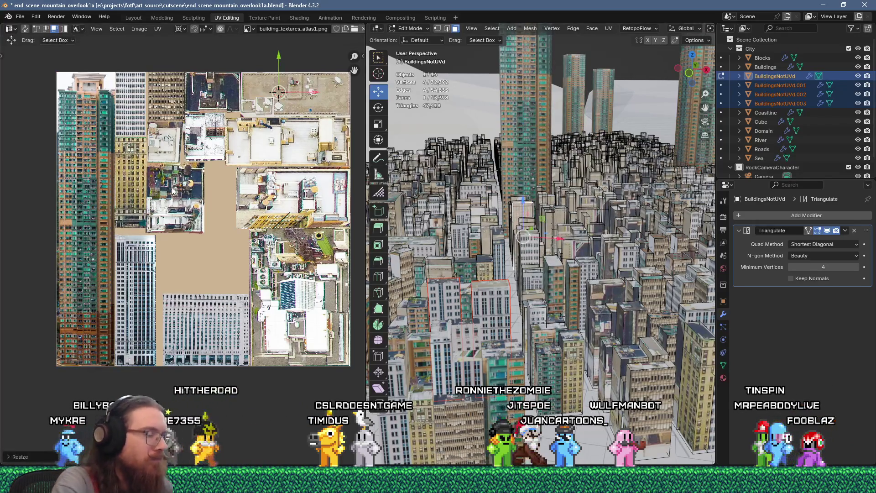
{"action": "key", "text": "ctrl+z"}
{"action": "type", "text": "s.25"}
{"action": "key", "text": "Return"}
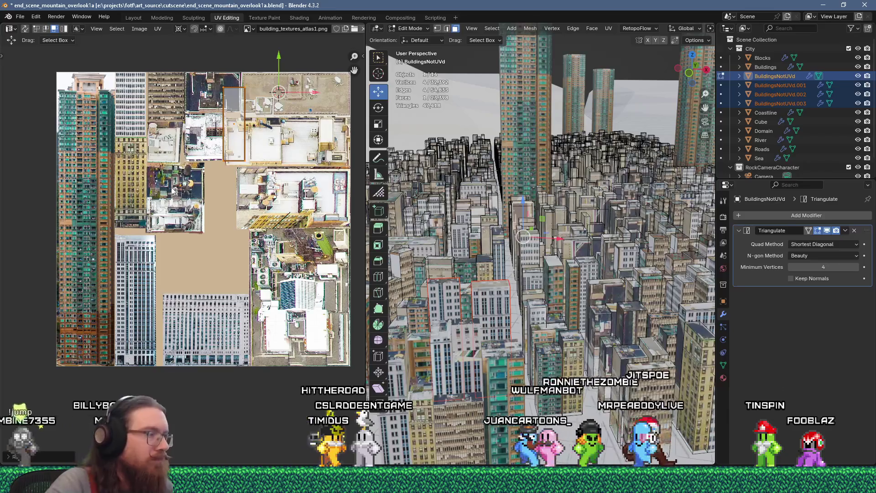
{"action": "key", "text": "g"}
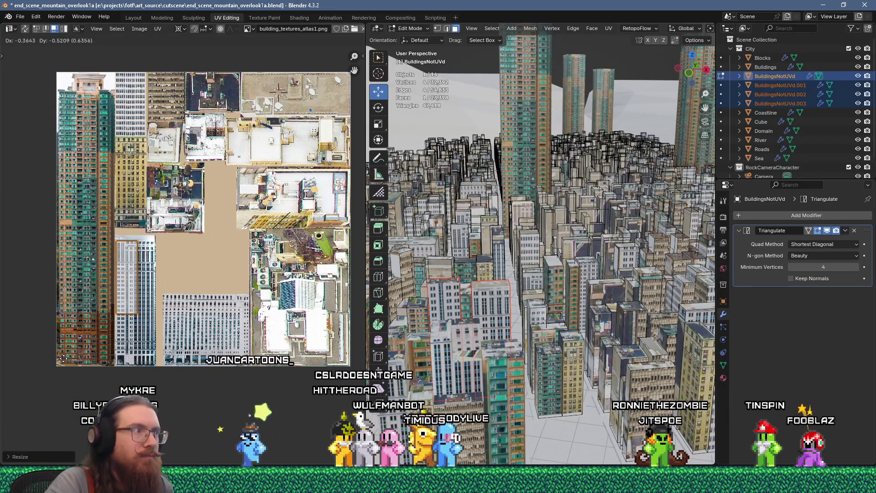
{"action": "left_click", "coordinate": [63, 359]}
Step: Unwrap another building face at 0.25 scale and fit it into the left facade strip
{"action": "left_click", "coordinate": [560, 240]}
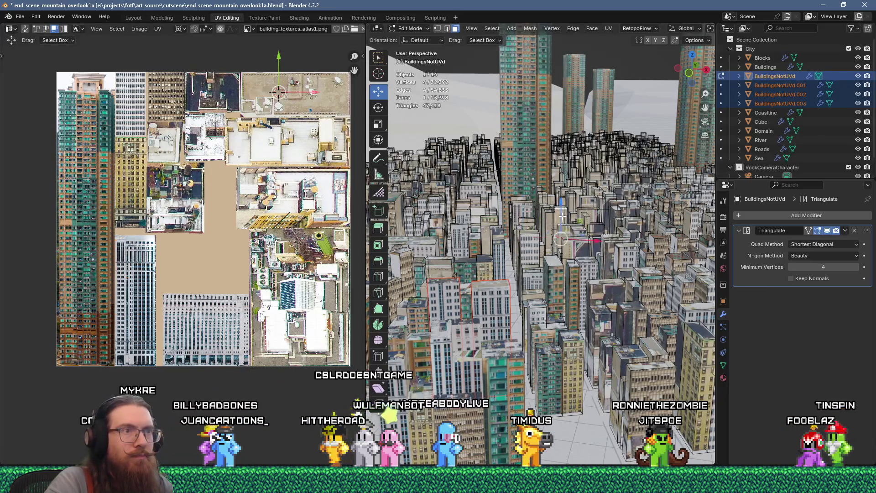
{"action": "key", "text": "u"}
{"action": "left_click", "coordinate": [576, 113]}
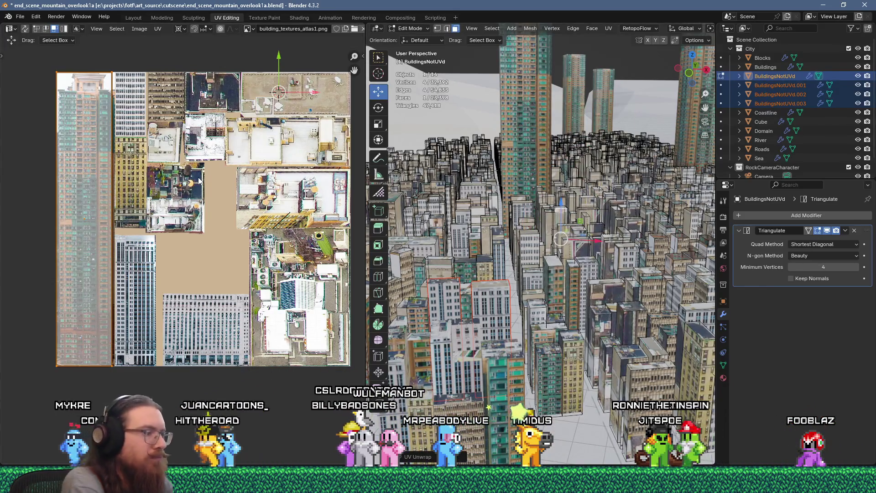
{"action": "type", "text": "s0.25"}
{"action": "key", "text": "Return"}
{"action": "key", "text": "g"}
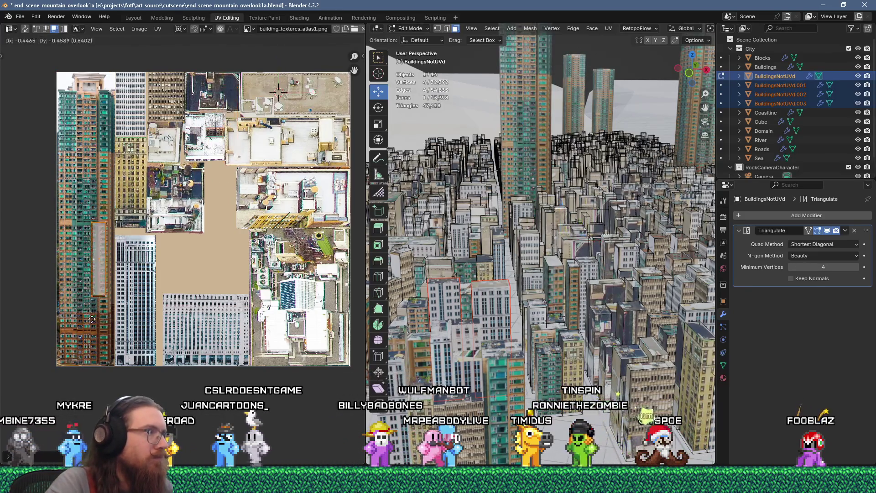
{"action": "left_click", "coordinate": [79, 315]}
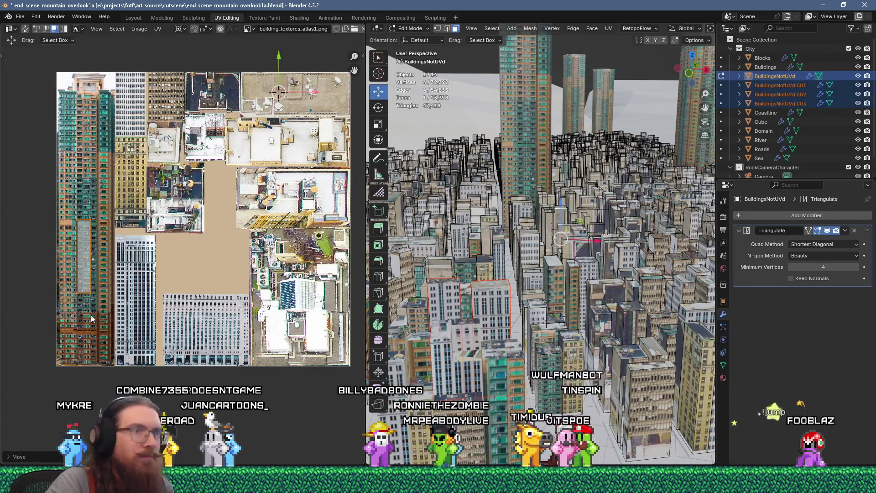
Step: Unwrap one more face at 0.25 scale, place it slightly down-left, and select the next face
{"action": "key", "text": "u"}
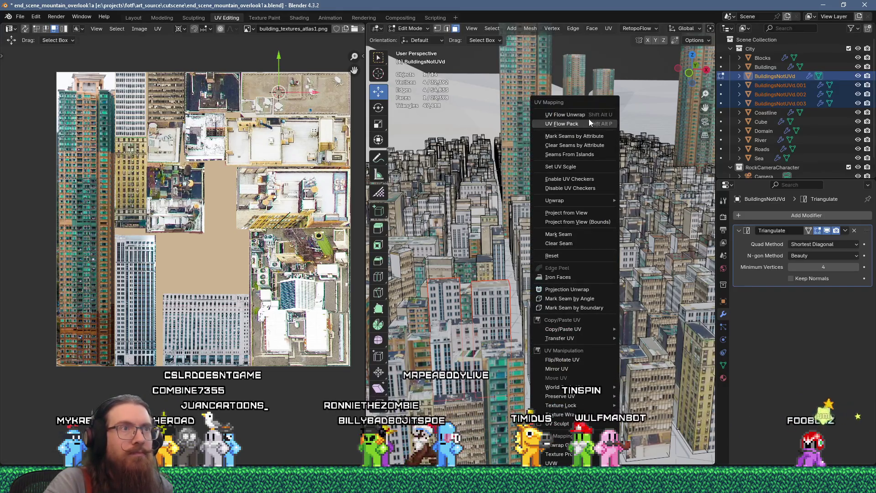
{"action": "left_click", "coordinate": [587, 113]}
{"action": "type", "text": "s"}
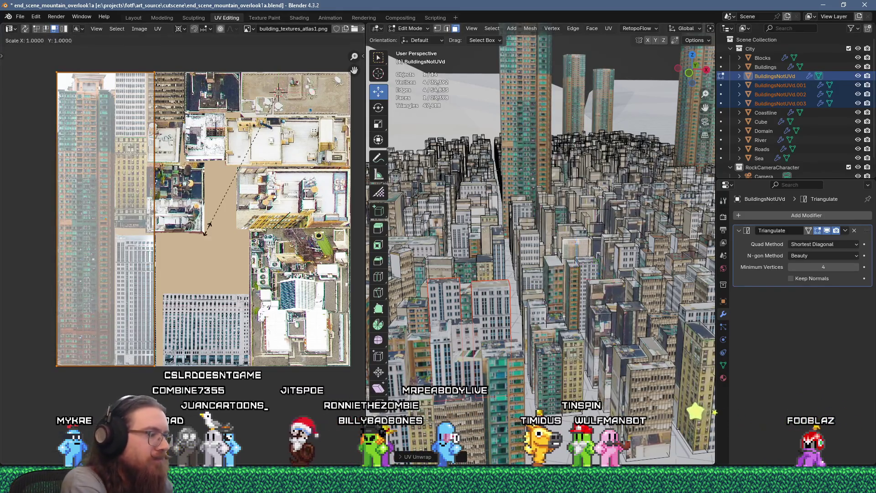
{"action": "type", "text": ".25"}
{"action": "key", "text": "Return"}
{"action": "key", "text": "g"}
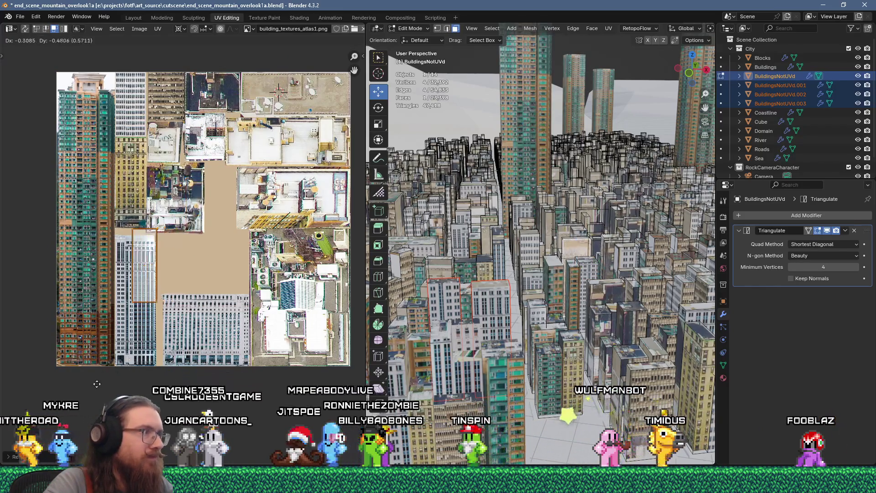
{"action": "left_click", "coordinate": [97, 384]}
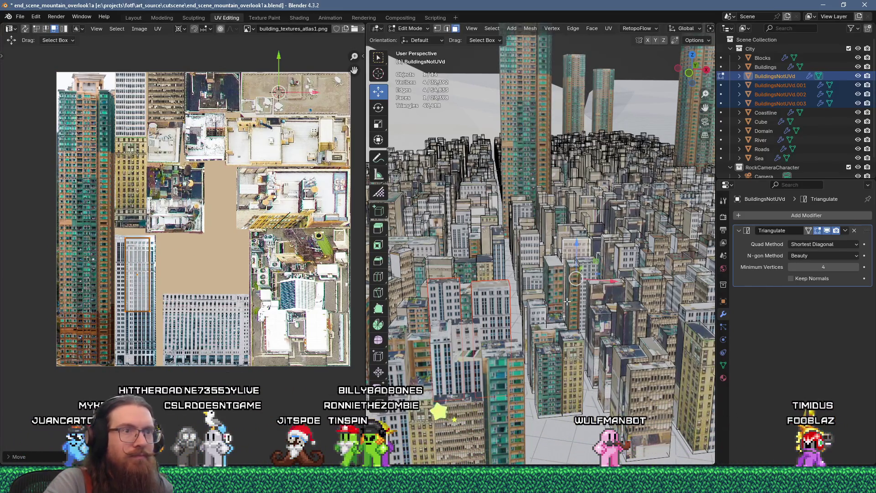
{"action": "left_click", "coordinate": [622, 259]}
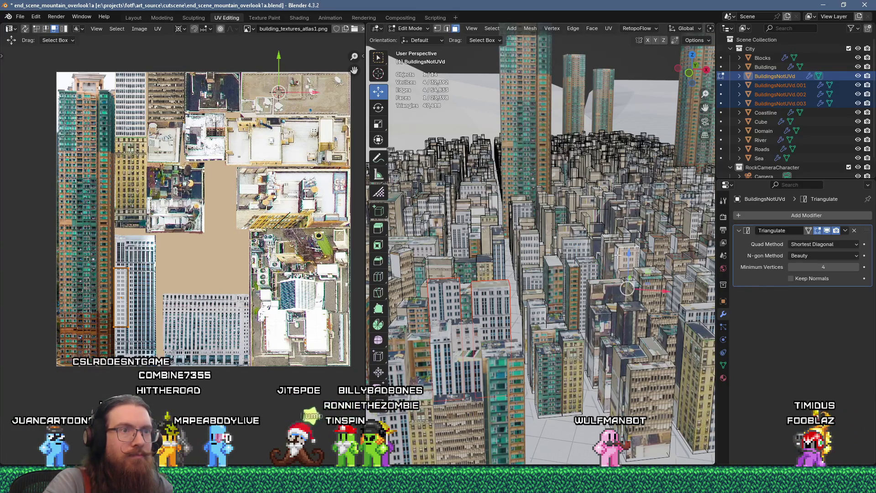
{"action": "middle_click_drag", "start_coordinate": [607, 228], "coordinate": [632, 333]}
Step: Unwrap two selected building faces, scale them to 0.25 and move them toward the lower left
{"action": "left_click", "coordinate": [633, 335]}
{"action": "left_click", "coordinate": [635, 329], "text": "shift"}
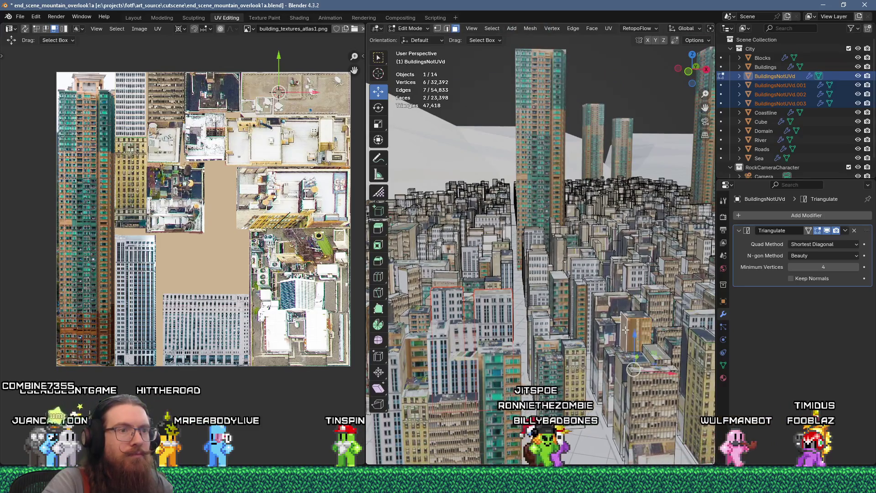
{"action": "key", "text": "u"}
{"action": "left_click", "coordinate": [593, 112]}
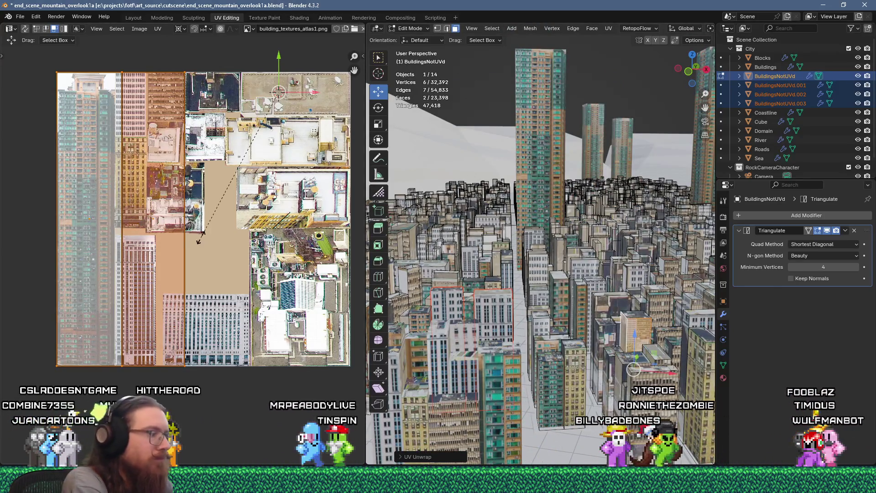
{"action": "type", "text": "s0.25"}
{"action": "key", "text": "Return"}
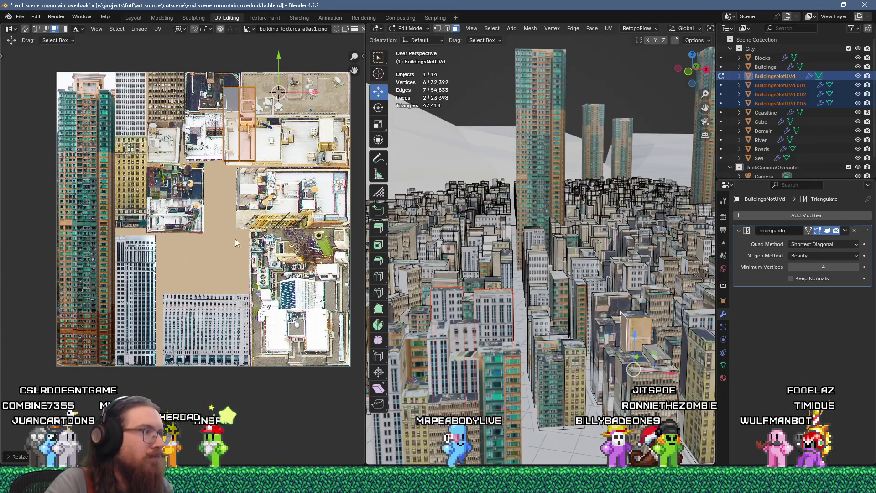
{"action": "key", "text": "g"}
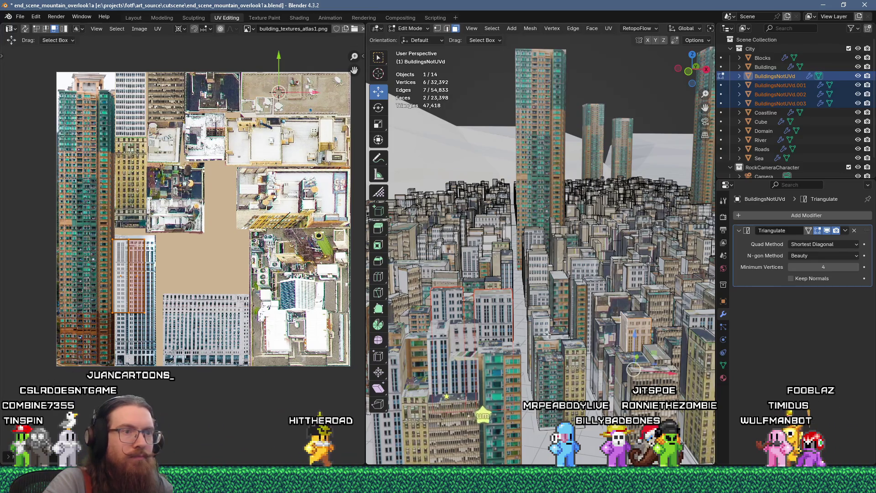
Step: Flow-unwrap the faces, scale the island to 0.25 and settle it over the left building strip
{"action": "key", "text": "u"}
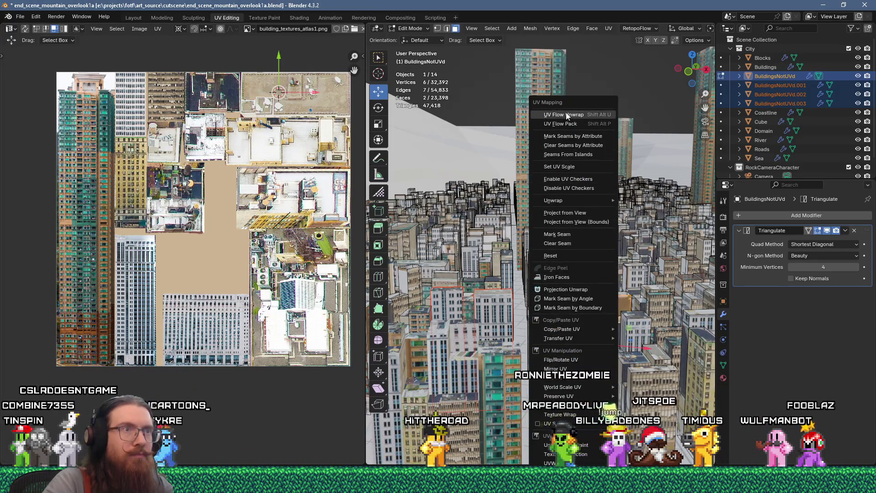
{"action": "left_click", "coordinate": [567, 116]}
{"action": "key", "text": "Escape"}
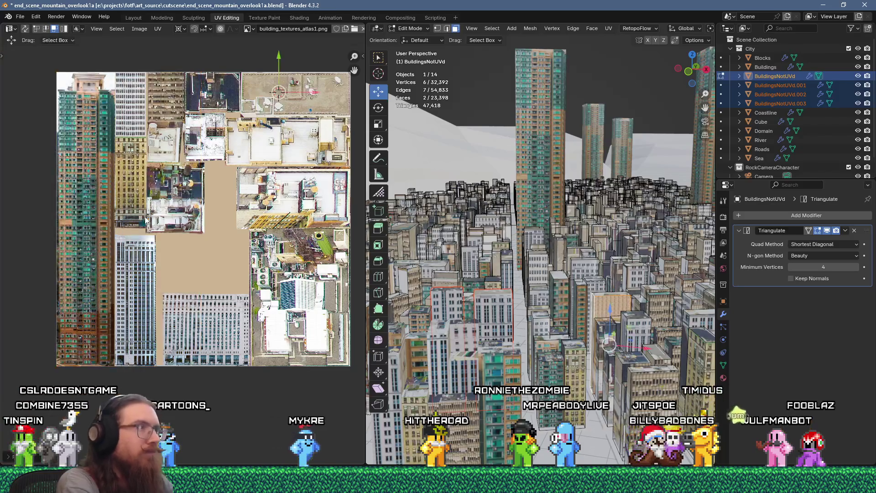
{"action": "type", "text": ".25"}
{"action": "key", "text": "Return"}
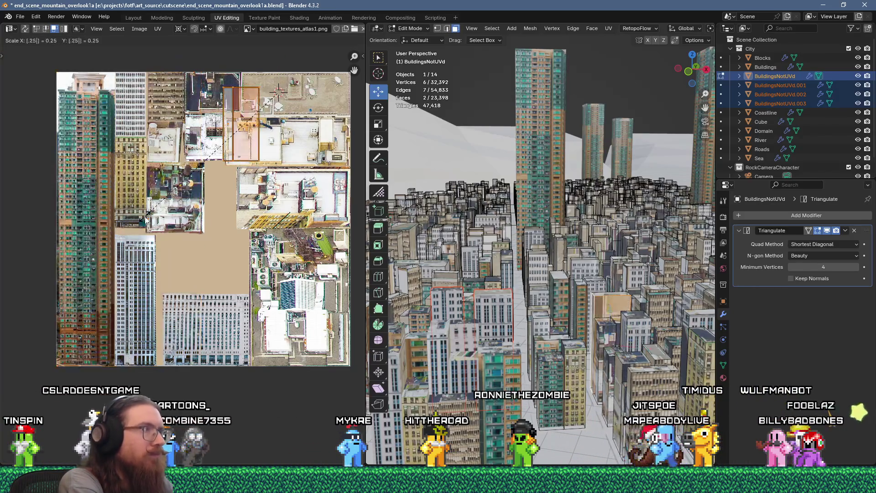
{"action": "key", "text": "g"}
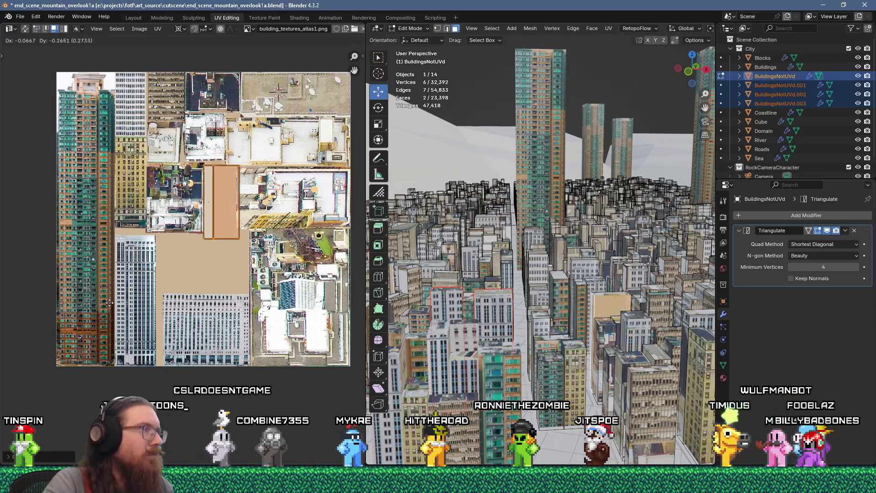
{"action": "left_click", "coordinate": [65, 372]}
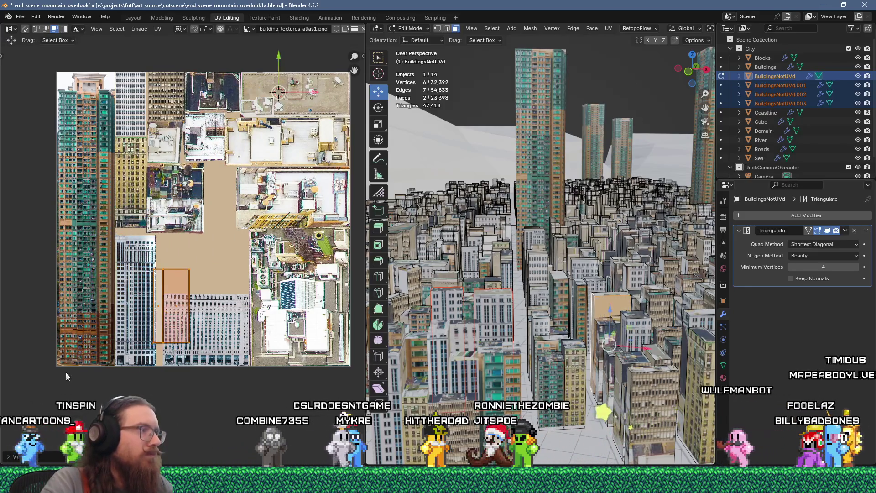
{"action": "key", "text": "g"}
{"action": "left_click", "coordinate": [148, 350]}
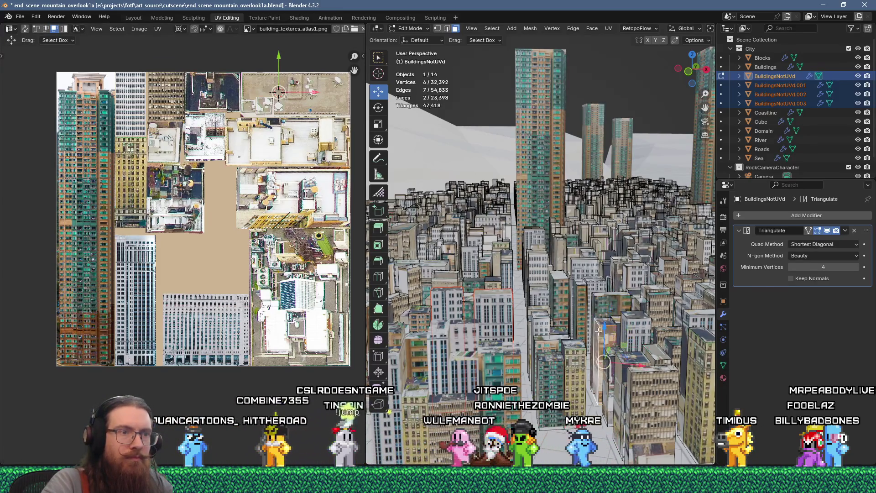
Step: Unwrap the newly selected faces and place the island on a building region of the atlas
{"action": "key", "text": "u"}
{"action": "left_click", "coordinate": [582, 115]}
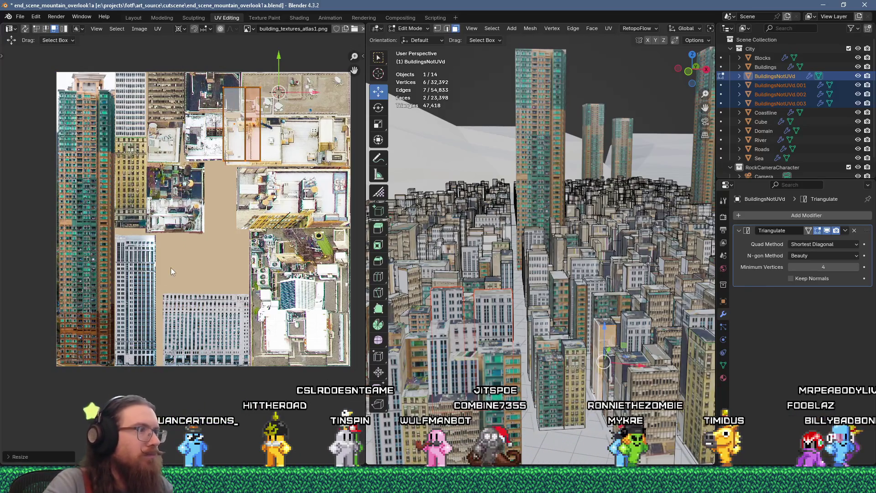
{"action": "key", "text": "g"}
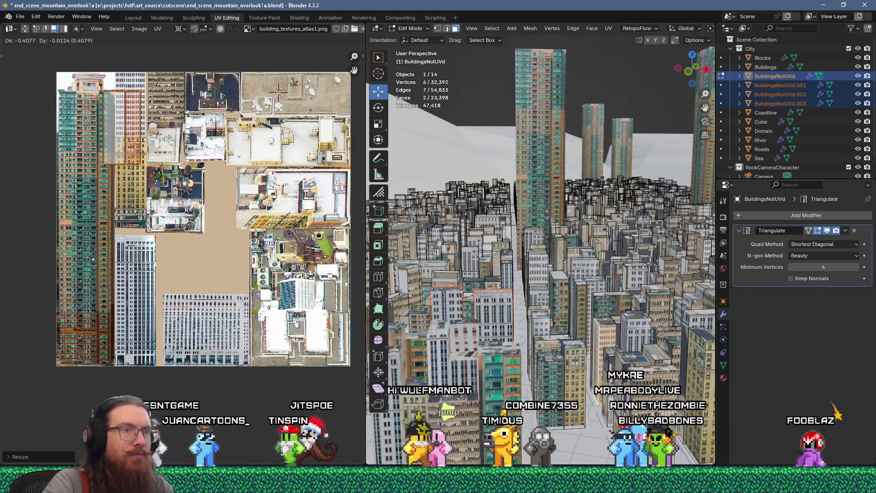
{"action": "left_click", "coordinate": [138, 211]}
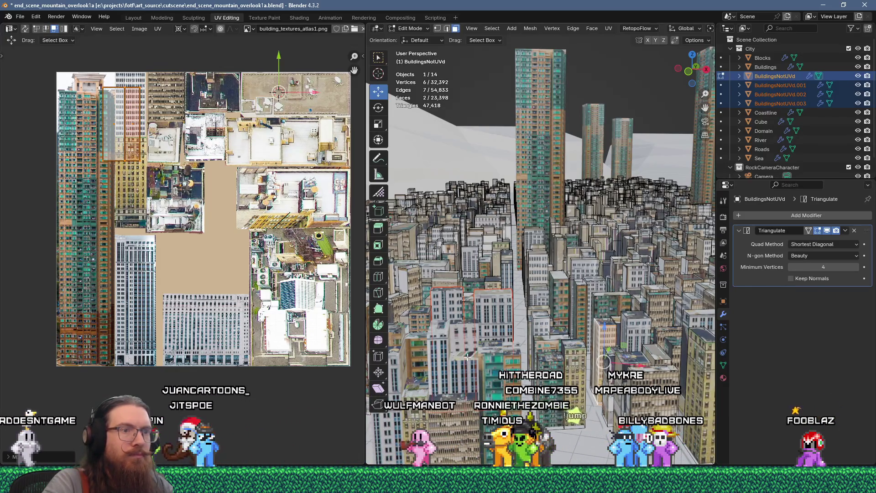
Step: Flow-unwrap two building faces, shrink the island and move it onto the left building strip
{"action": "key", "text": "u"}
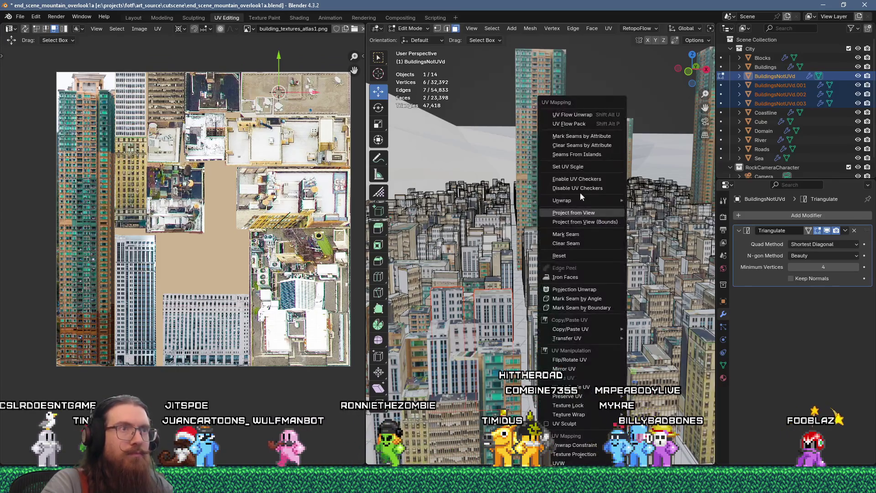
{"action": "left_click", "coordinate": [587, 116]}
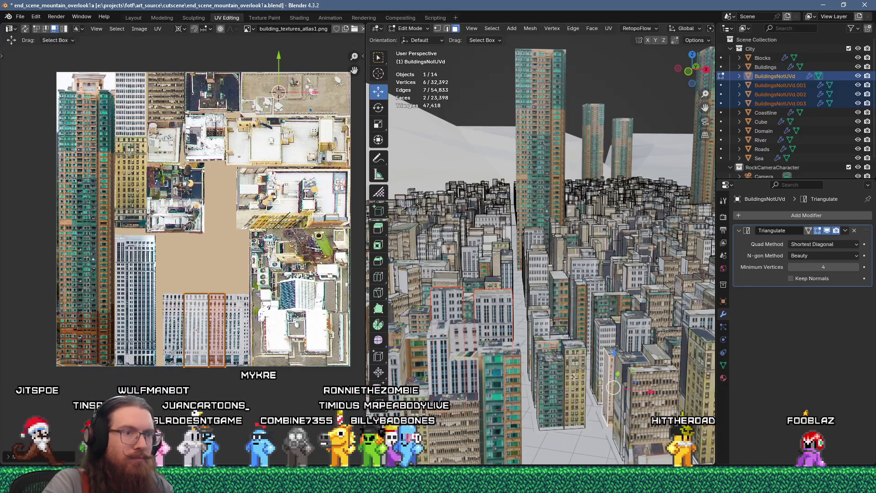
{"action": "left_click", "coordinate": [620, 369], "text": "shift"}
{"action": "key", "text": "u"}
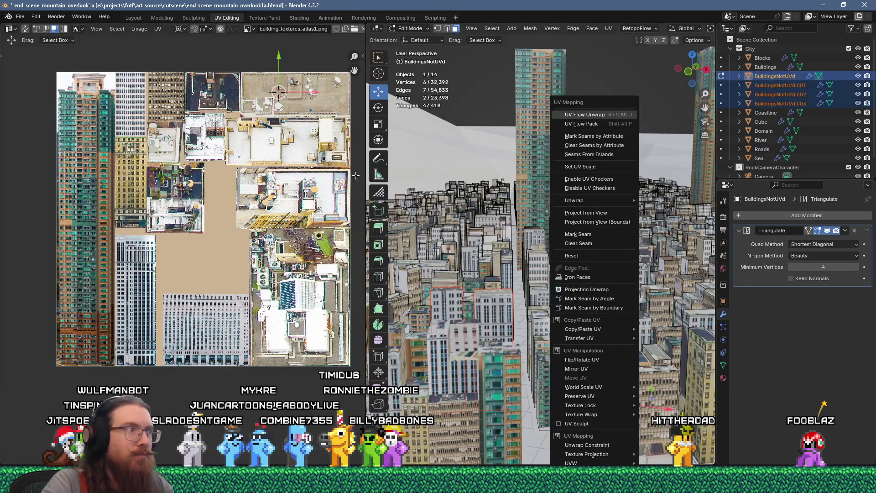
{"action": "key", "text": "s"}
{"action": "left_click", "coordinate": [226, 209]}
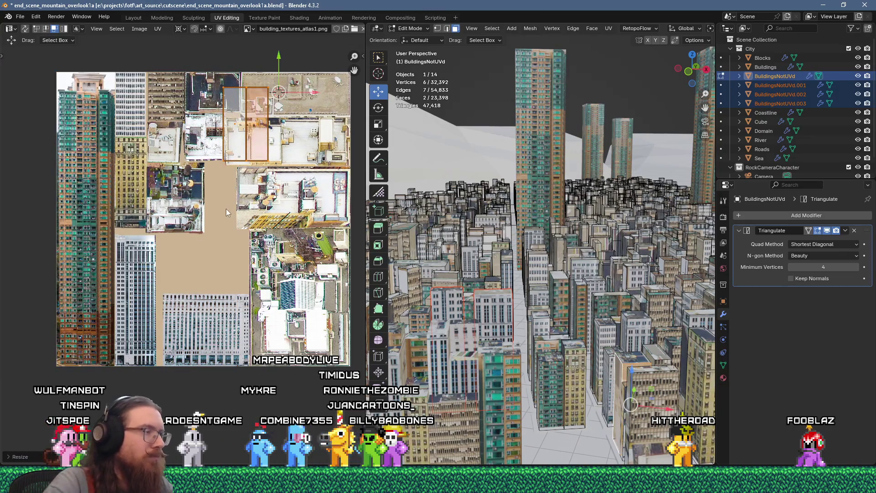
{"action": "key", "text": "g"}
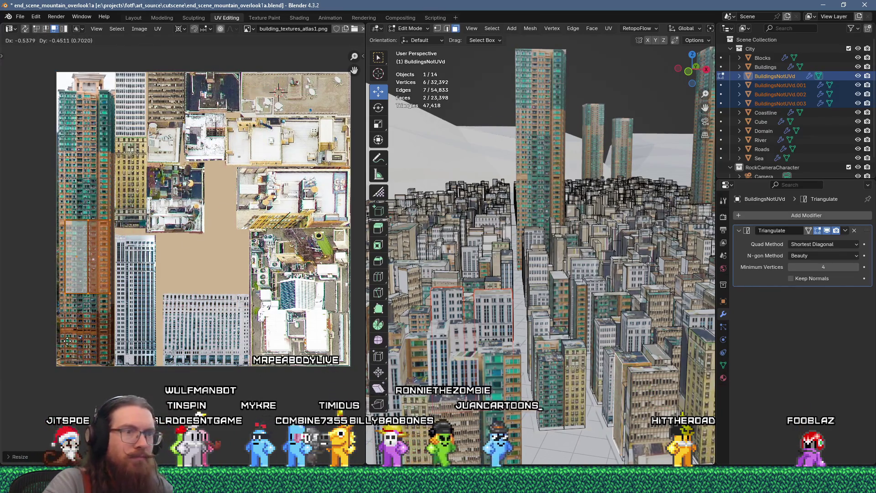
Step: Flow-unwrap another face, scale it to 0.25 and move it up-left onto a building facade
{"action": "left_click", "coordinate": [653, 360]}
{"action": "key", "text": "u"}
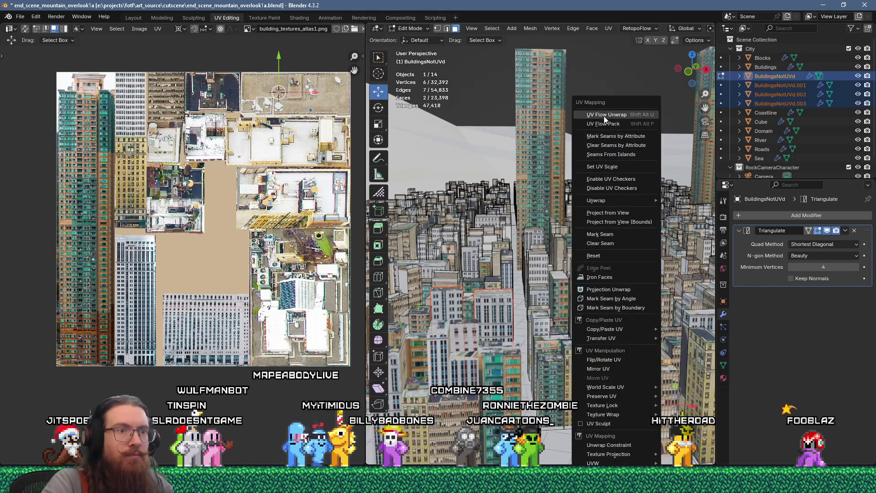
{"action": "left_click", "coordinate": [604, 116]}
{"action": "type", "text": "s.25"}
{"action": "key", "text": "Return"}
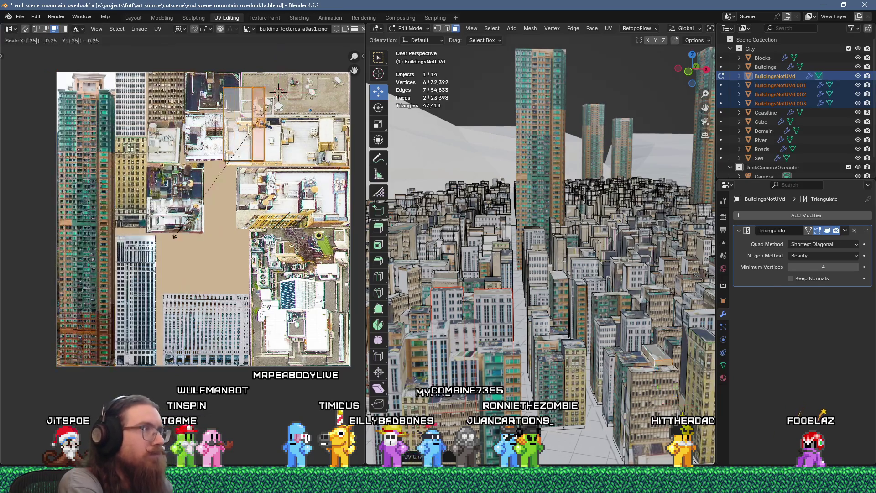
{"action": "key", "text": "g"}
{"action": "left_click", "coordinate": [179, 151]}
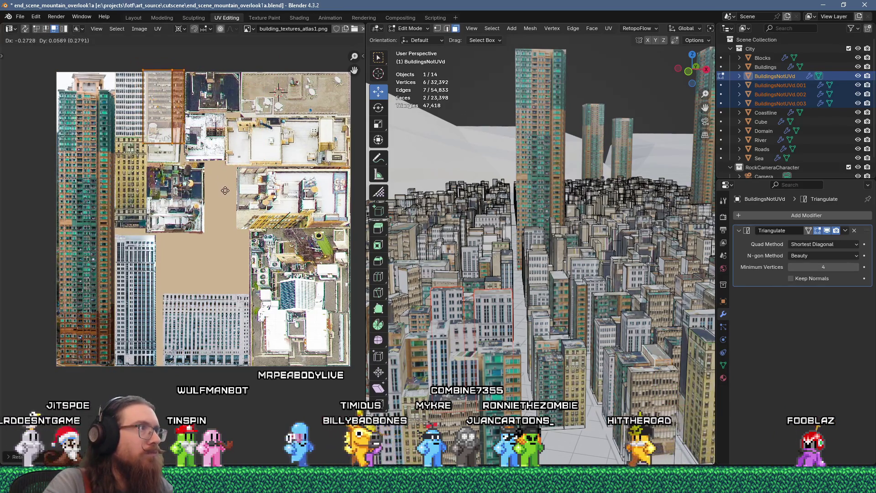
Step: Slide the island's side edge left so it lines up with the tall facade's border
{"action": "scroll", "coordinate": [179, 150], "scroll_direction": "up", "scroll_amount": 6}
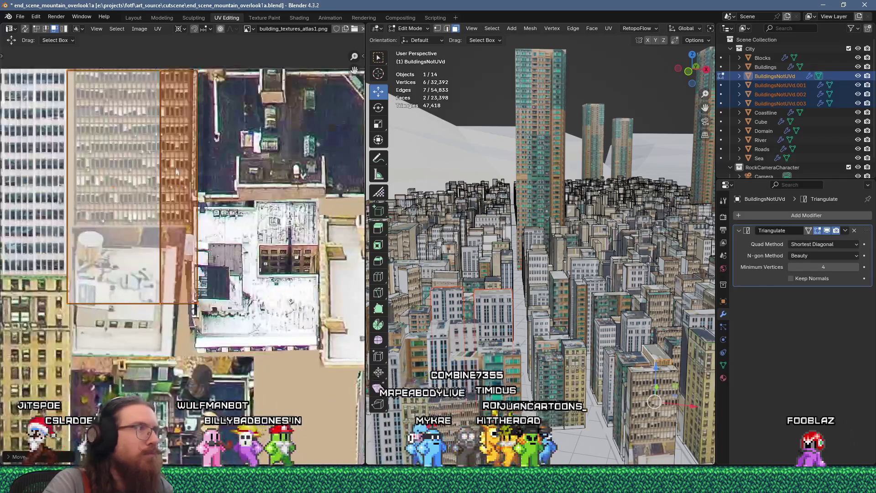
{"action": "key", "text": "g"}
{"action": "left_click", "coordinate": [188, 137]}
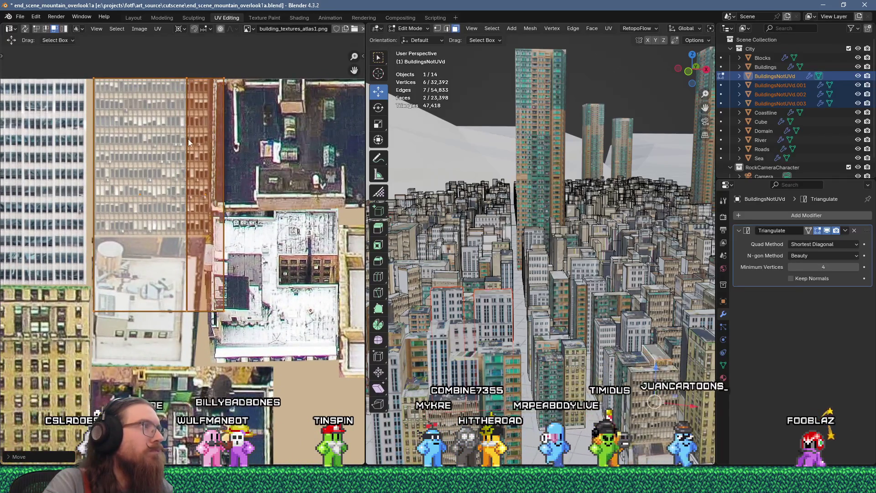
{"action": "key", "text": "ctrl+z"}
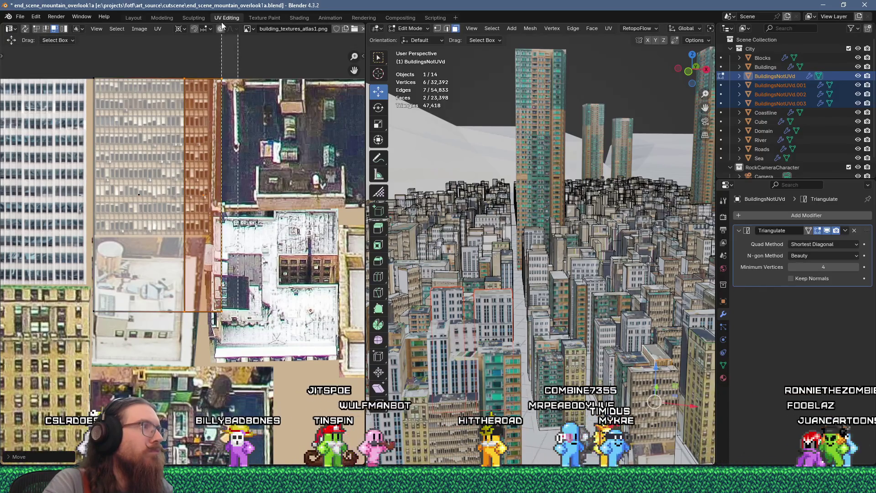
{"action": "left_click", "coordinate": [229, 83]}
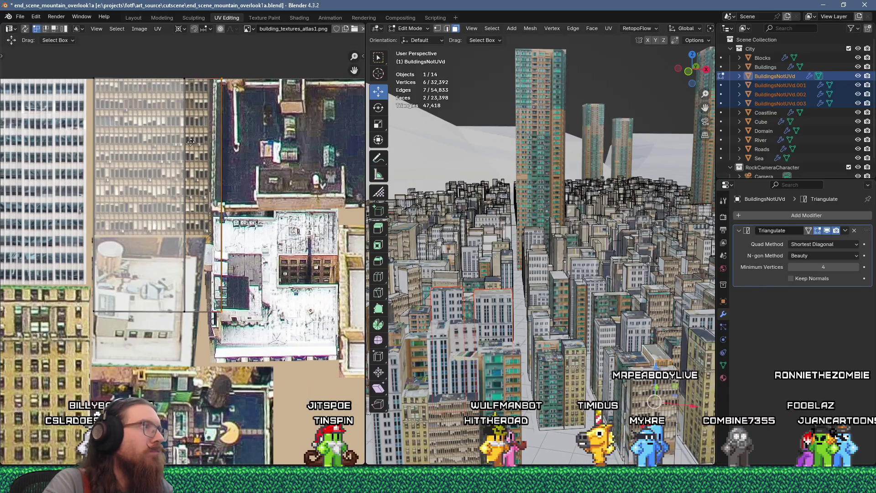
{"action": "key", "text": "g"}
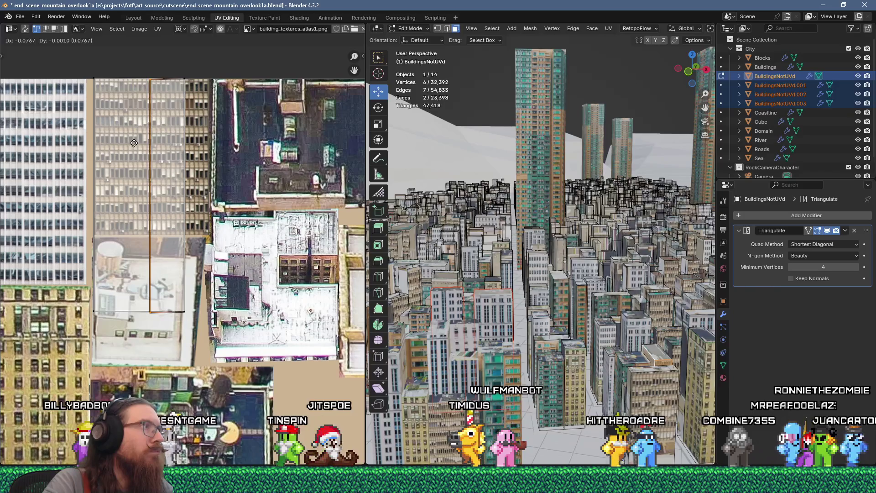
{"action": "left_click", "coordinate": [133, 144]}
Step: Select a different building face and switch editing to the Buildings object
{"action": "middle_click_drag", "start_coordinate": [567, 363], "coordinate": [508, 360]}
{"action": "left_click", "coordinate": [508, 360]}
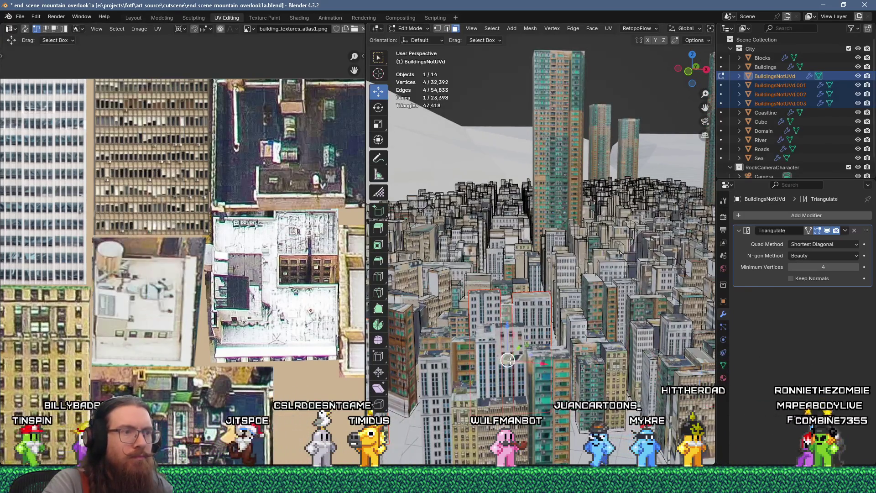
{"action": "key", "text": "alt+q"}
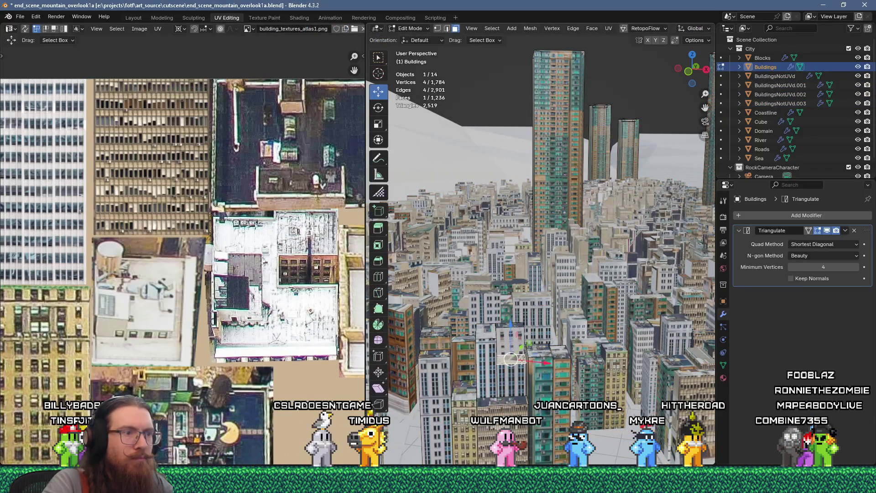
Step: Unwrap the selected Buildings face and move its shrunken UVs onto a matching atlas region
{"action": "key", "text": "u"}
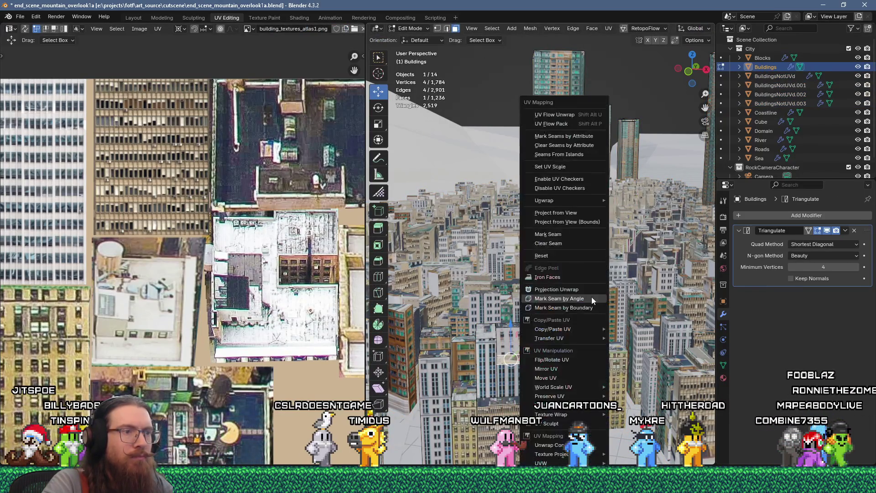
{"action": "left_click", "coordinate": [541, 255]}
{"action": "scroll", "coordinate": [278, 256], "scroll_direction": "down", "scroll_amount": 6}
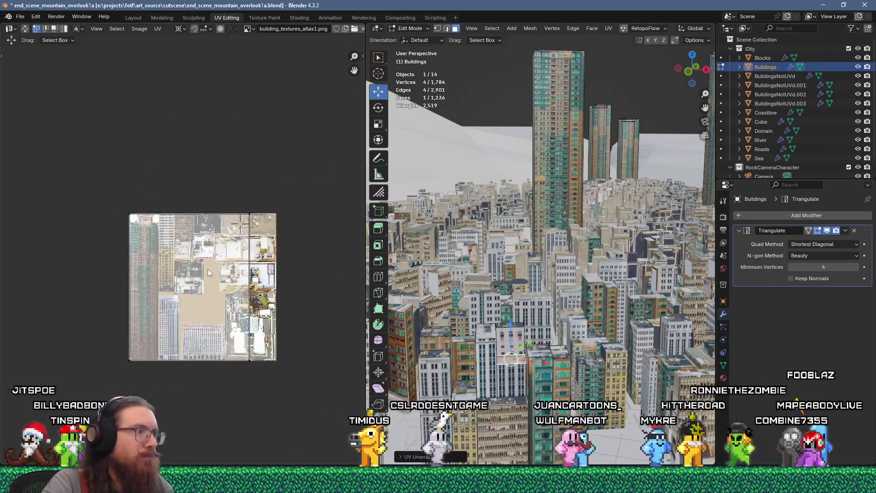
{"action": "key", "text": "ctrl+z"}
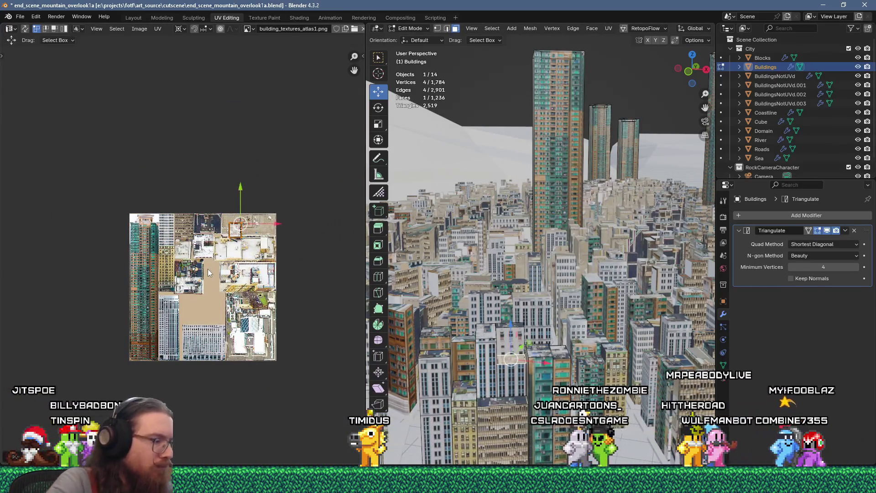
{"action": "scroll", "coordinate": [207, 269], "scroll_direction": "up", "scroll_amount": 4}
{"action": "scroll", "coordinate": [214, 277], "scroll_direction": "up", "scroll_amount": 1}
{"action": "key", "text": "g"}
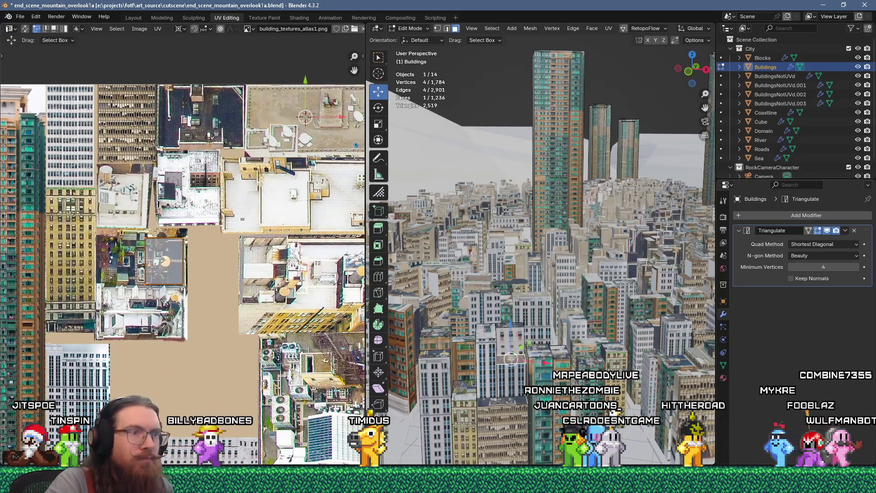
Step: Switch to Object Mode to view the textured city skyline, then toggle back into editing
{"action": "key", "text": "Tab"}
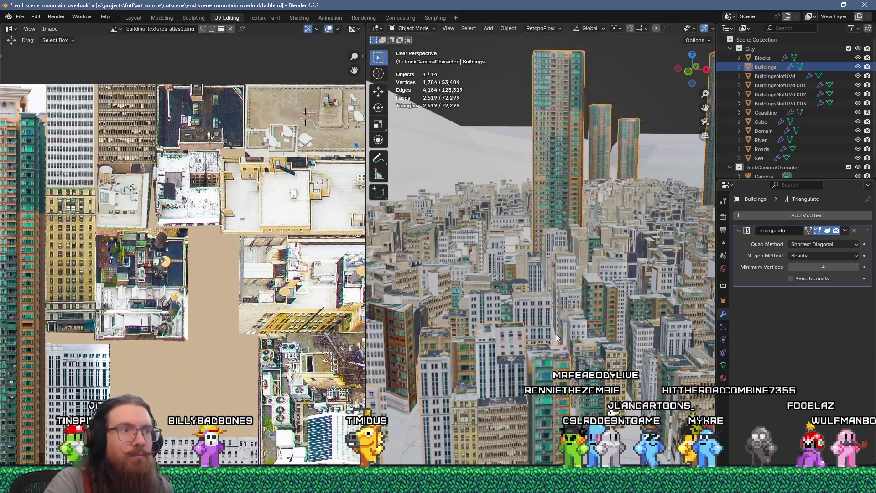
{"action": "mouse_move", "coordinate": [569, 333]}
{"action": "middle_mouse_down"}
{"action": "mouse_move", "coordinate": [519, 311]}
{"action": "mouse_move", "coordinate": [470, 257]}
{"action": "mouse_move", "coordinate": [458, 257]}
{"action": "middle_mouse_up"}
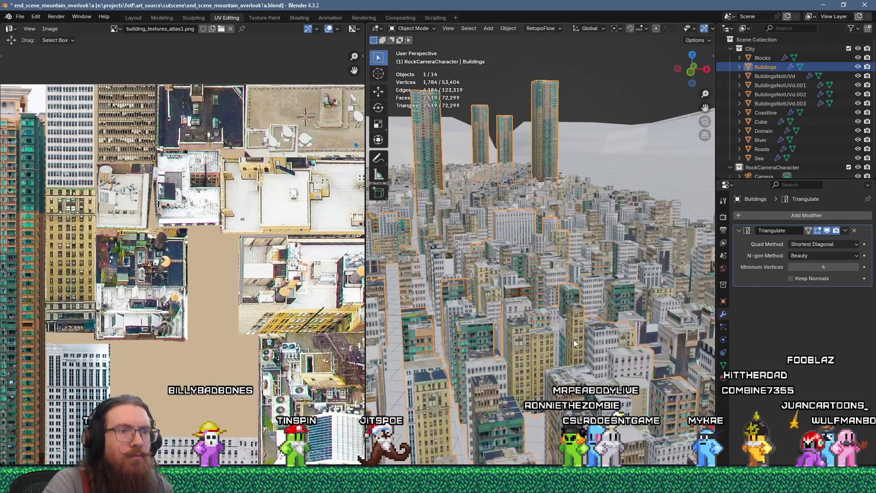
{"action": "key", "text": "Tab"}
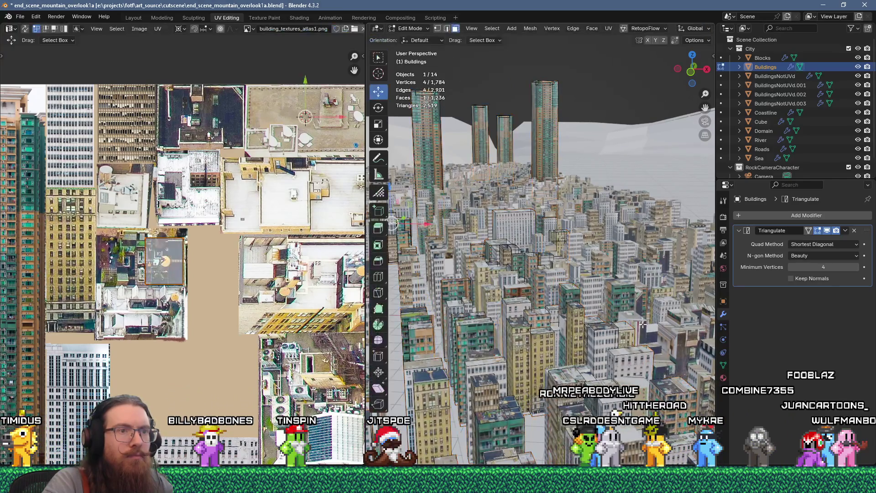
{"action": "key", "text": "Tab"}
{"action": "key", "text": "Tab"}
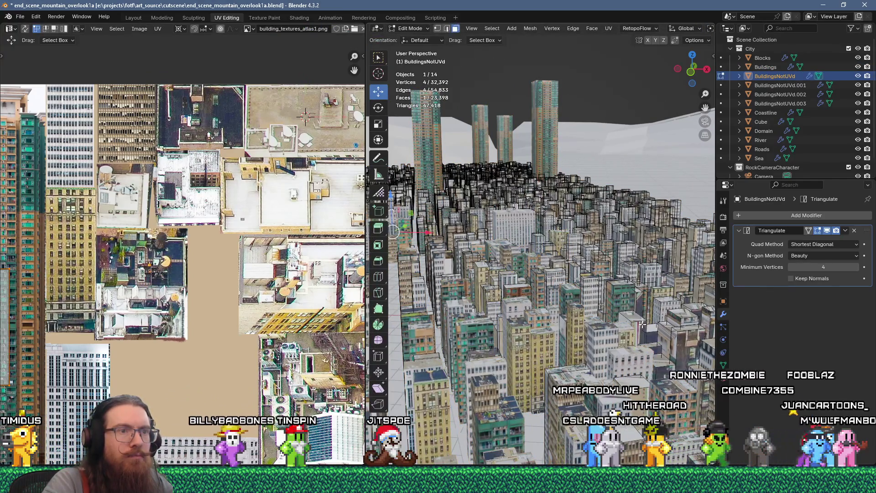
Step: Flow-unwrap the selected building faces and move the island onto the atlas's bottom strip
{"action": "key", "text": "u"}
{"action": "left_click", "coordinate": [551, 116]}
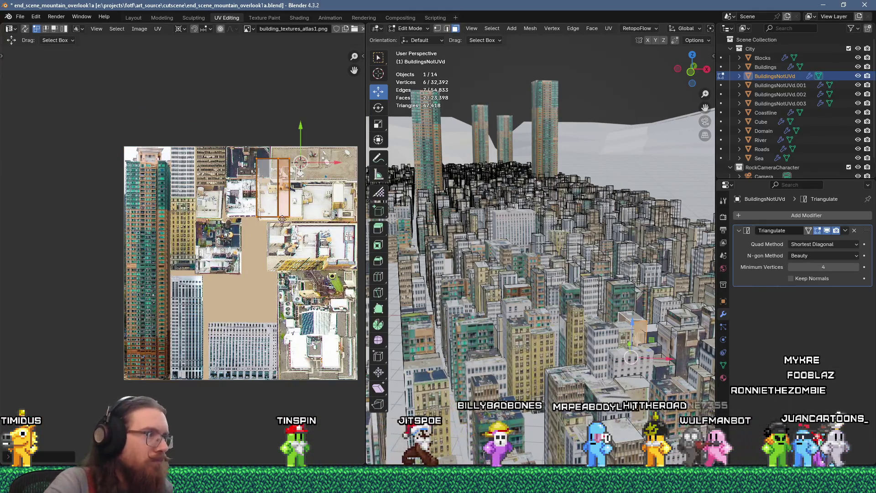
{"action": "key", "text": "g"}
{"action": "left_click", "coordinate": [277, 381]}
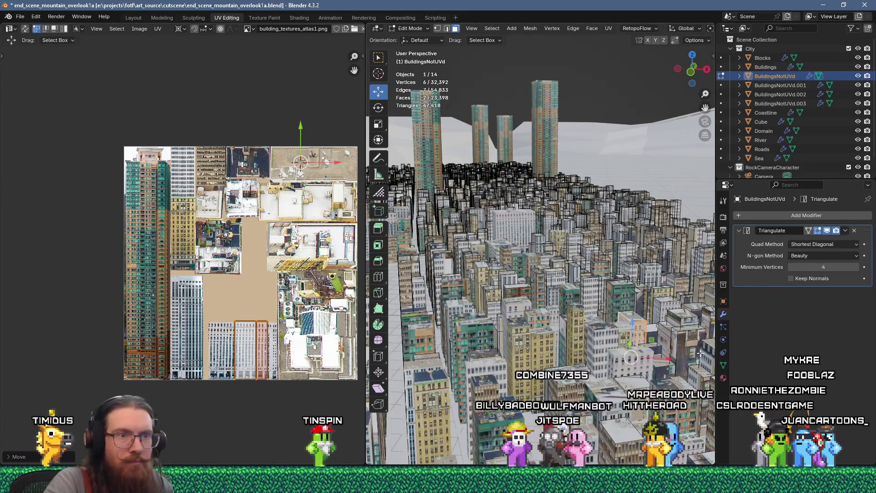
Step: Re-unwrap another building's faces and start scaling the island to 0.25
{"action": "left_click", "coordinate": [673, 337]}
{"action": "key", "text": "u"}
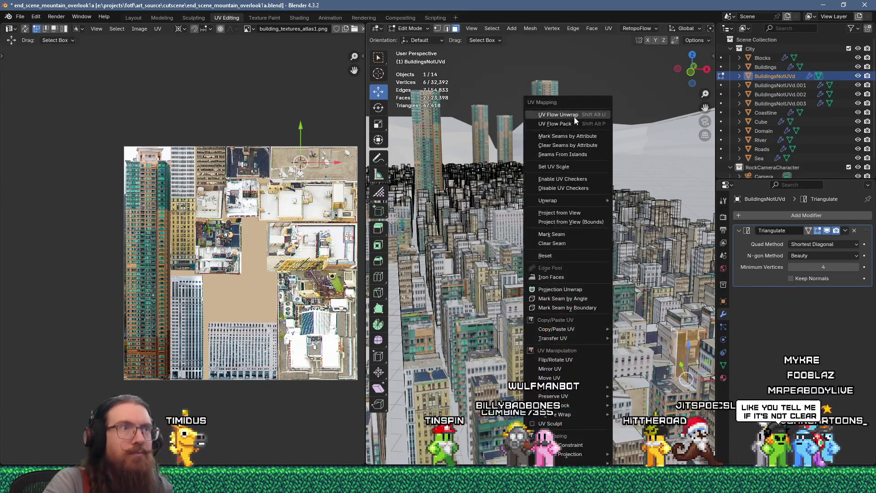
{"action": "left_click", "coordinate": [562, 114]}
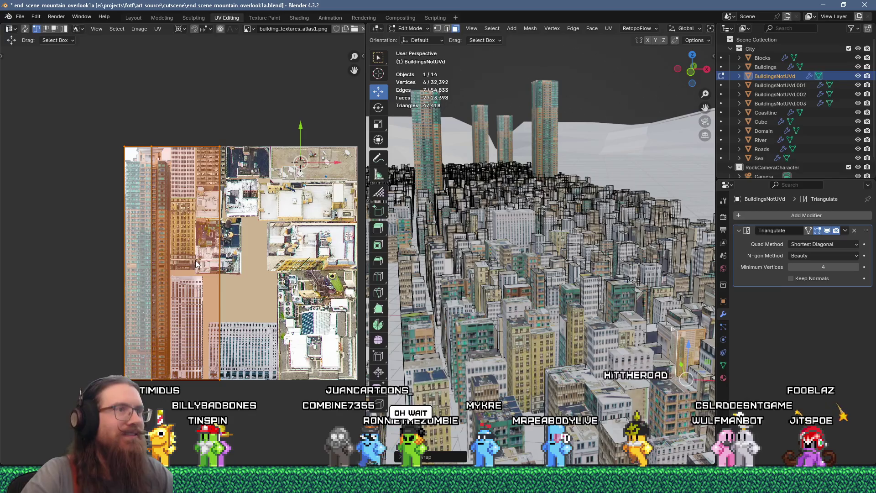
{"action": "middle_click_drag", "start_coordinate": [242, 295], "coordinate": [234, 297]}
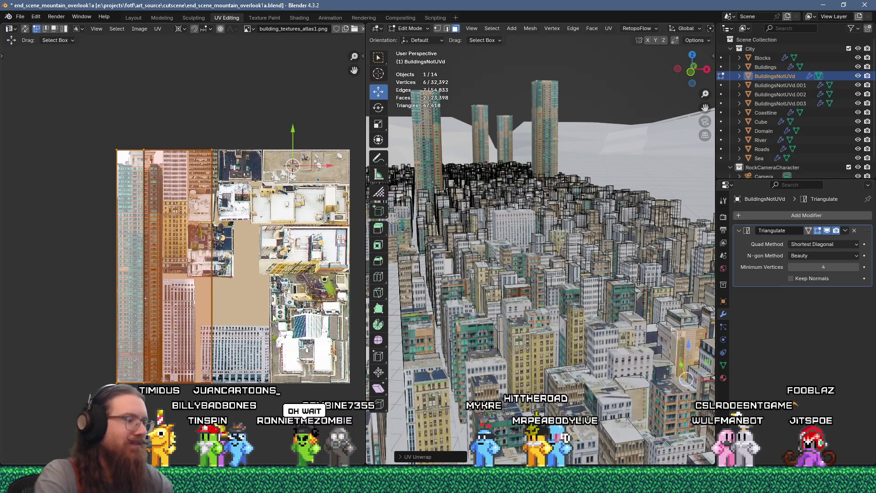
{"action": "type", "text": ".25"}
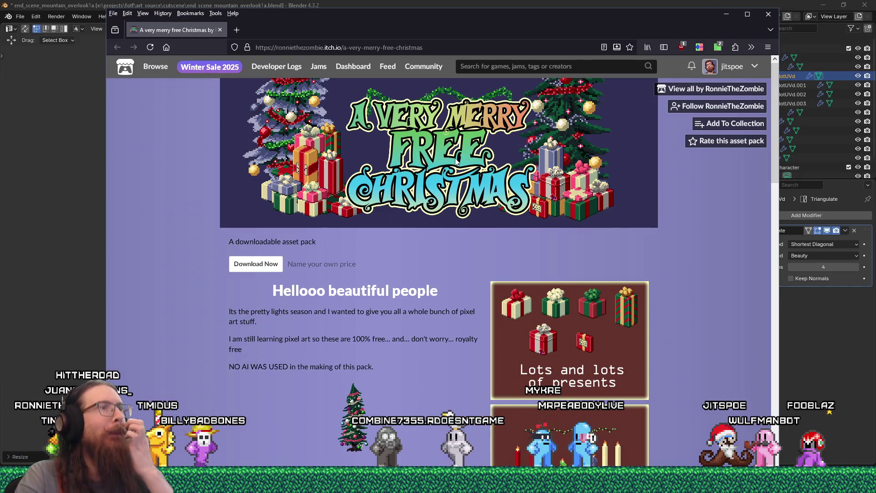
Step: Scroll through the 'A Very Merry Free Christmas' itch.io page, then close the browser
{"action": "scroll", "coordinate": [472, 169], "scroll_direction": "down", "scroll_amount": 3}
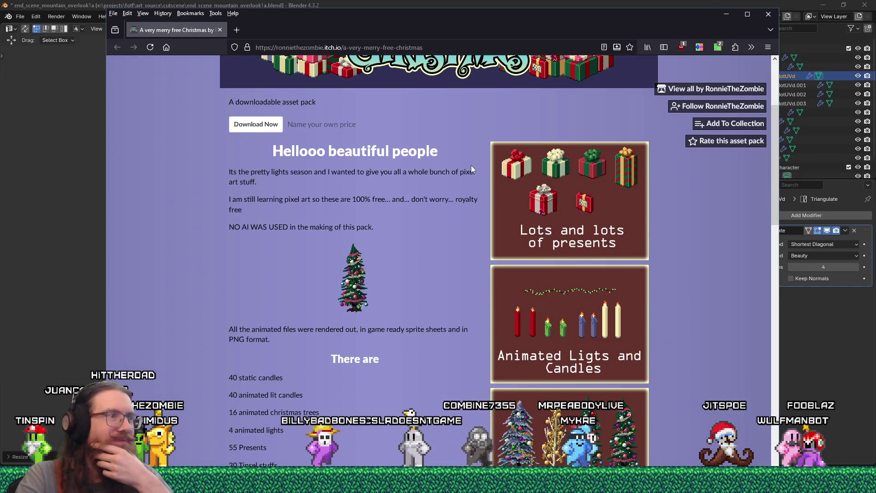
{"action": "scroll", "coordinate": [471, 169], "scroll_direction": "down", "scroll_amount": 3}
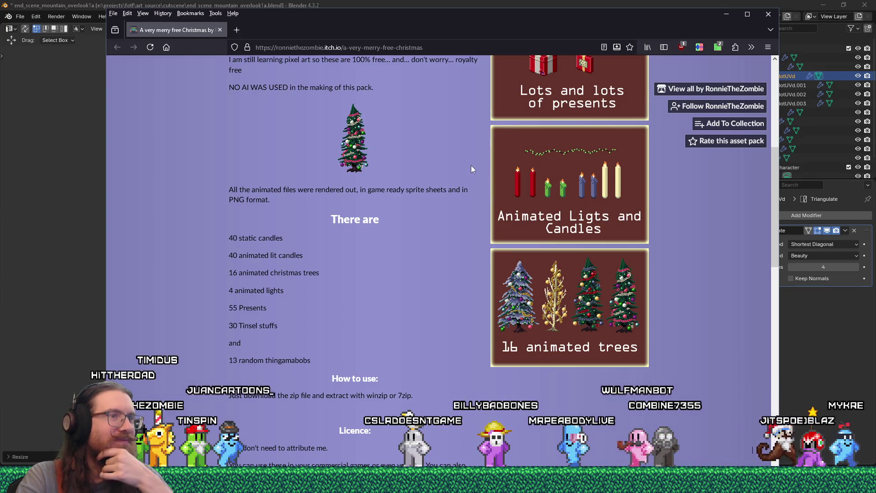
{"action": "scroll", "coordinate": [472, 169], "scroll_direction": "up", "scroll_amount": 3}
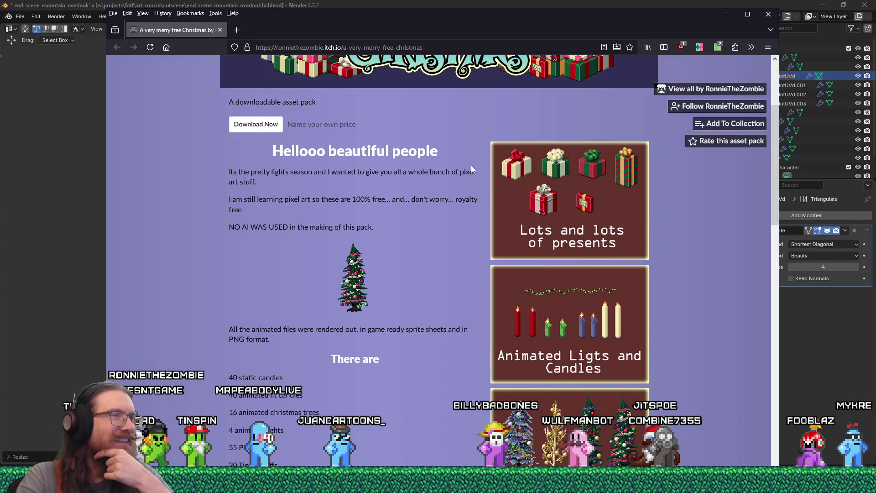
{"action": "scroll", "coordinate": [471, 168], "scroll_direction": "down", "scroll_amount": 7}
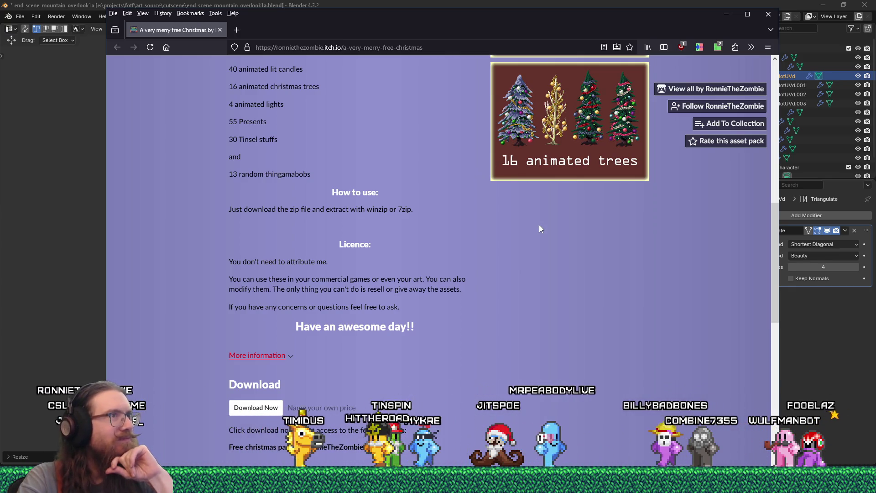
{"action": "scroll", "coordinate": [498, 266], "scroll_direction": "up", "scroll_amount": 3}
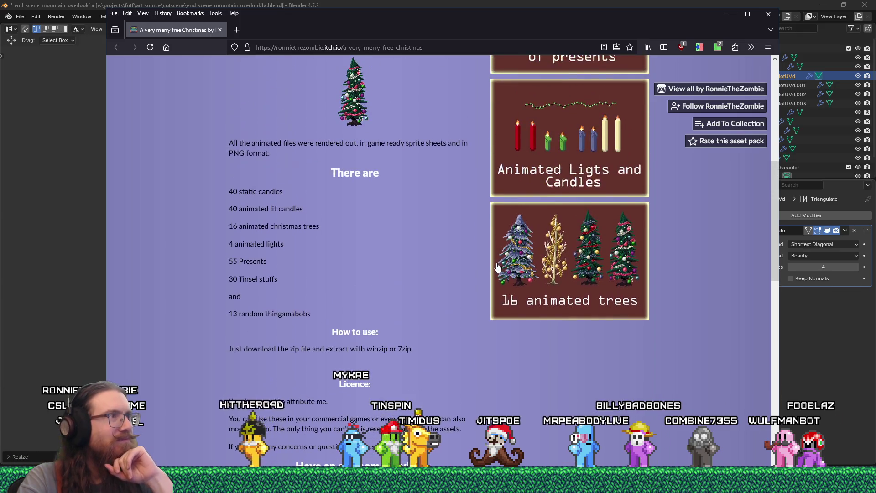
{"action": "scroll", "coordinate": [498, 266], "scroll_direction": "up", "scroll_amount": 3}
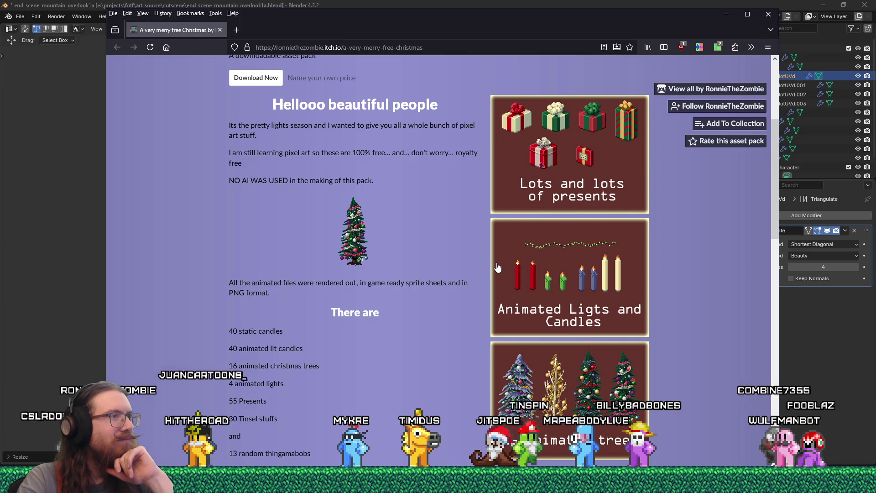
{"action": "scroll", "coordinate": [497, 266], "scroll_direction": "up", "scroll_amount": 3}
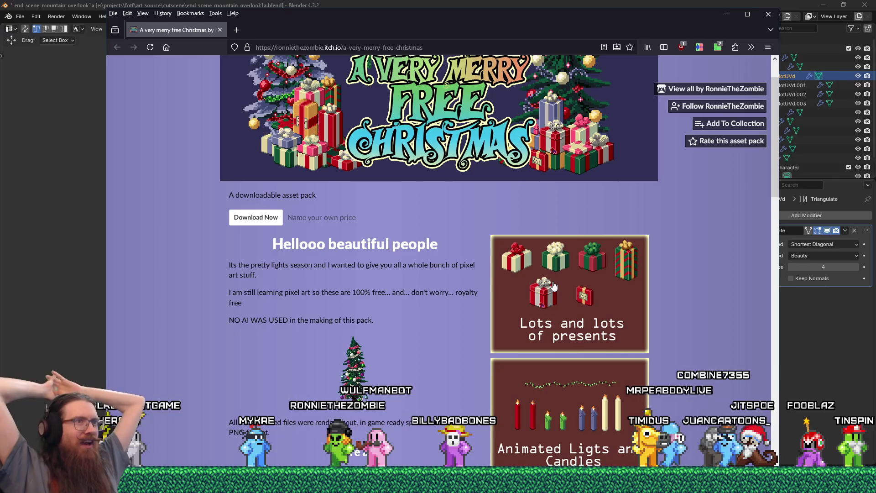
{"action": "scroll", "coordinate": [466, 283], "scroll_direction": "down", "scroll_amount": 7}
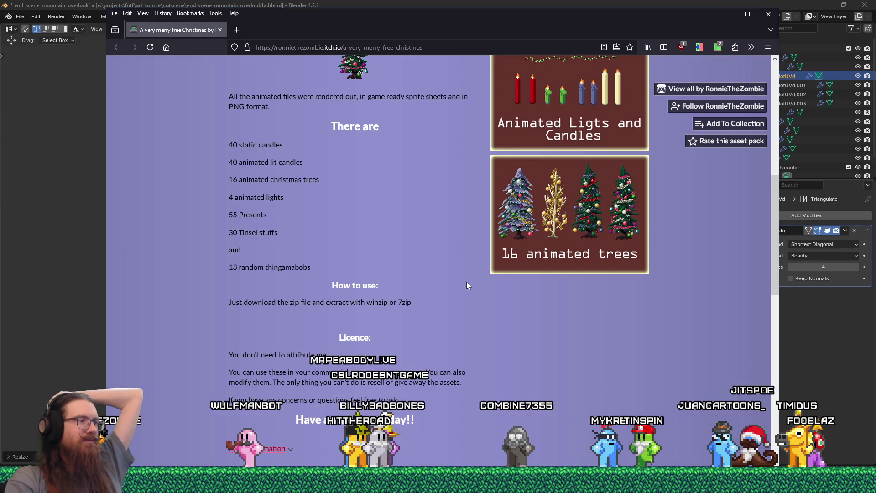
{"action": "scroll", "coordinate": [467, 282], "scroll_direction": "down", "scroll_amount": 3}
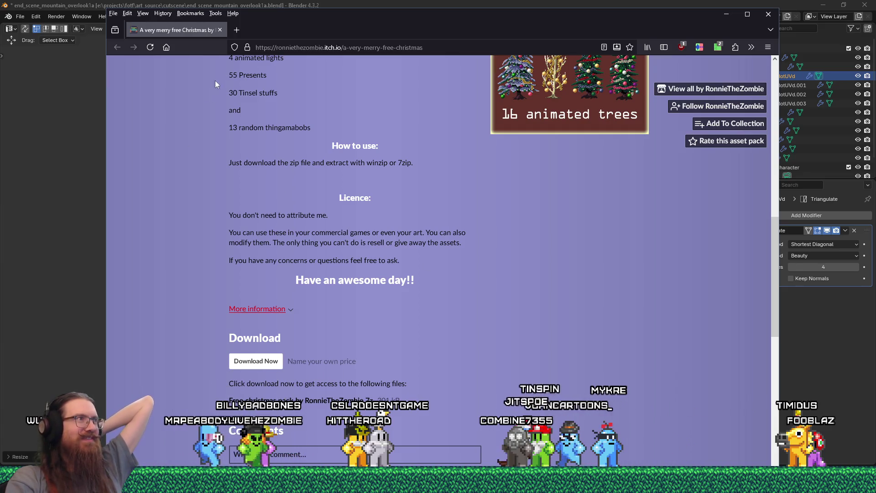
{"action": "left_click", "coordinate": [220, 30]}
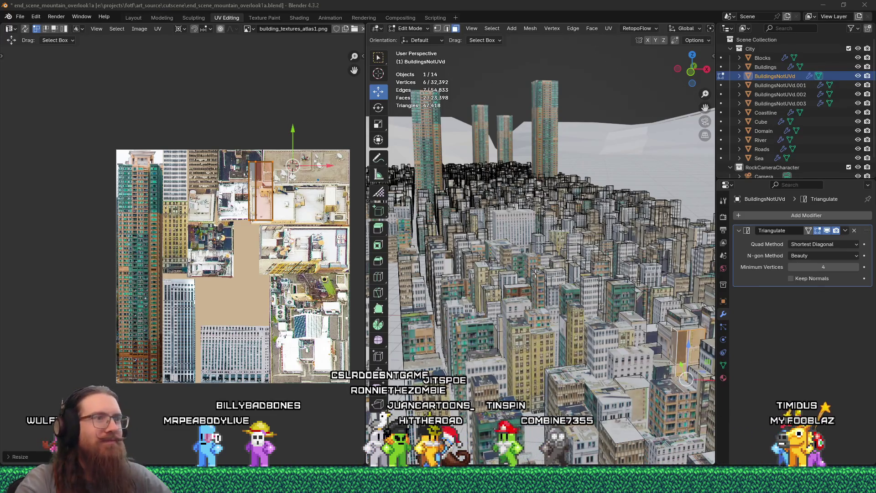
Step: Unwrap the selected building faces, scale the islands to 0.15 and position them on the atlas
{"action": "middle_click_drag", "start_coordinate": [444, 238], "coordinate": [590, 319]}
{"action": "scroll", "coordinate": [590, 319], "scroll_direction": "up", "scroll_amount": 5}
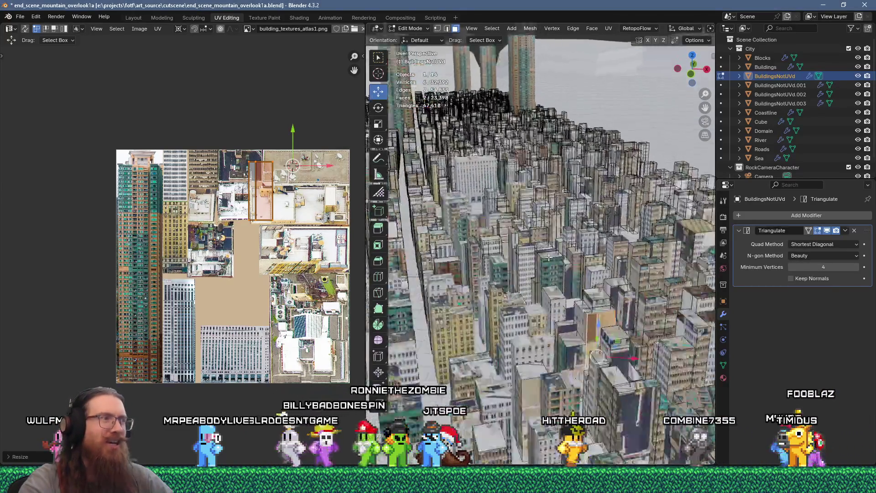
{"action": "scroll", "coordinate": [577, 274], "scroll_direction": "up", "scroll_amount": 3}
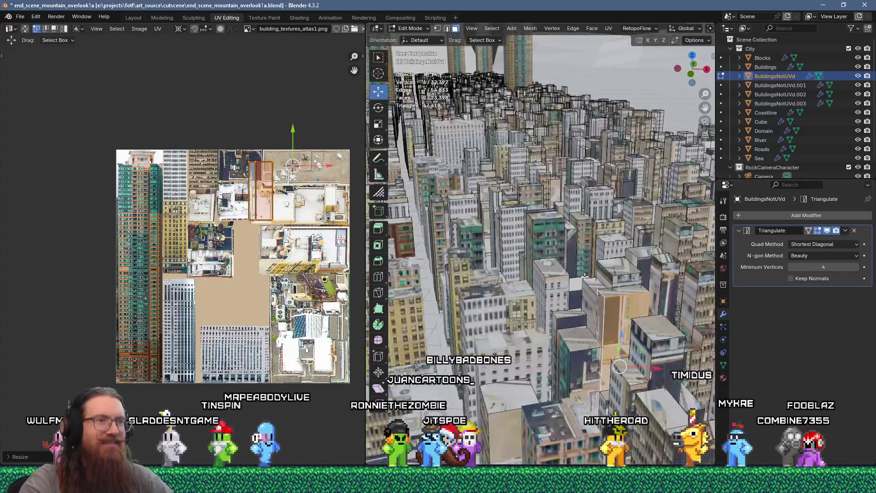
{"action": "key", "text": "u"}
{"action": "left_click", "coordinate": [572, 116]}
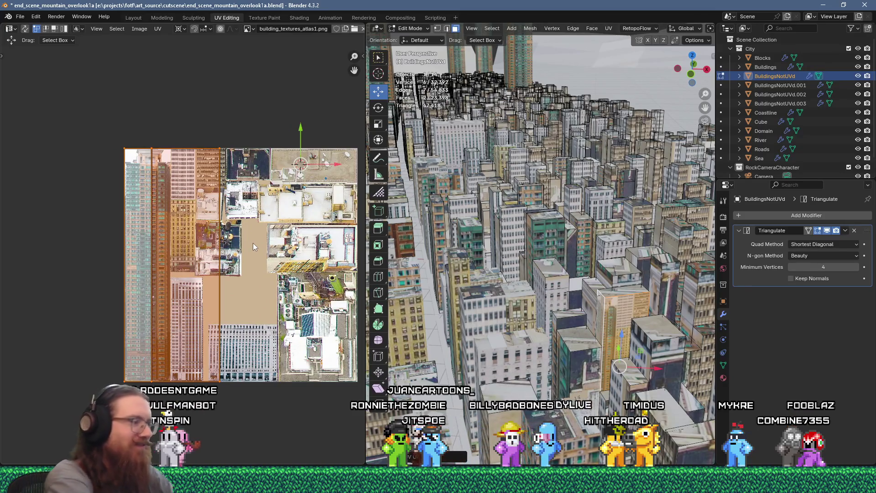
{"action": "type", "text": "s0.15"}
{"action": "key", "text": "Return"}
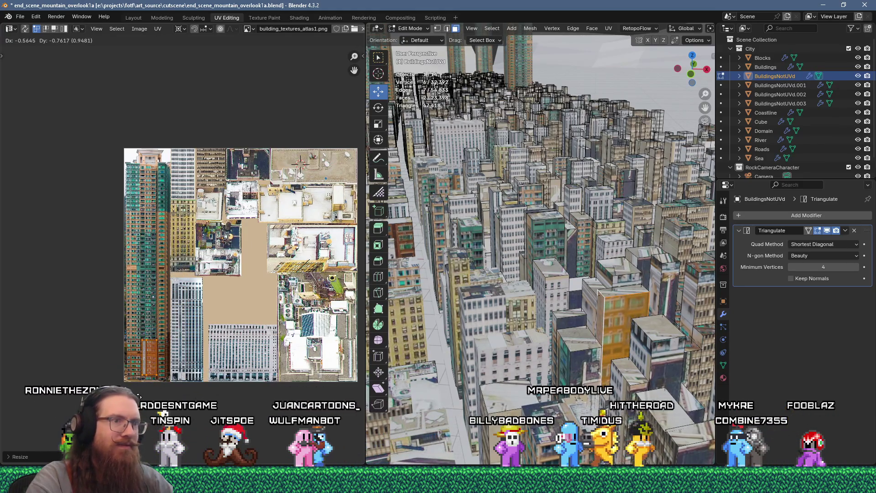
{"action": "left_click", "coordinate": [138, 396]}
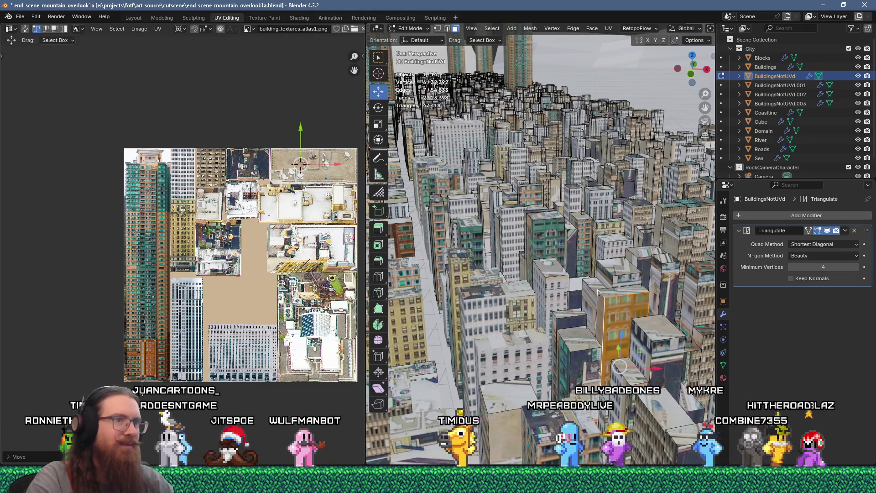
Step: Enlarge the island about 1.7 times around its corner and nudge it into place
{"action": "scroll", "coordinate": [135, 303], "scroll_direction": "up", "scroll_amount": 5}
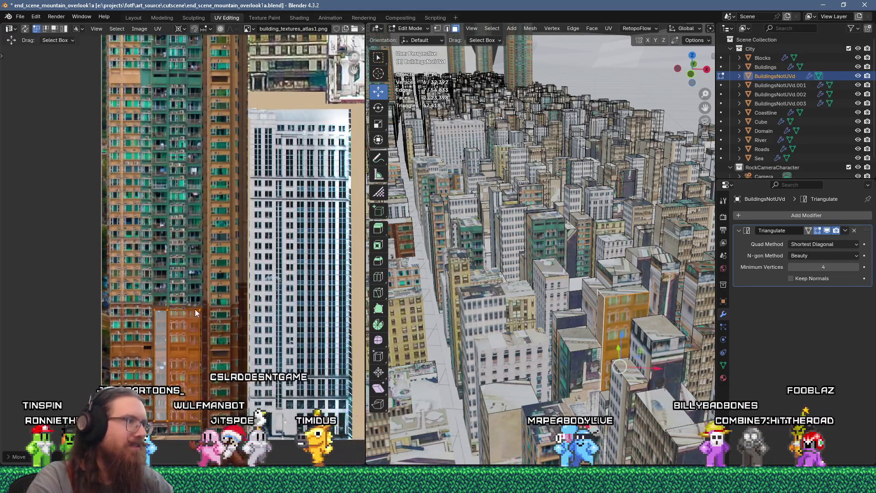
{"action": "right_click", "coordinate": [199, 308], "text": "shift"}
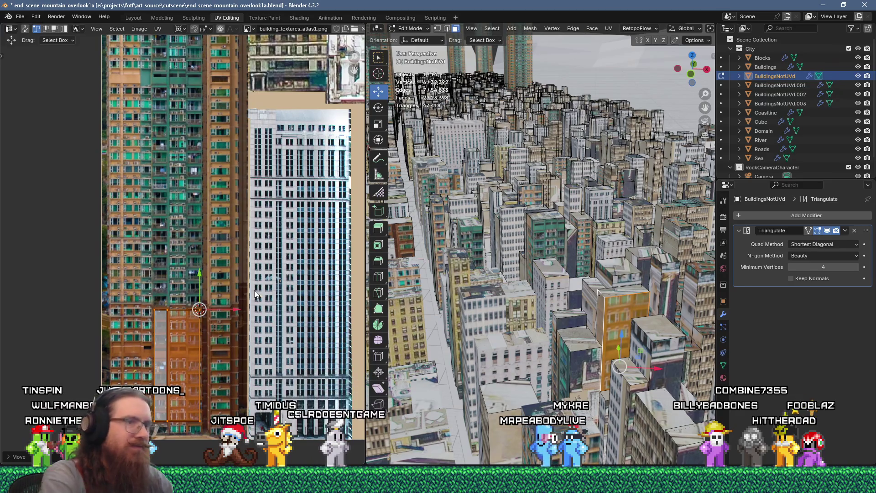
{"action": "key", "text": "s"}
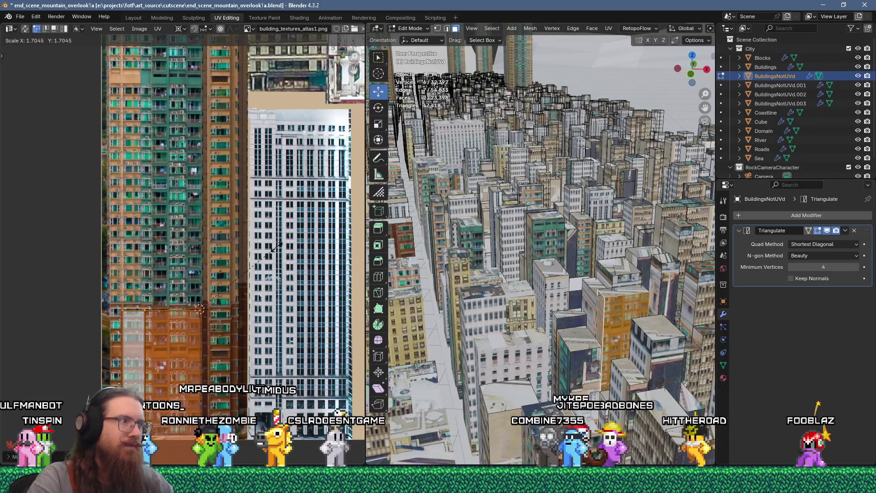
{"action": "left_click", "coordinate": [278, 248]}
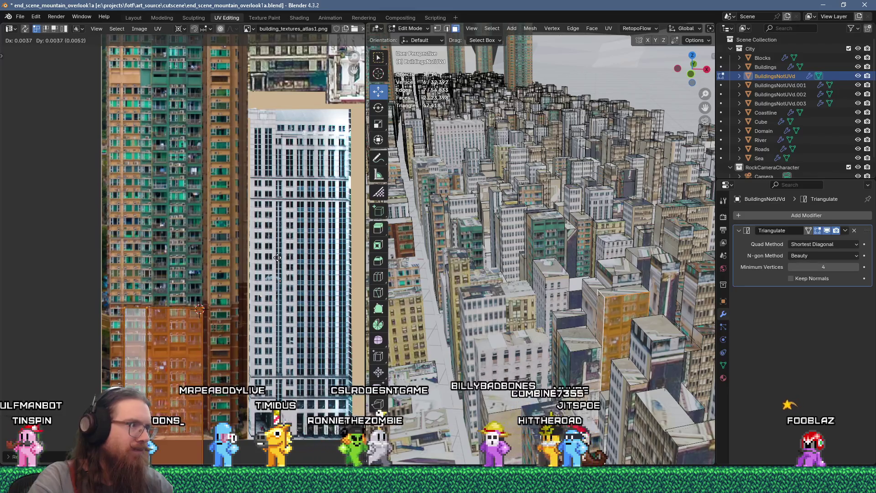
{"action": "left_click", "coordinate": [279, 261]}
Step: Unwrap another building face at 0.25 scale and move it onto a matching building strip
{"action": "left_click", "coordinate": [620, 217]}
{"action": "key", "text": "u"}
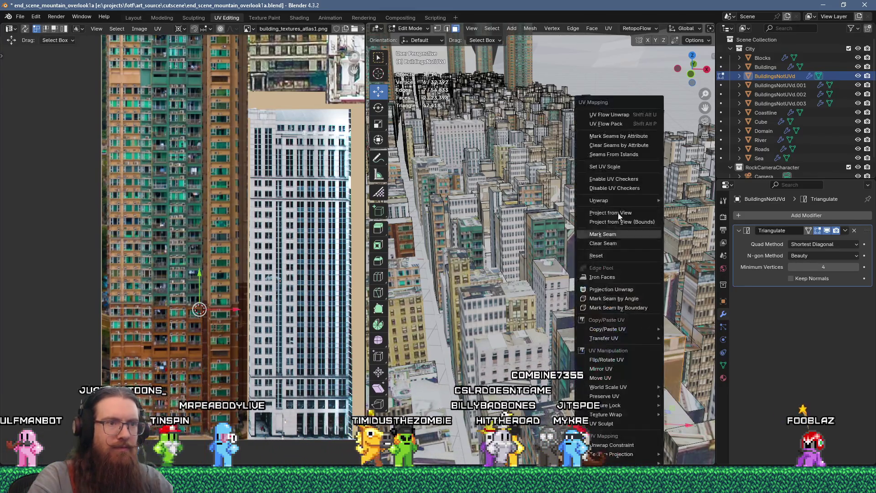
{"action": "left_click", "coordinate": [611, 116]}
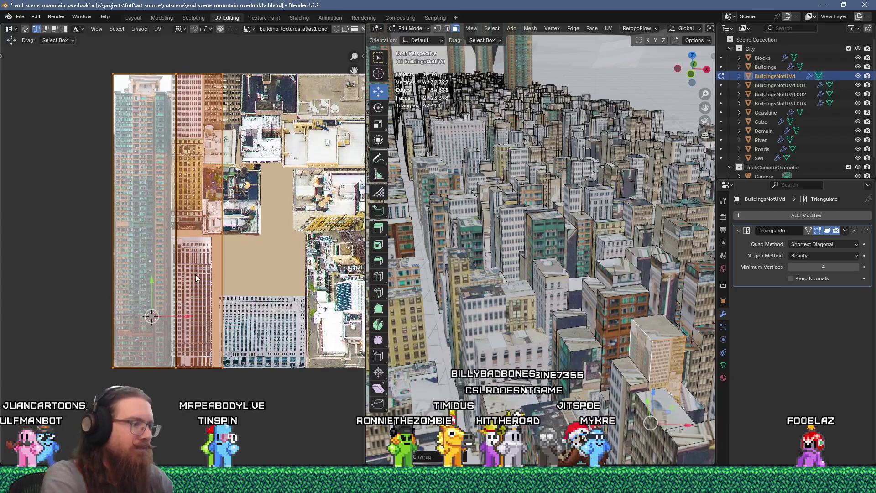
{"action": "type", "text": "s0.25"}
{"action": "key", "text": "Return"}
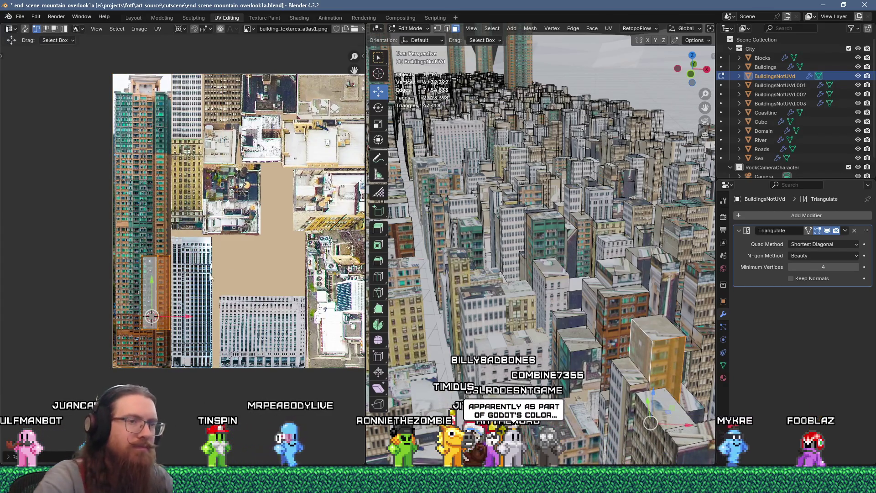
{"action": "scroll", "coordinate": [211, 252], "scroll_direction": "up", "scroll_amount": 2}
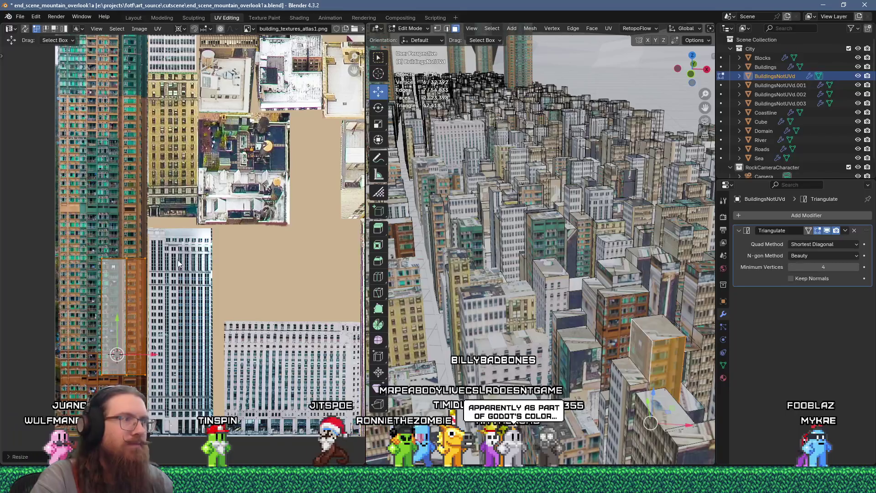
{"action": "key", "text": "g"}
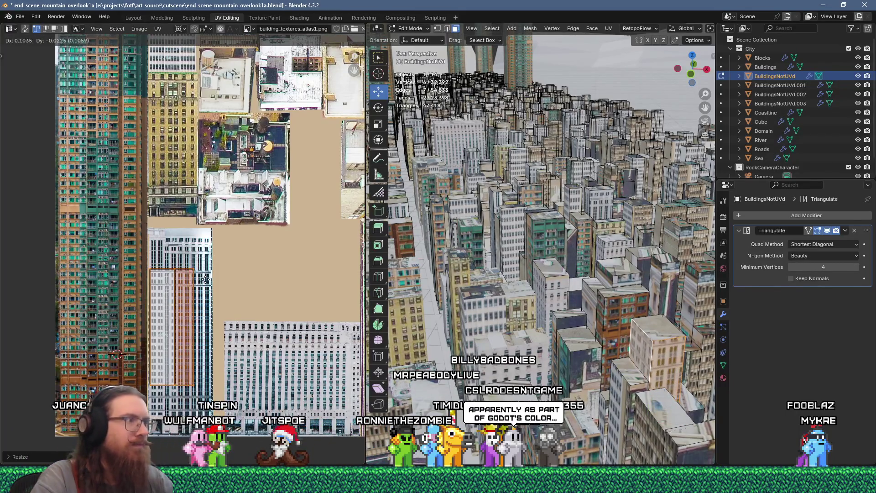
{"action": "left_click", "coordinate": [203, 280]}
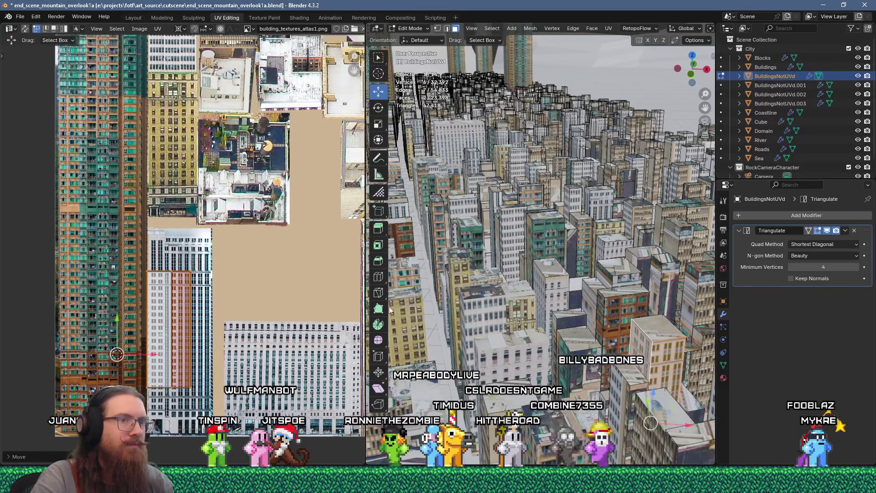
Step: Select another building face plus five more rooftop faces, then zoom the viewport out
{"action": "left_click", "coordinate": [606, 350]}
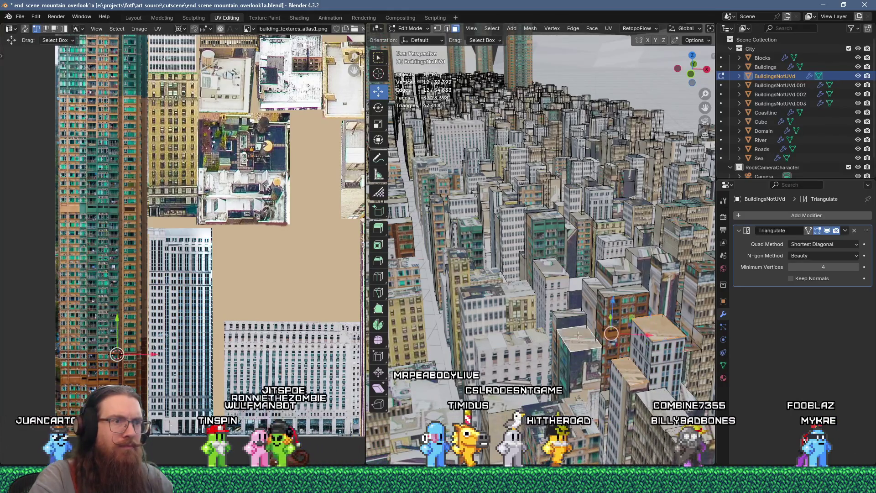
{"action": "left_click", "coordinate": [619, 270], "text": "shift"}
{"action": "left_click", "coordinate": [553, 271], "text": "shift"}
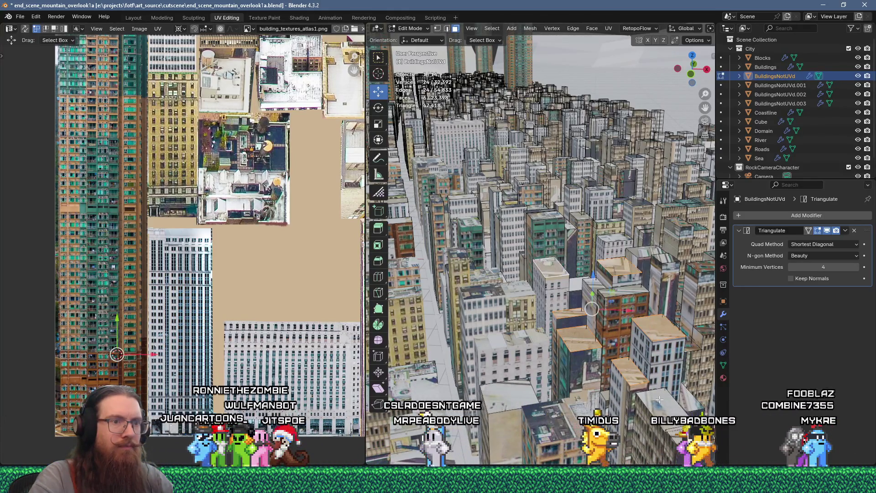
{"action": "left_click", "coordinate": [662, 260], "text": "shift"}
{"action": "left_click", "coordinate": [641, 256], "text": "shift"}
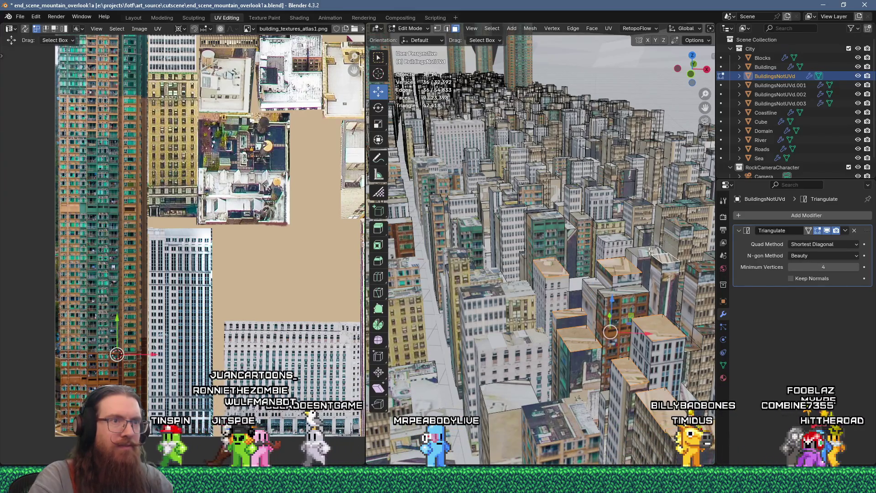
{"action": "left_click", "coordinate": [617, 251], "text": "shift"}
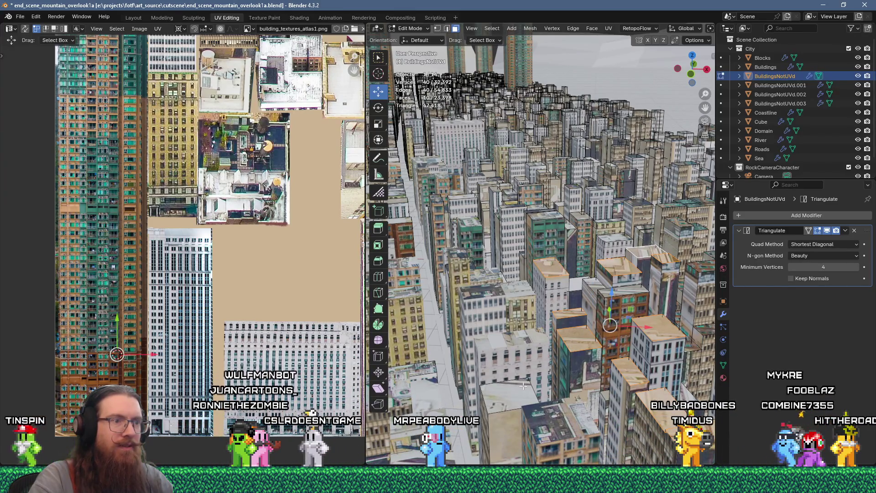
{"action": "scroll", "coordinate": [525, 388], "scroll_direction": "down", "scroll_amount": 5}
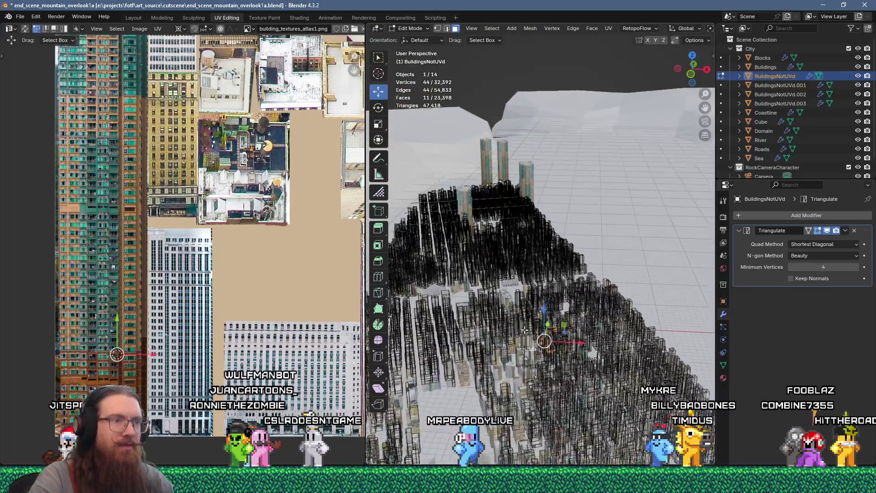
Step: Unwrap the selected BuildingsNotUVd faces and scale the UV islands to 0.4
{"action": "scroll", "coordinate": [598, 237], "scroll_direction": "up", "scroll_amount": 3}
{"action": "right_click", "coordinate": [561, 137]}
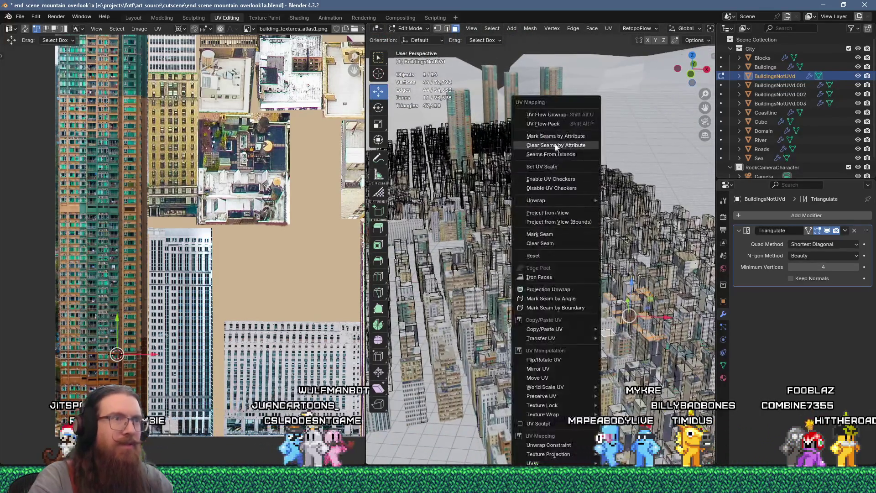
{"action": "left_click", "coordinate": [555, 114]}
{"action": "type", "text": "s"}
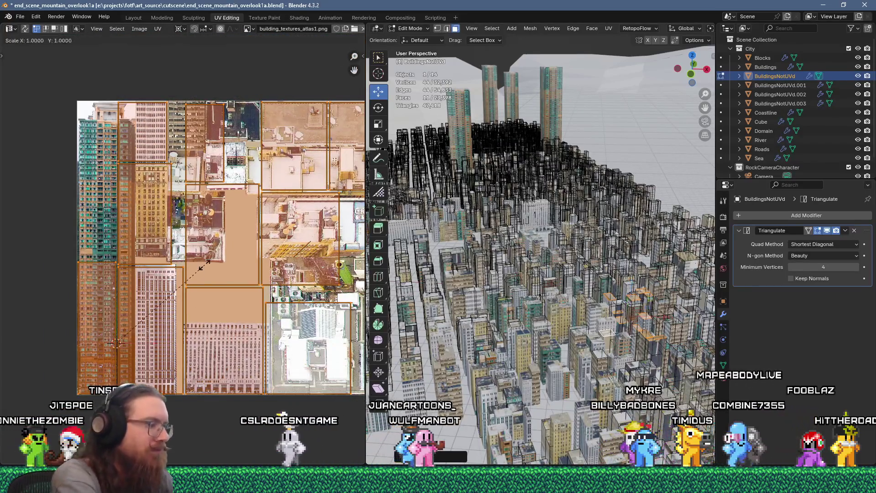
{"action": "type", "text": "4"}
{"action": "key", "text": "Return"}
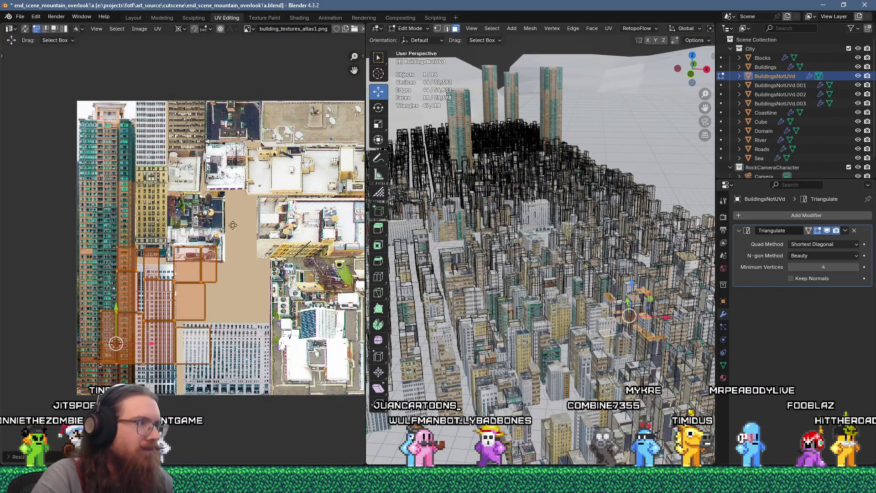
Step: Move the first UV islands onto matching facade regions of the atlas
{"action": "key", "text": "g"}
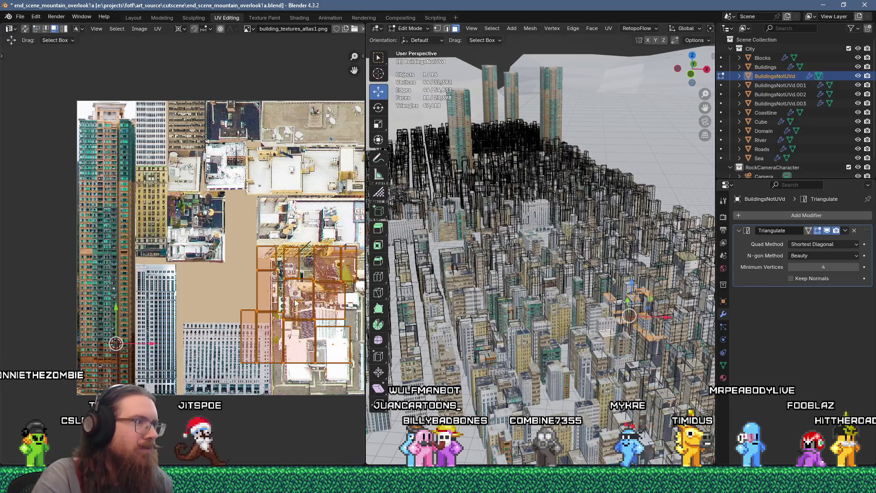
{"action": "left_click", "coordinate": [296, 302]}
{"action": "key", "text": "g"}
{"action": "left_click", "coordinate": [173, 184]}
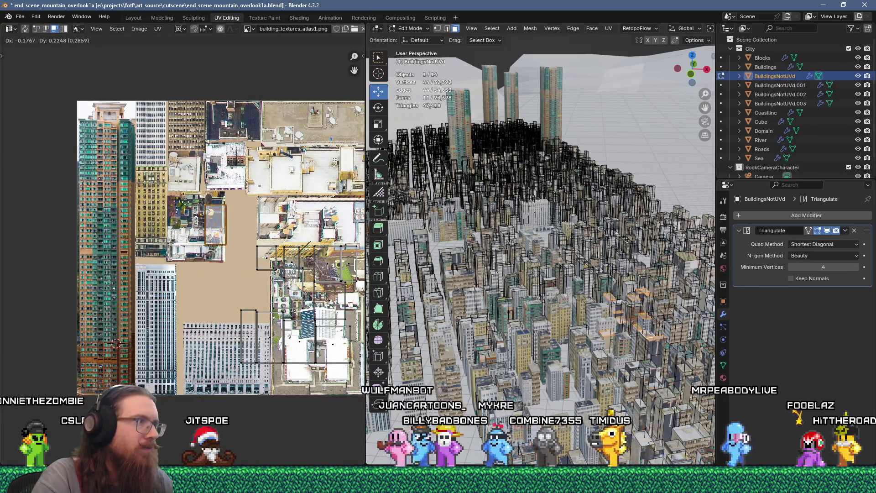
{"action": "left_click", "coordinate": [249, 343]}
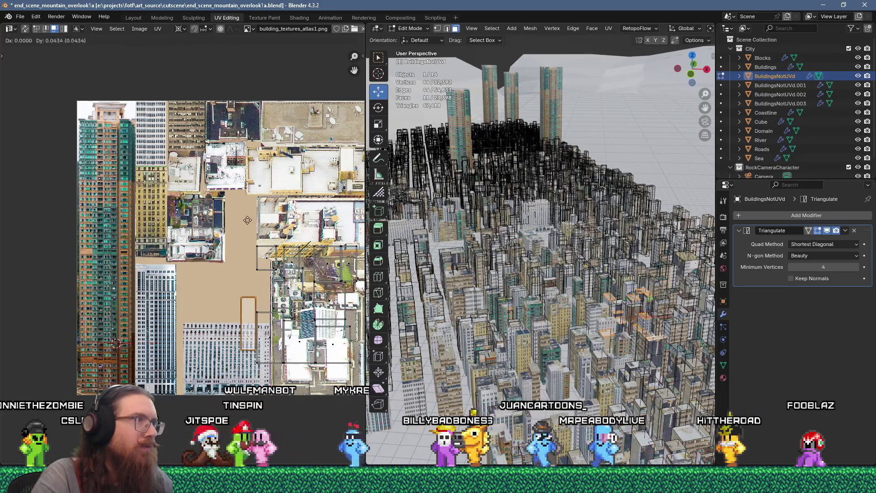
{"action": "key", "text": "g"}
{"action": "left_click", "coordinate": [240, 294]}
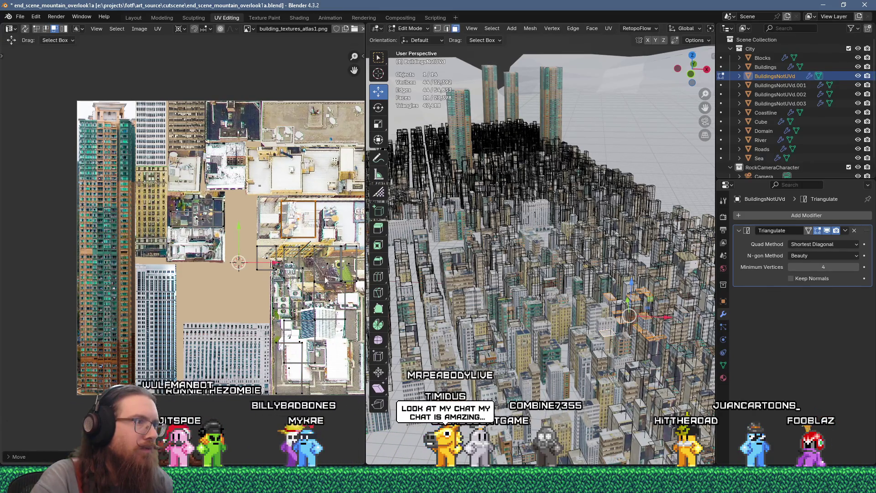
Step: Reposition the remaining UV islands onto matching facade and rooftop atlas regions
{"action": "key", "text": "g"}
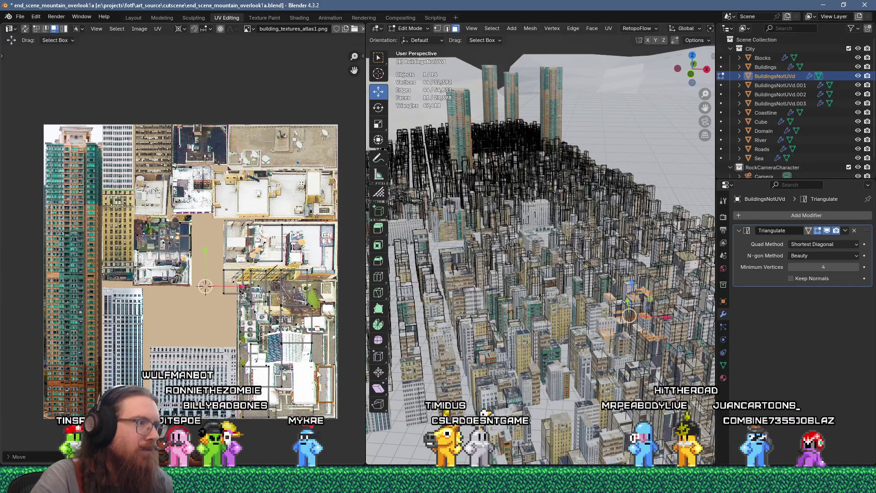
{"action": "left_click", "coordinate": [294, 325]}
{"action": "key", "text": "g"}
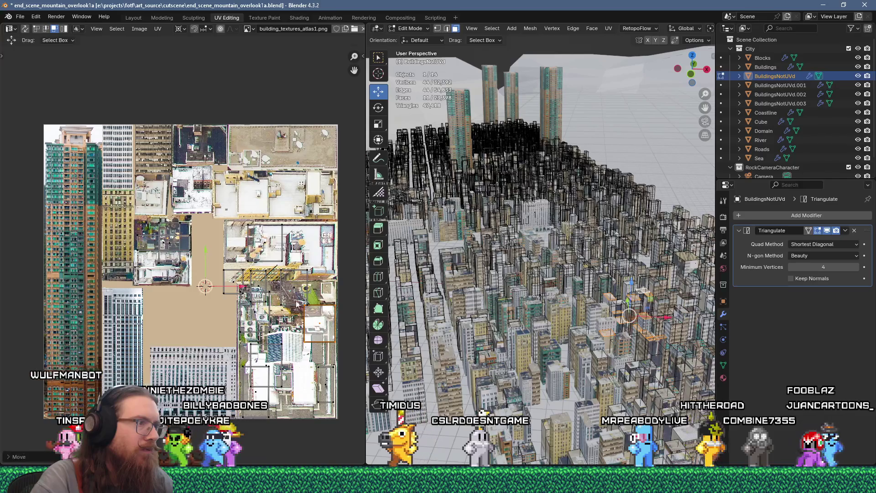
{"action": "key", "text": "g"}
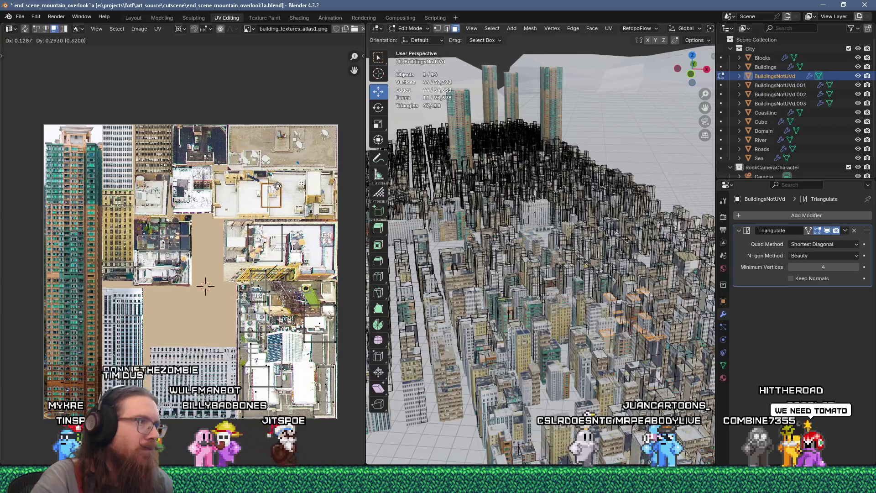
{"action": "left_click", "coordinate": [277, 186]}
{"action": "left_click", "coordinate": [260, 285]}
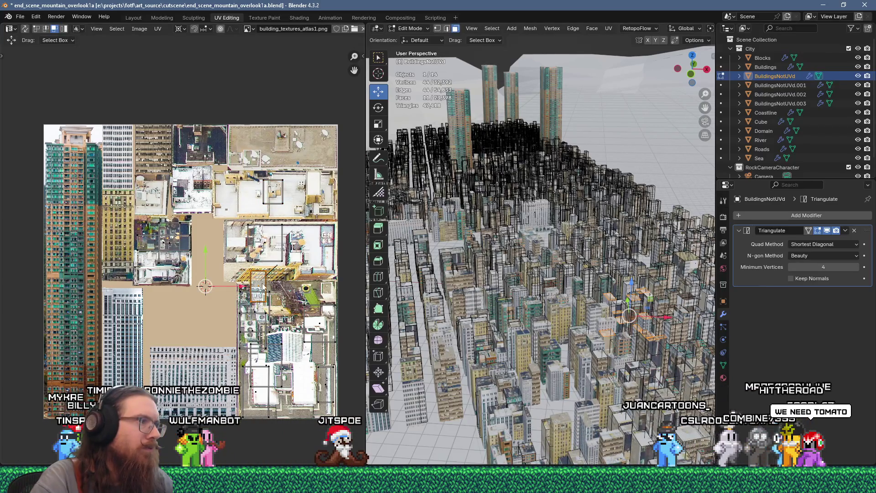
{"action": "key", "text": "g"}
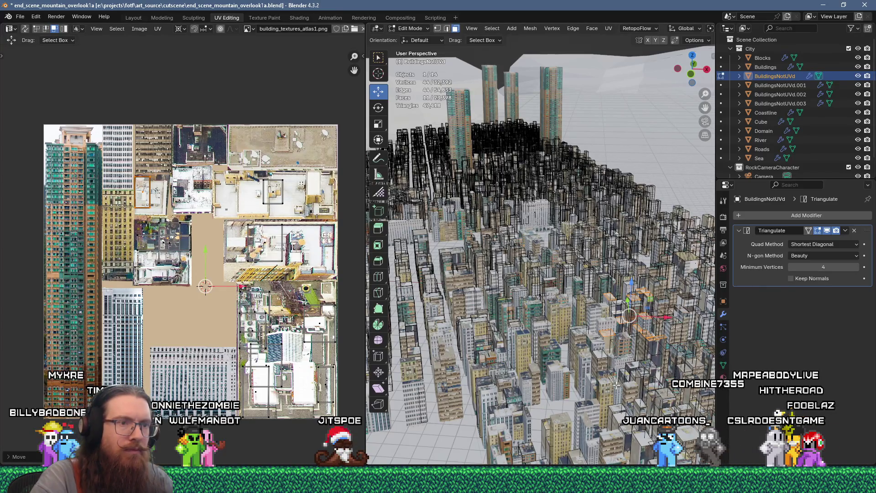
Step: Return to Object Mode, select the Buildings object and frame it in the view
{"action": "middle_click_drag", "start_coordinate": [622, 384], "coordinate": [578, 359]}
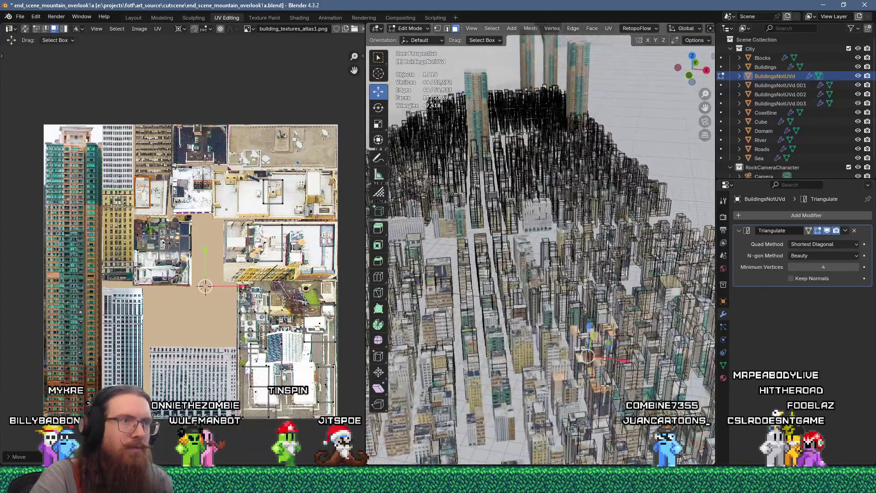
{"action": "key", "text": "Tab"}
{"action": "left_click", "coordinate": [579, 346]}
{"action": "key", "text": "KP_Decimal"}
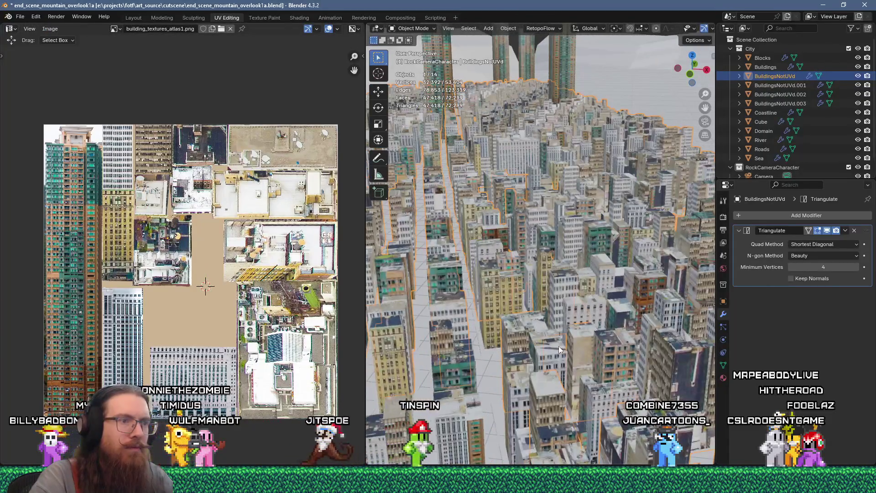
Step: Unwrap one Buildings face, scale its island to 0.2, rotate it 90°, place it, then edit BuildingsNotUVd
{"action": "key", "text": "Tab"}
{"action": "left_click", "coordinate": [557, 349]}
{"action": "key", "text": "u"}
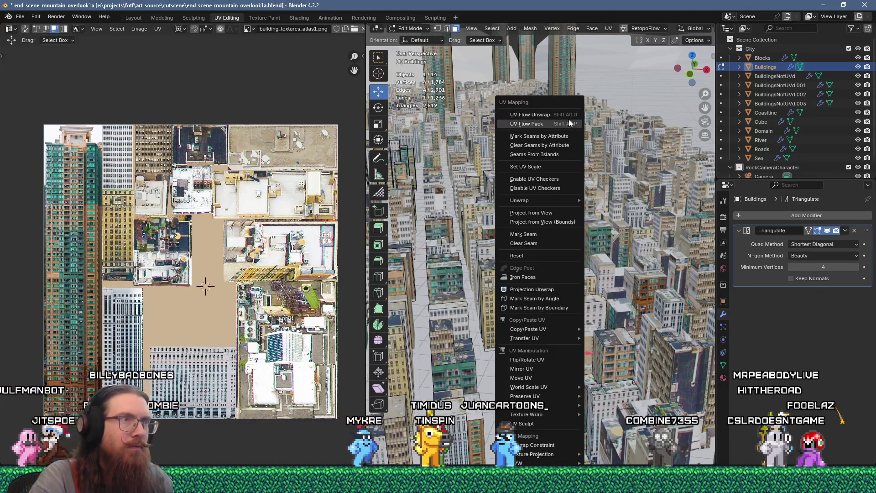
{"action": "left_click", "coordinate": [558, 114]}
{"action": "type", "text": "s"}
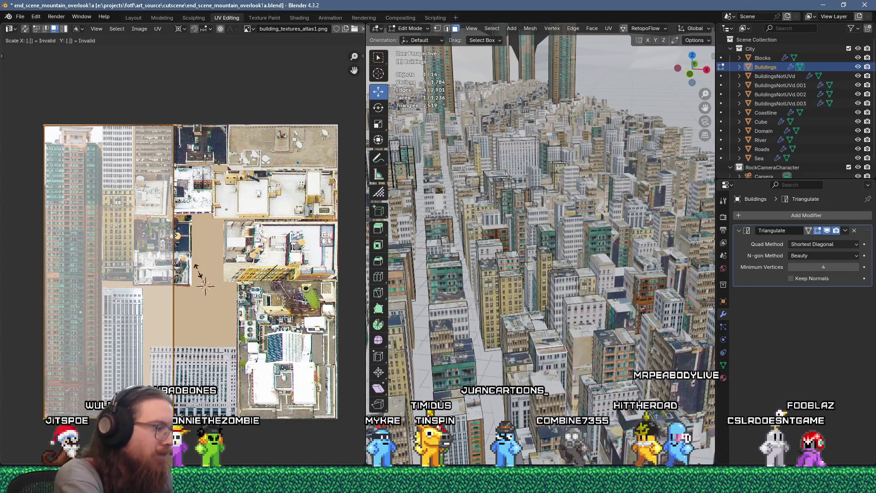
{"action": "type", "text": ".2r90"}
{"action": "key", "text": "Return"}
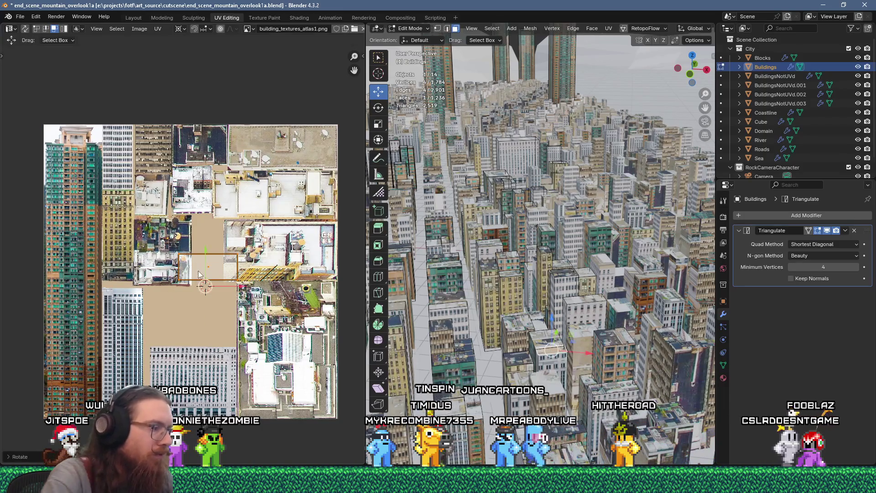
{"action": "key", "text": "g"}
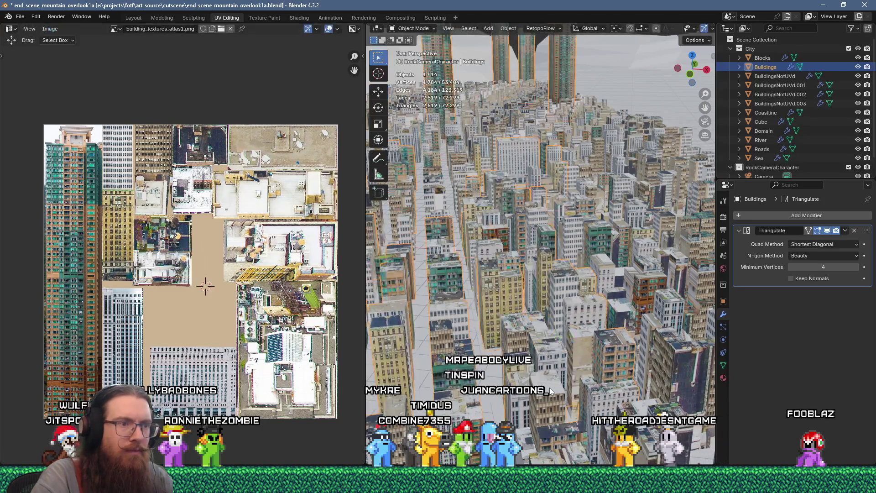
{"action": "key", "text": "alt+q"}
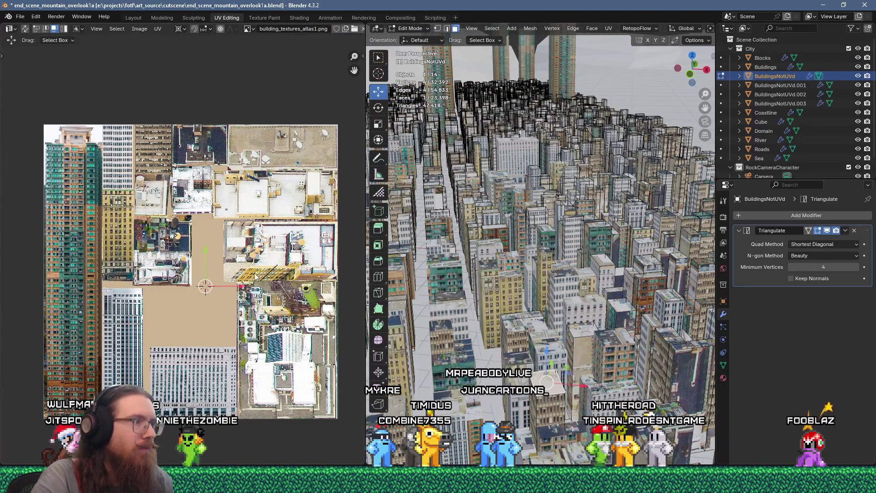
Step: Unwrap the selected face, rotate its island 90° and place it on the atlas
{"action": "key", "text": "u"}
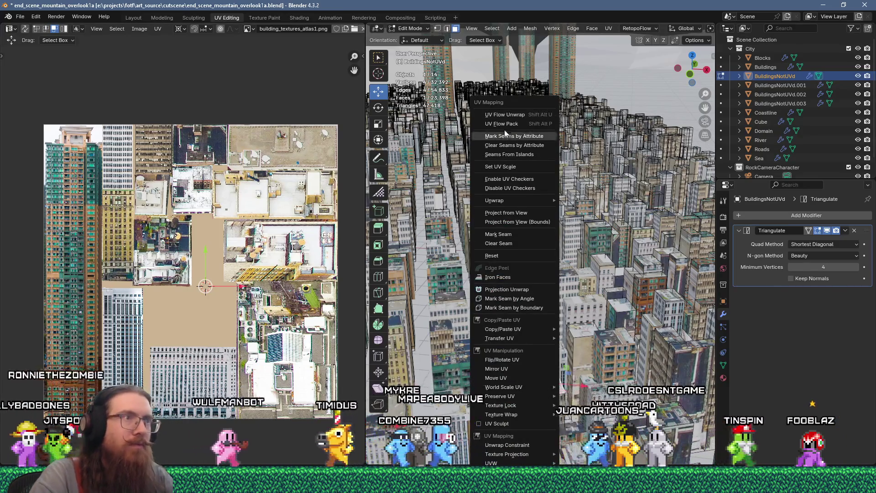
{"action": "key", "text": "Return"}
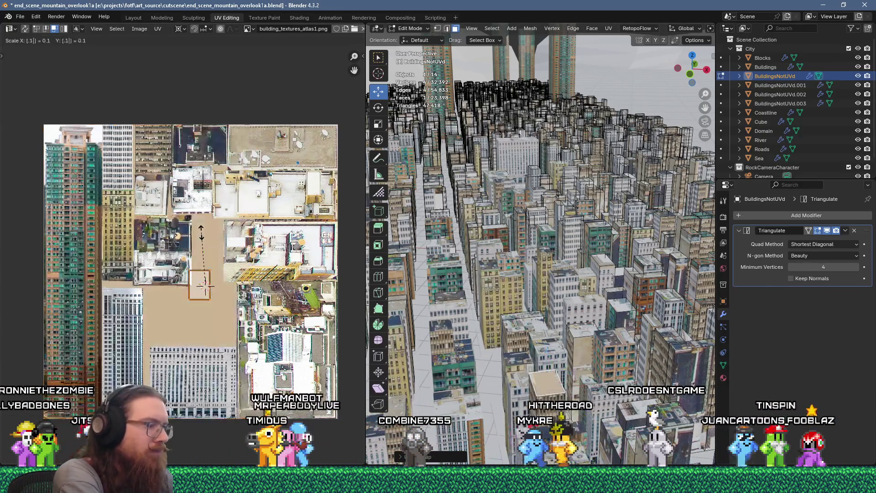
{"action": "type", "text": "r90"}
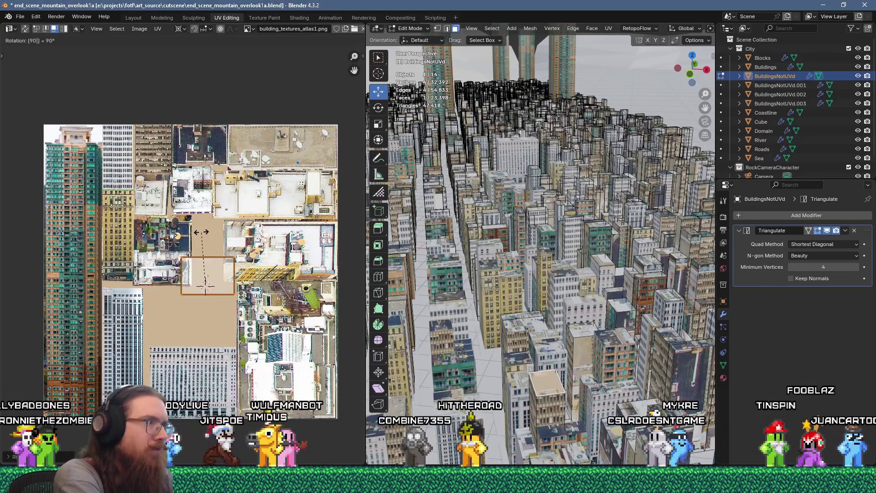
{"action": "type", "text": "g"}
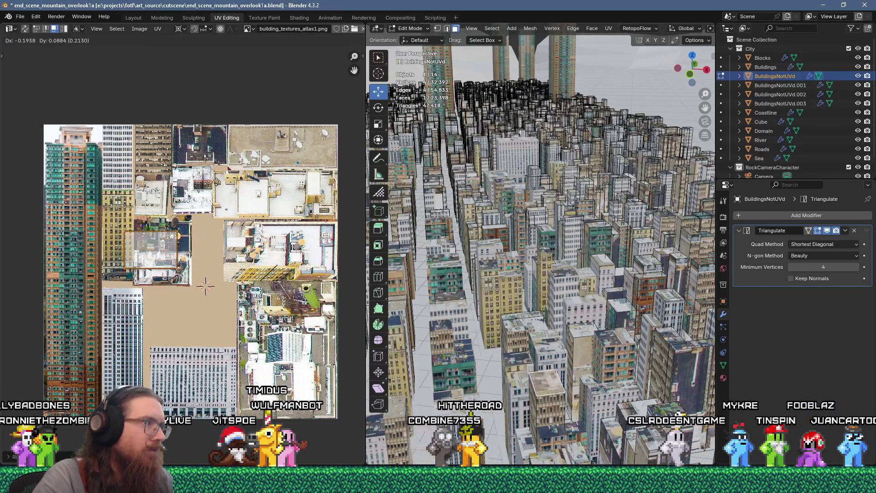
{"action": "left_click", "coordinate": [222, 178]}
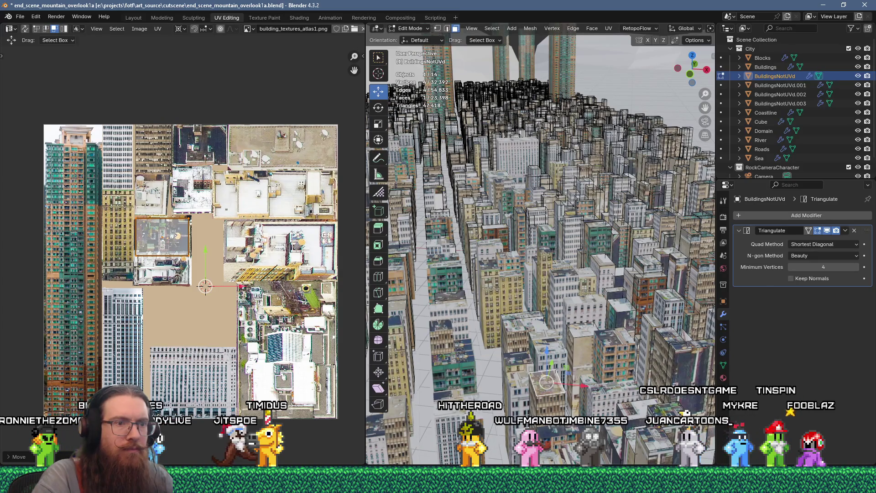
Step: Move another building face's island up-left on the atlas and return to Object Mode
{"action": "left_click", "coordinate": [641, 404]}
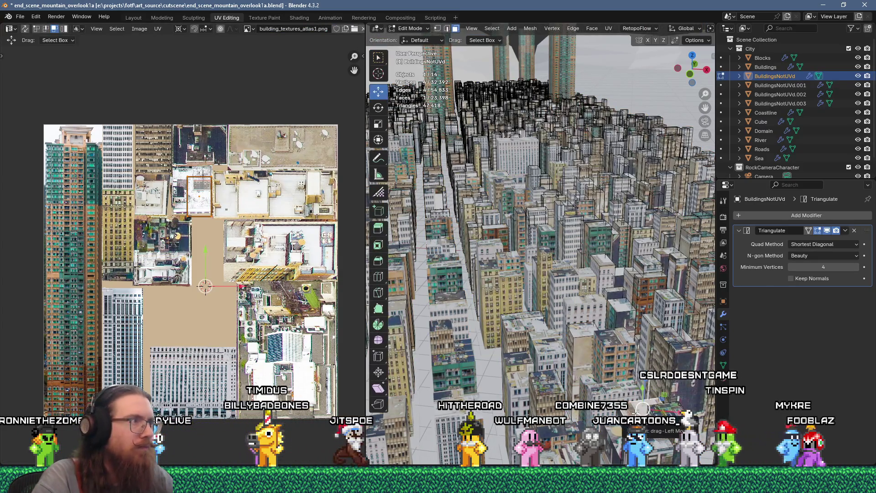
{"action": "key", "text": "g"}
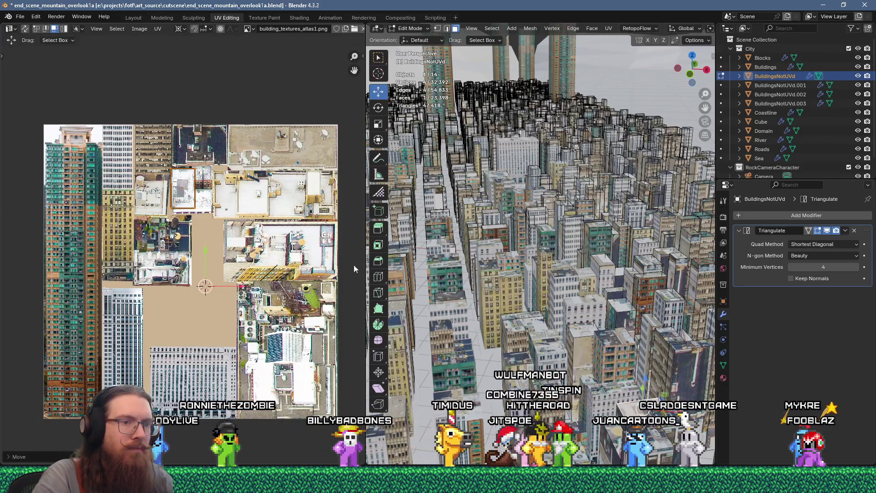
{"action": "key", "text": "Tab"}
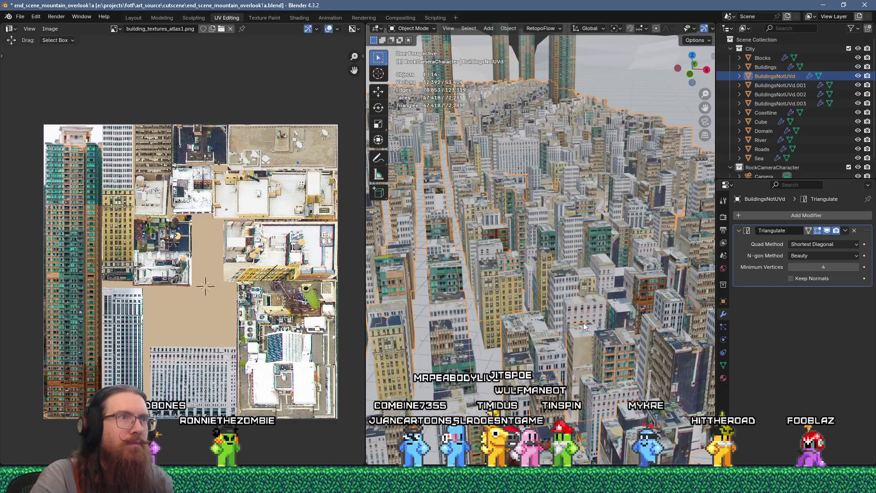
Step: Unwrap a BuildingsNotUVd face, shrink its island to 0.2 and place it on the atlas
{"action": "scroll", "coordinate": [528, 194], "scroll_direction": "down", "scroll_amount": 4}
{"action": "scroll", "coordinate": [551, 240], "scroll_direction": "up", "scroll_amount": 5}
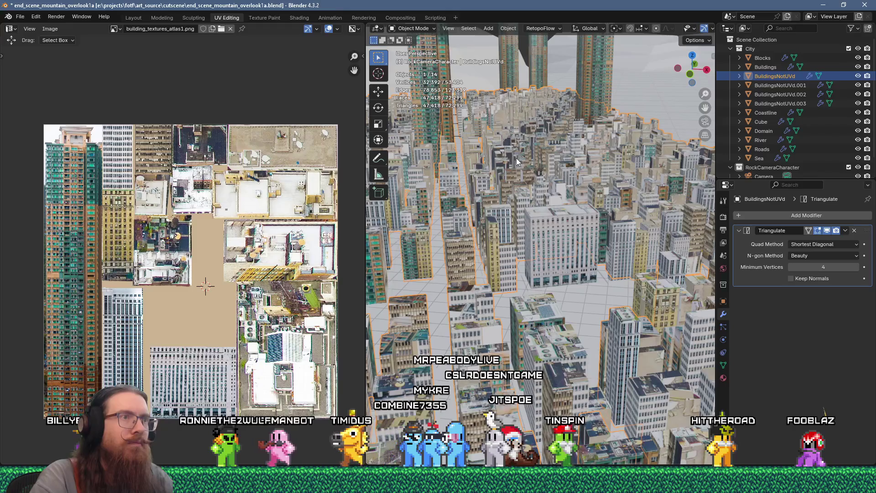
{"action": "key", "text": "Tab"}
{"action": "right_click", "coordinate": [565, 130]}
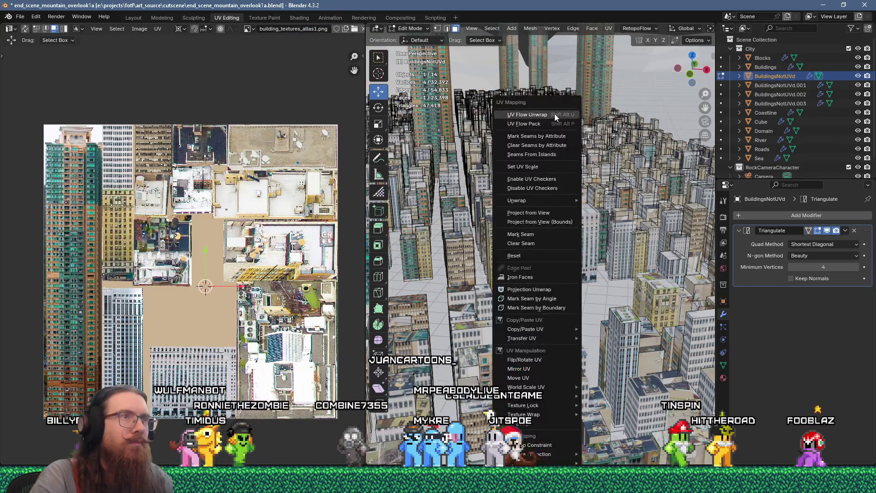
{"action": "left_click", "coordinate": [555, 114]}
{"action": "type", "text": "s"}
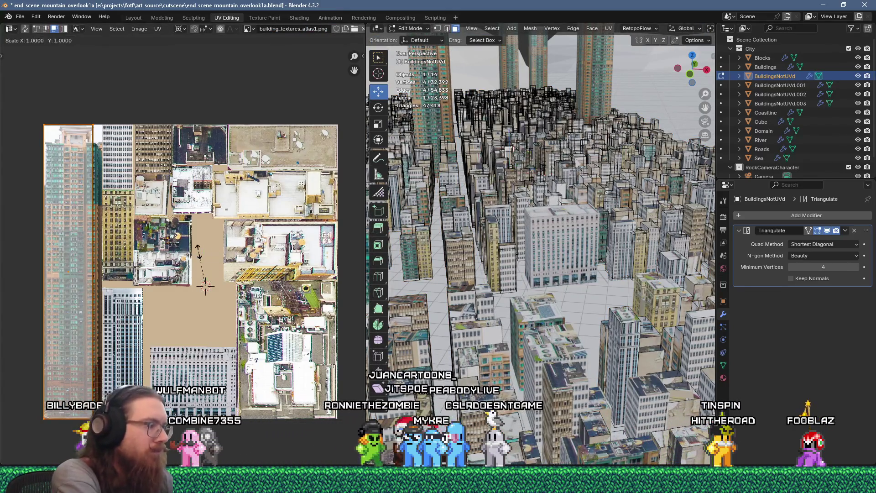
{"action": "type", "text": ".2g"}
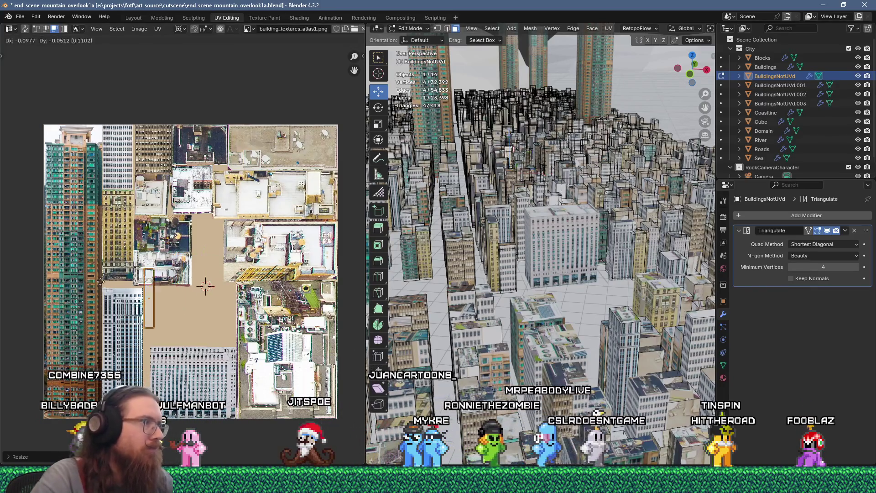
{"action": "left_click", "coordinate": [56, 298]}
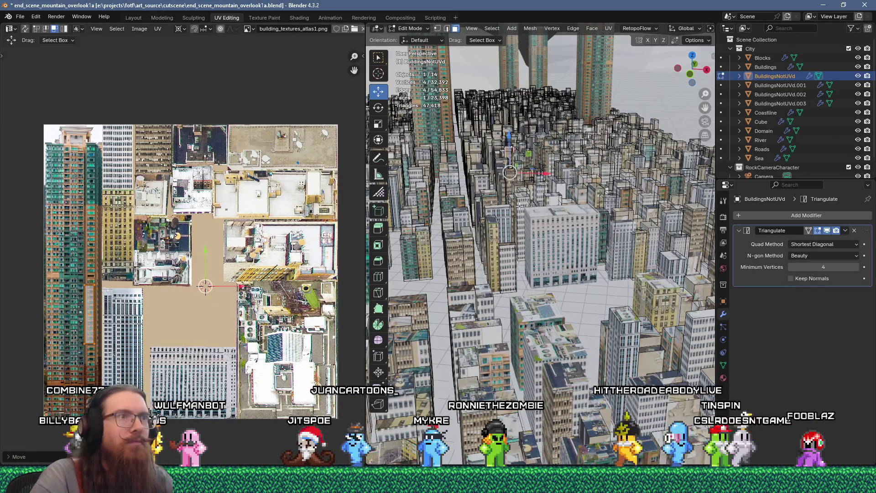
{"action": "key", "text": "Tab"}
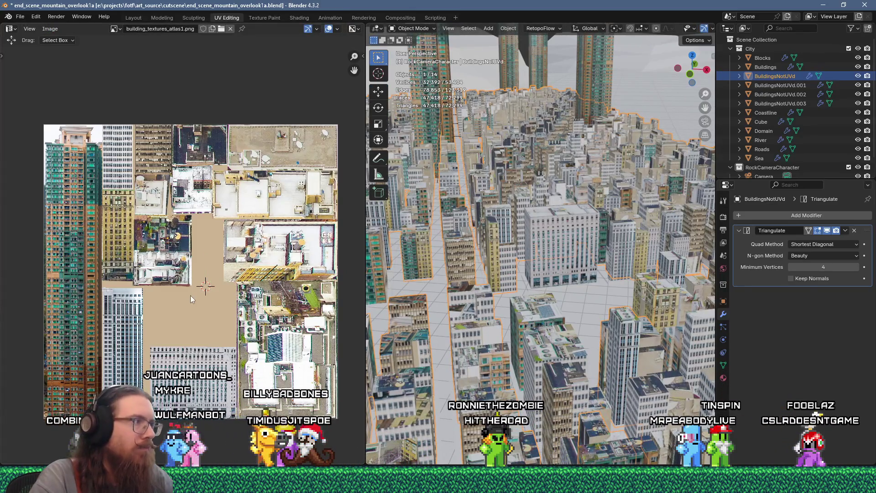
Step: Unwrap a building face, scale its island down and move it onto the atlas
{"action": "key", "text": "Tab"}
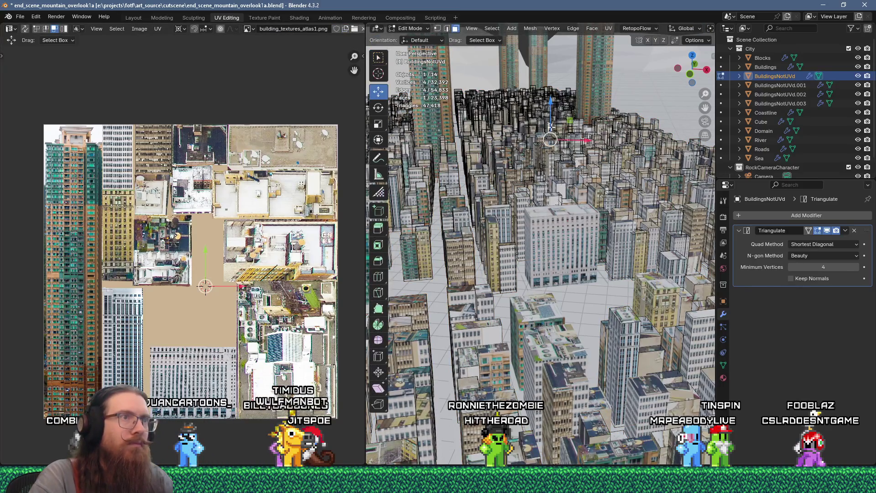
{"action": "key", "text": "u"}
{"action": "left_click", "coordinate": [572, 114]}
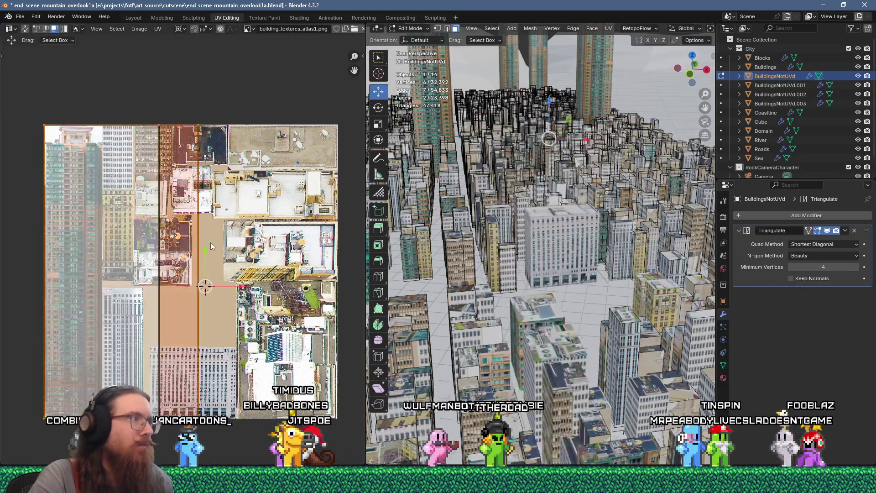
{"action": "key", "text": "s"}
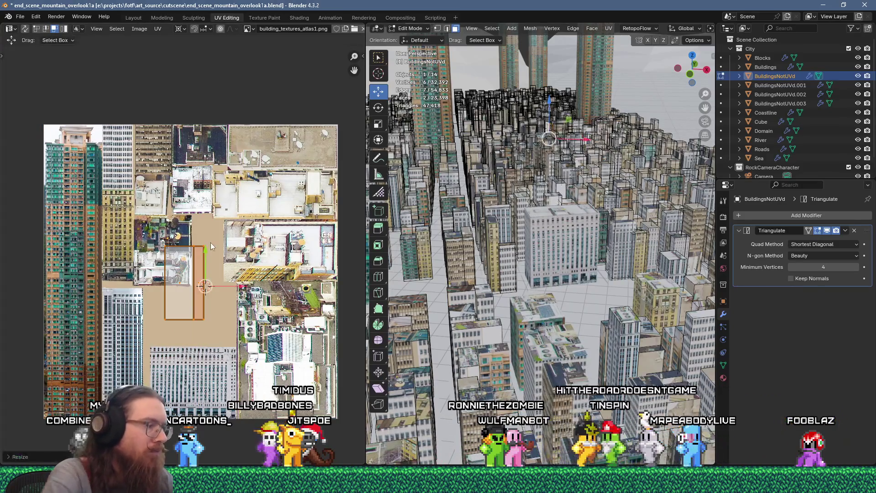
{"action": "left_click", "coordinate": [210, 243]}
{"action": "key", "text": "g"}
{"action": "left_click", "coordinate": [246, 356]}
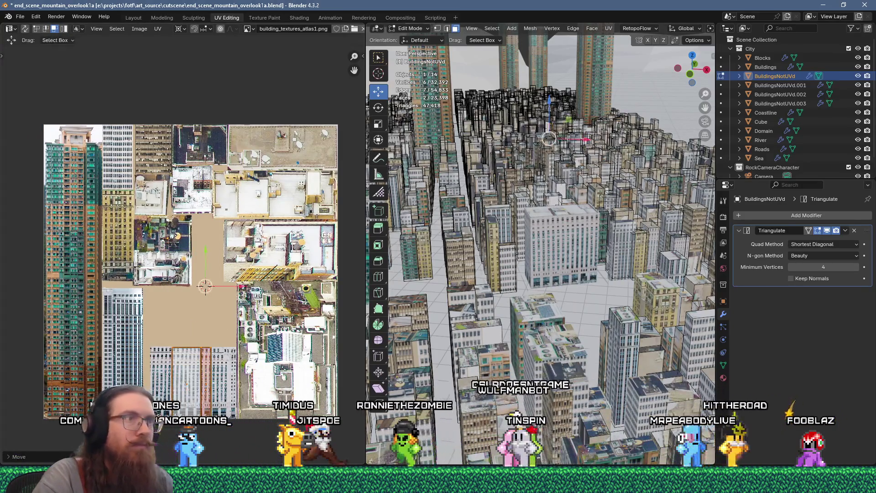
{"action": "key", "text": "Tab"}
{"action": "key", "text": "Tab"}
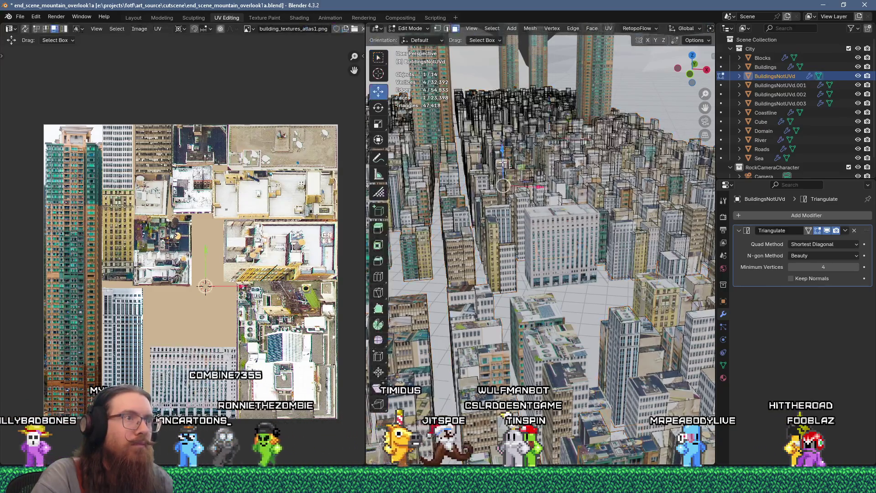
Step: Shrink another face's island to 0.25 onto the left tall-building strip, then select a new face
{"action": "key", "text": "u"}
{"action": "key", "text": "Escape"}
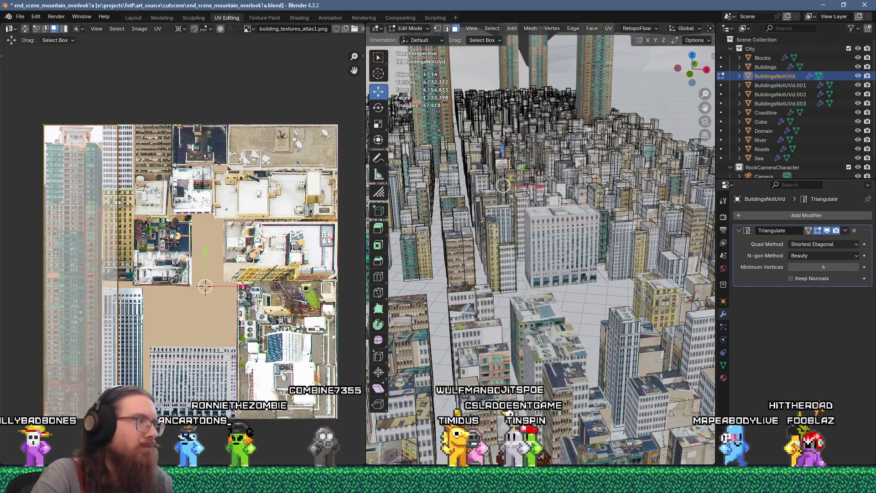
{"action": "left_click", "coordinate": [240, 235]}
{"action": "type", "text": "a"}
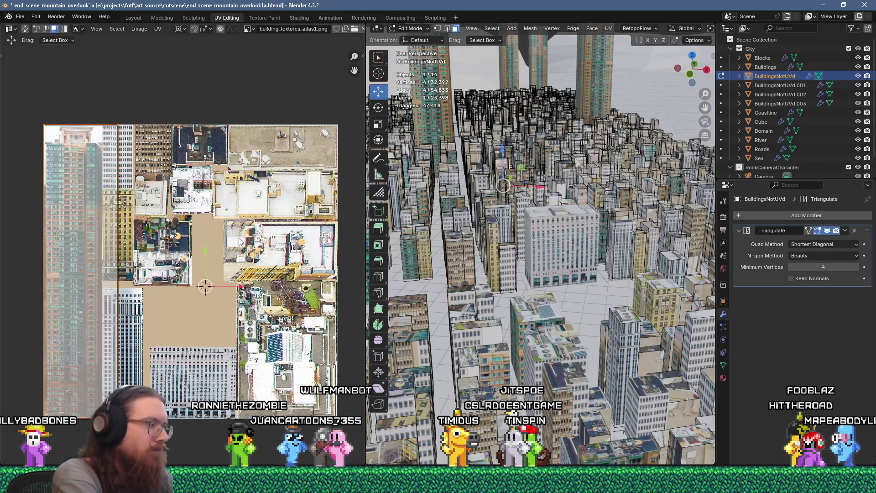
{"action": "type", "text": "0.25"}
{"action": "key", "text": "Return"}
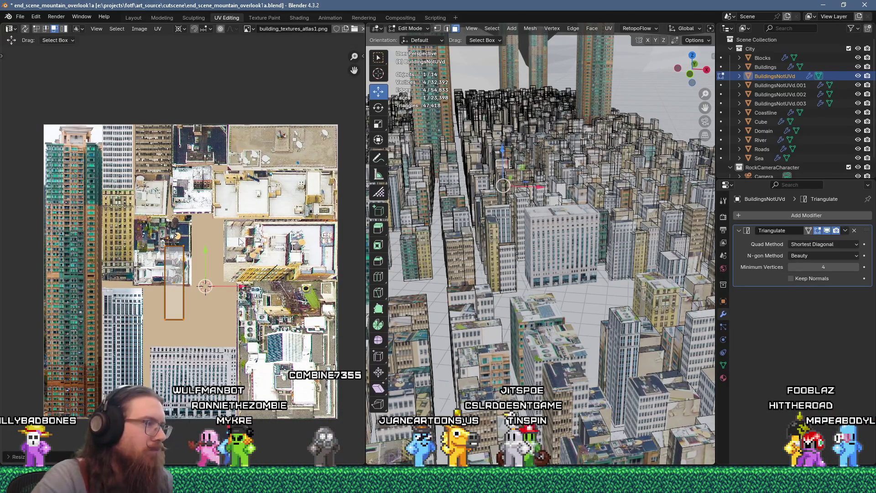
{"action": "left_click", "coordinate": [77, 246]}
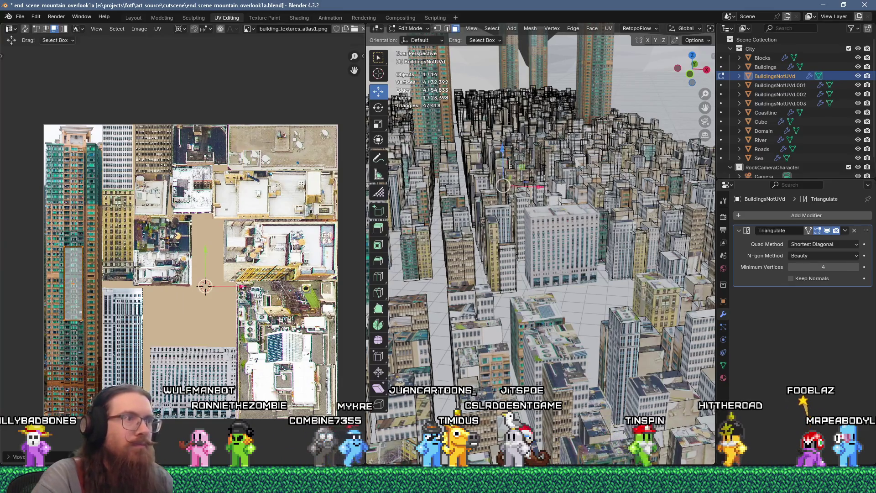
{"action": "left_click", "coordinate": [578, 194]}
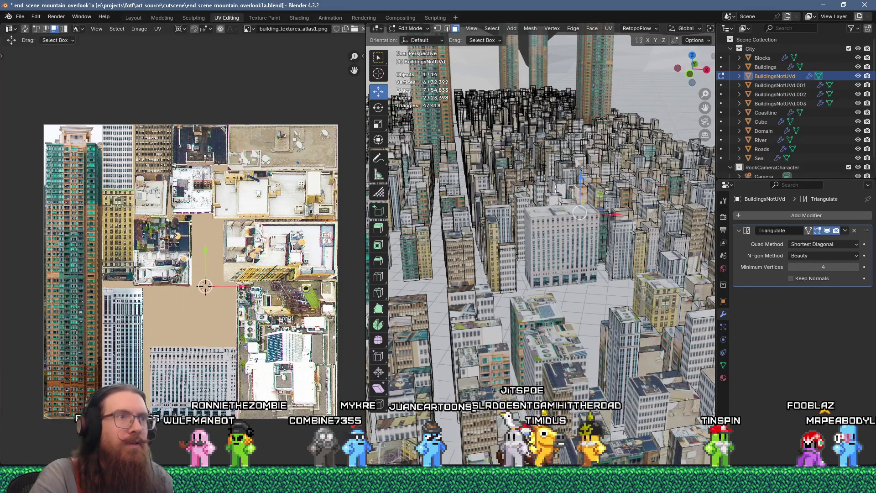
{"action": "mouse_move", "coordinate": [487, 234]}
{"action": "middle_mouse_down", "text": "shift"}
{"action": "mouse_move", "coordinate": [607, 309]}
{"action": "mouse_move", "coordinate": [564, 349]}
{"action": "middle_mouse_up", "text": "shift"}
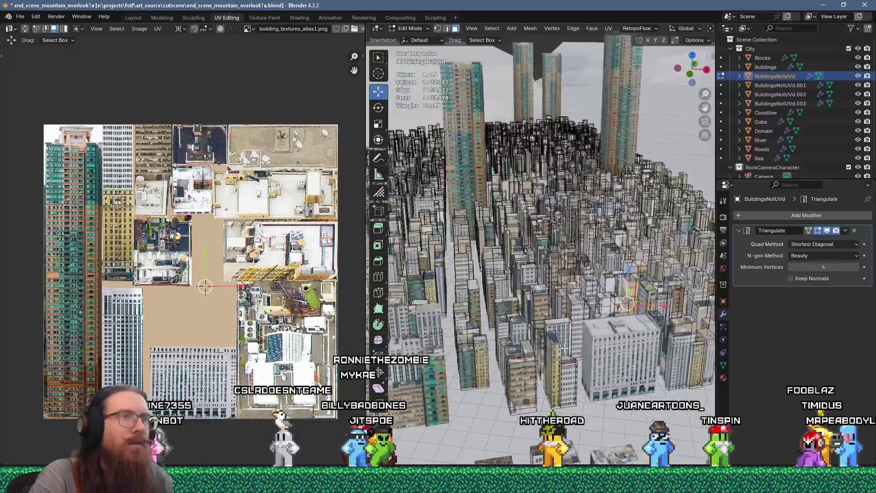
Step: Shift-select building faces across the skyline until about 28 faces are selected
{"action": "left_click", "coordinate": [565, 350], "text": "shift"}
{"action": "scroll", "coordinate": [545, 204], "scroll_direction": "up", "scroll_amount": 4}
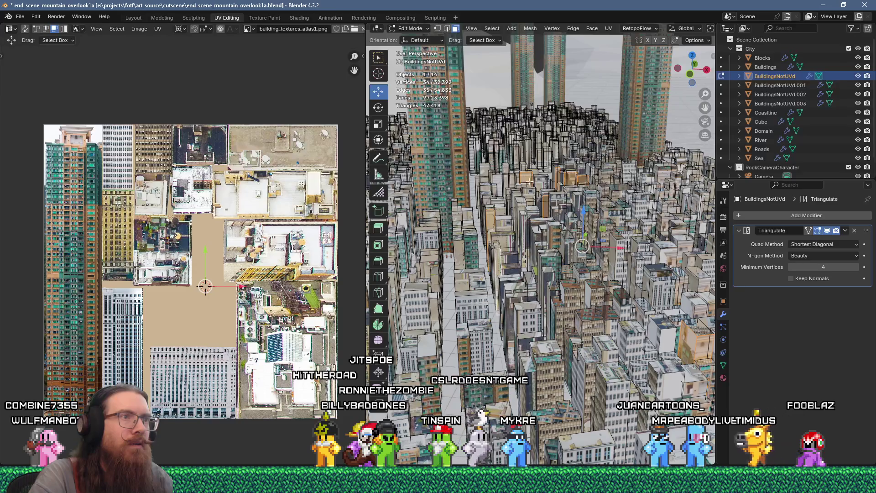
{"action": "left_click", "coordinate": [437, 283], "text": "shift"}
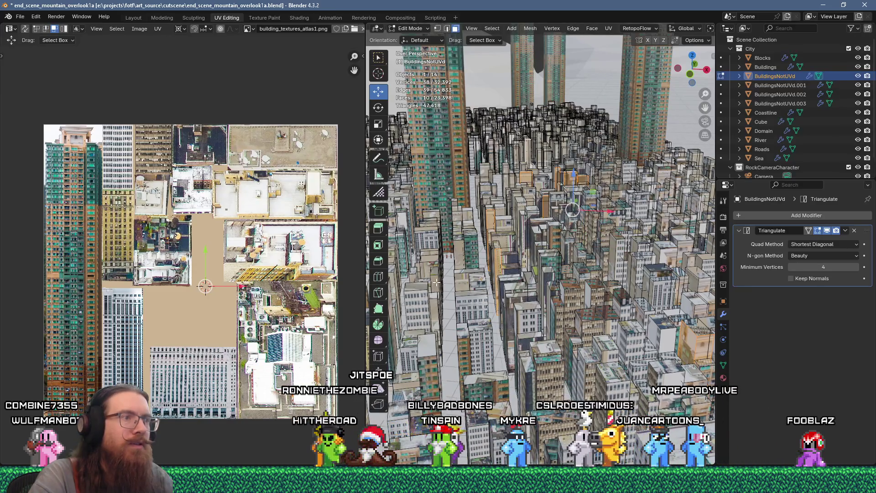
{"action": "left_click", "coordinate": [457, 250], "text": "shift"}
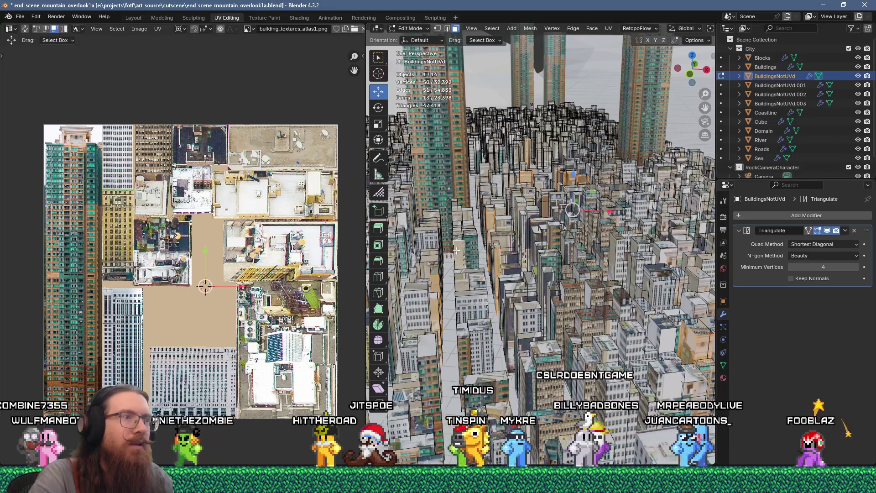
{"action": "left_click", "coordinate": [519, 298], "text": "shift"}
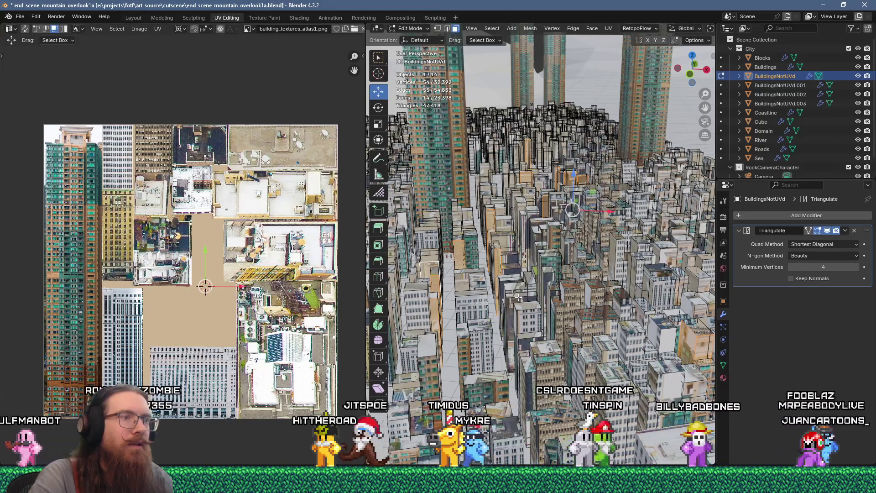
{"action": "left_click", "coordinate": [547, 274], "text": "shift"}
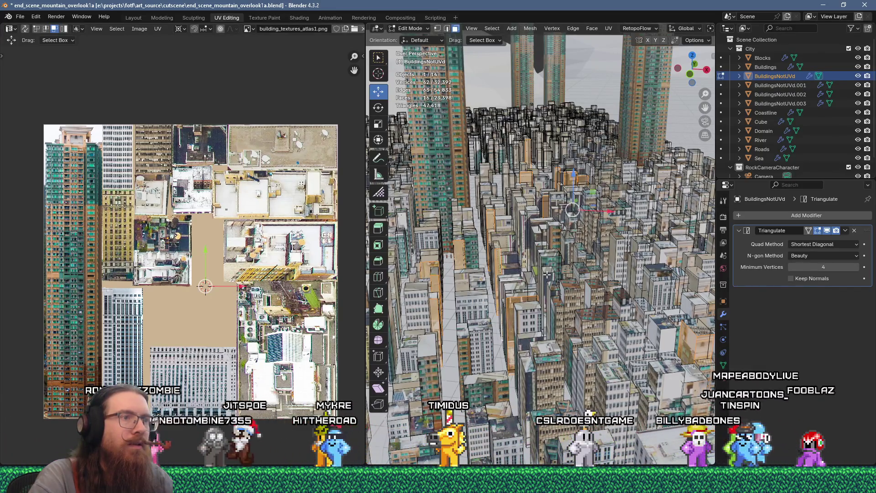
{"action": "left_click", "coordinate": [531, 212], "text": "shift"}
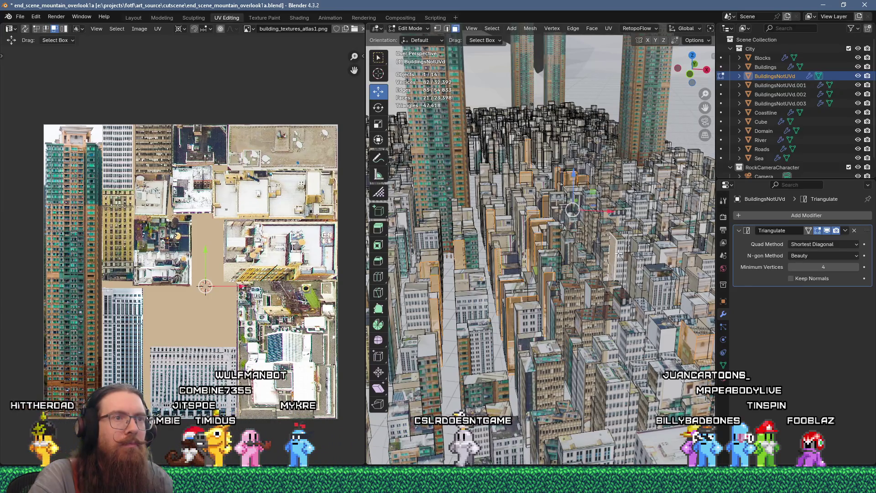
{"action": "left_click", "coordinate": [630, 270], "text": "shift"}
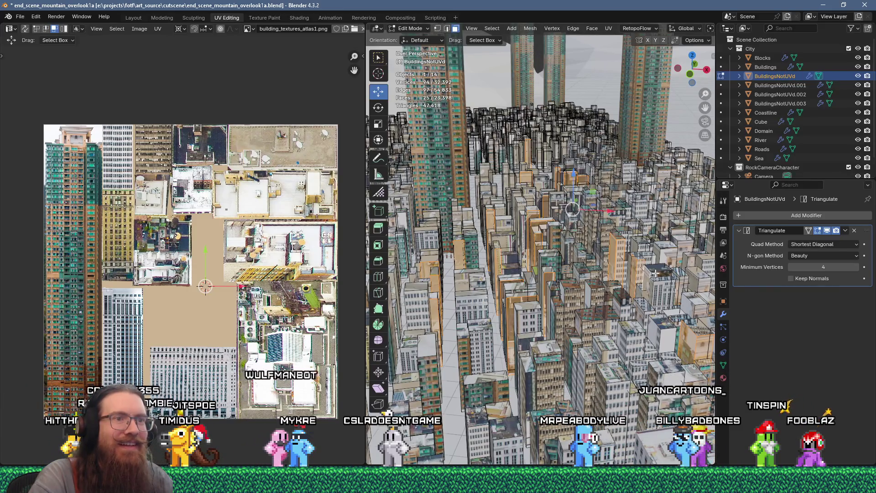
{"action": "left_click", "coordinate": [655, 273], "text": "shift"}
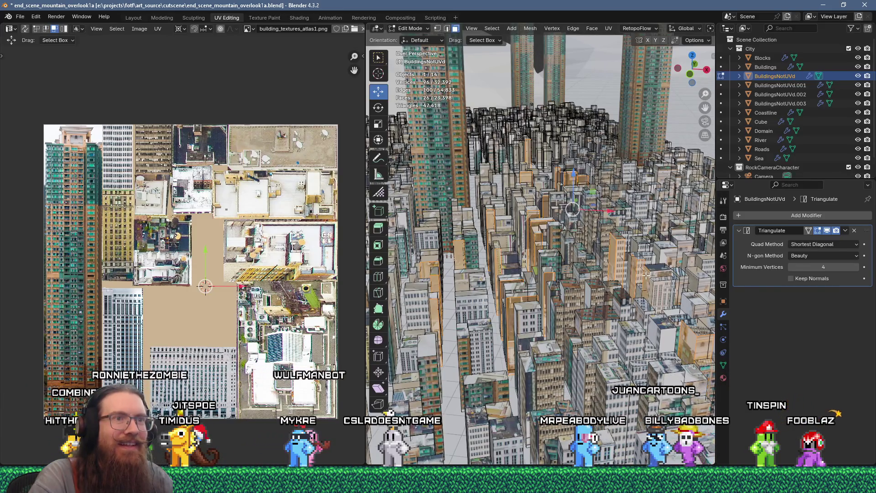
{"action": "left_click", "coordinate": [701, 284], "text": "shift"}
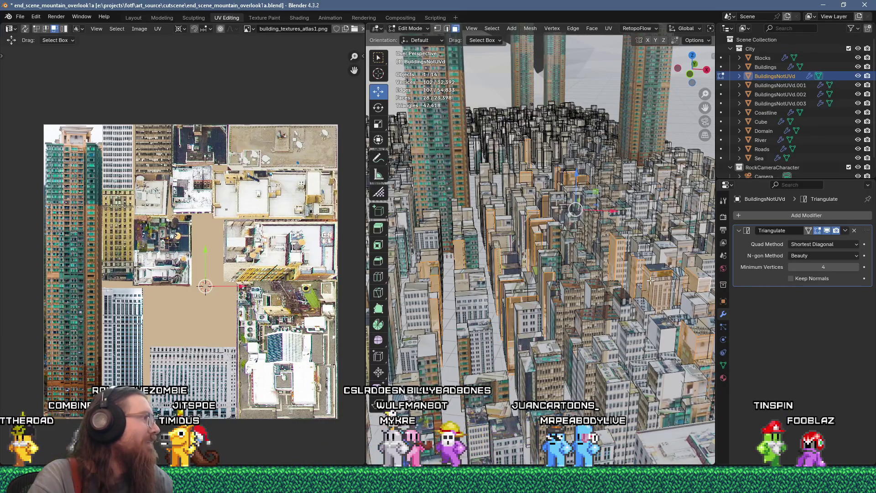
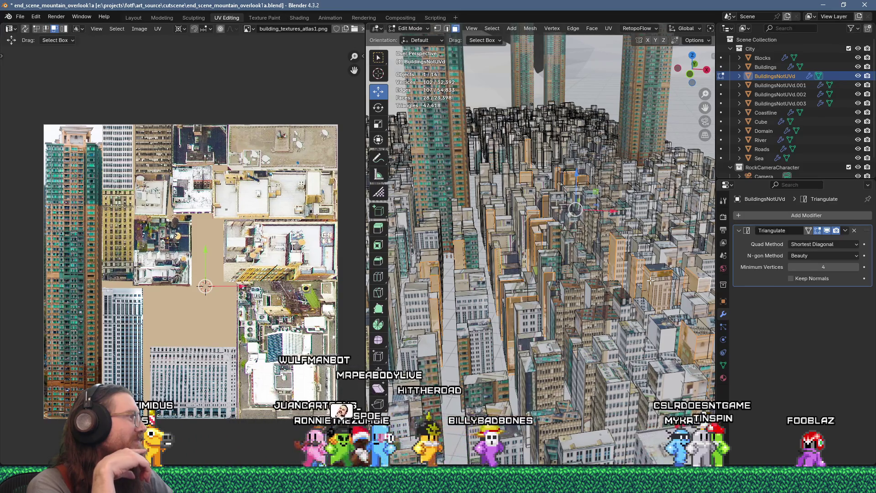
Step: Flow-unwrap the selected BuildingsNotUVd faces and shrink the resulting UV islands
{"action": "key", "text": "u"}
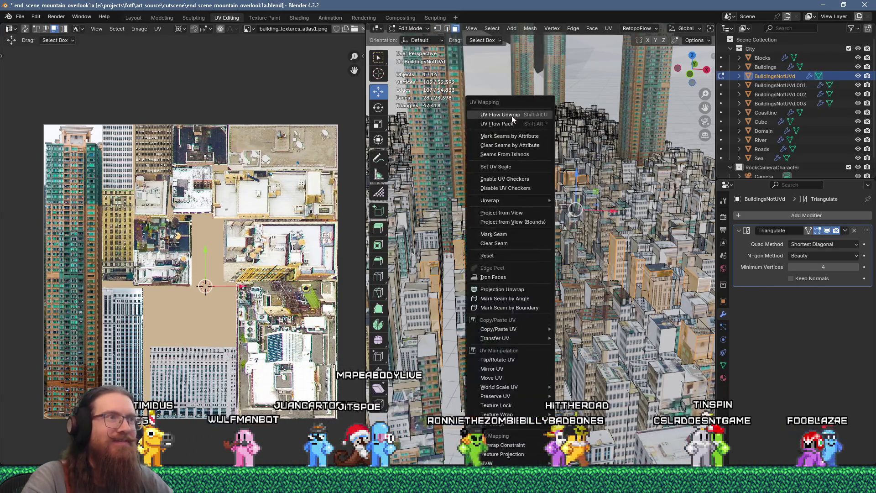
{"action": "left_click", "coordinate": [512, 118]}
{"action": "scroll", "coordinate": [192, 283], "scroll_direction": "down", "scroll_amount": 4}
{"action": "scroll", "coordinate": [213, 302], "scroll_direction": "up", "scroll_amount": 4}
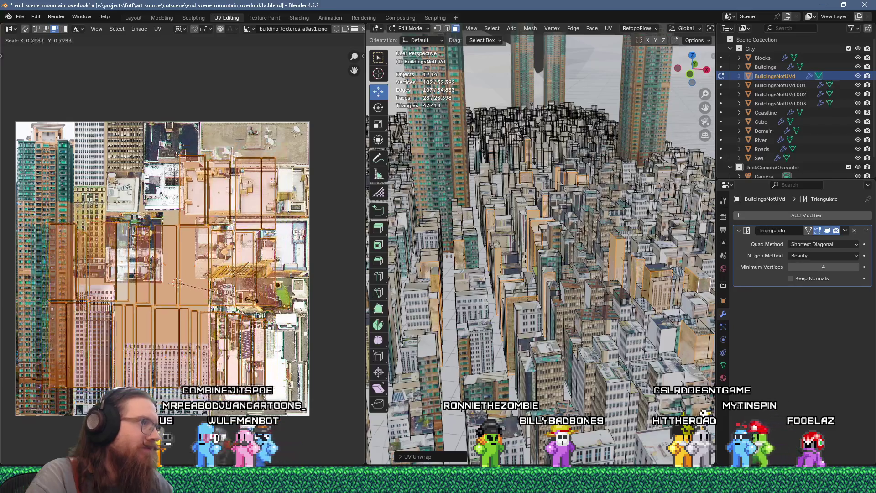
{"action": "left_click", "coordinate": [242, 297]}
Step: Move an island from the atlas middle onto the left facade texture
{"action": "left_click", "coordinate": [187, 269]}
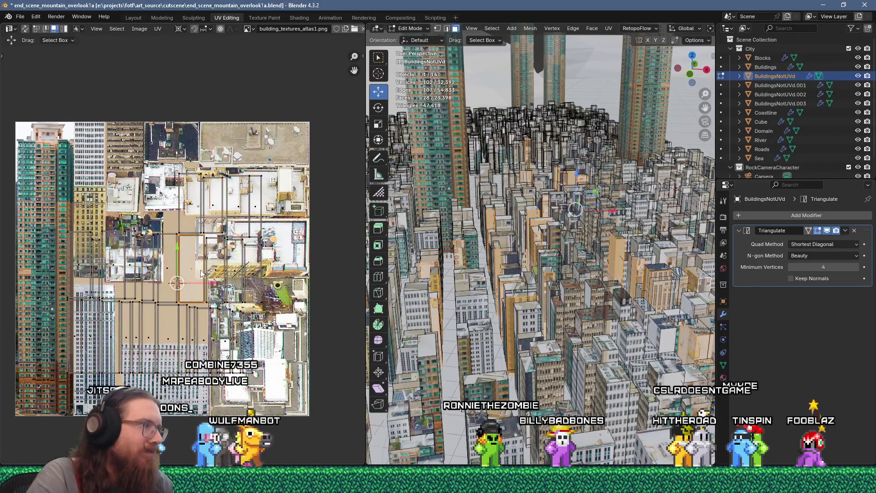
{"action": "key", "text": "g"}
{"action": "left_click", "coordinate": [124, 258]}
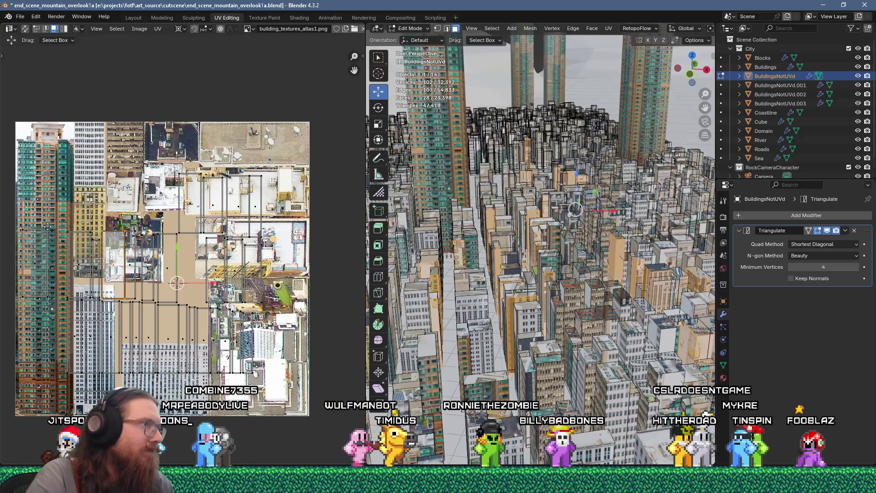
{"action": "key", "text": "g"}
{"action": "left_click", "coordinate": [27, 216]}
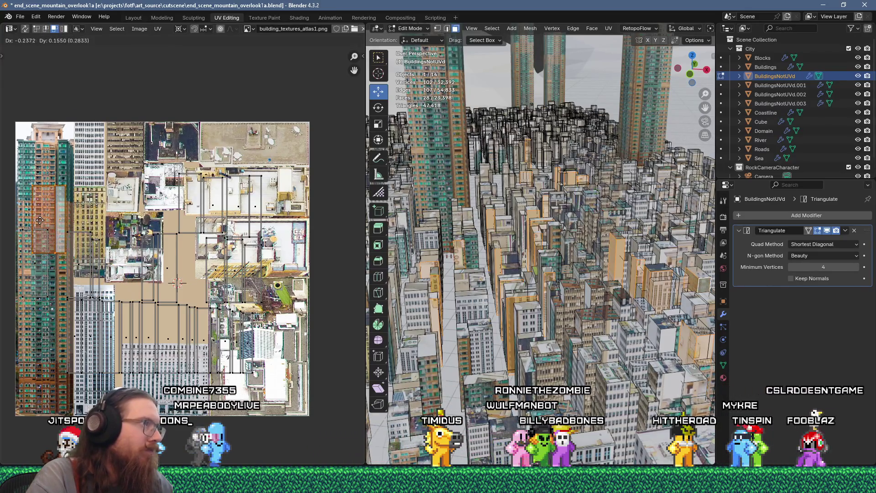
Step: Reposition another UV island up and to the left onto a facade area
{"action": "left_click", "coordinate": [152, 340]}
{"action": "key", "text": "g"}
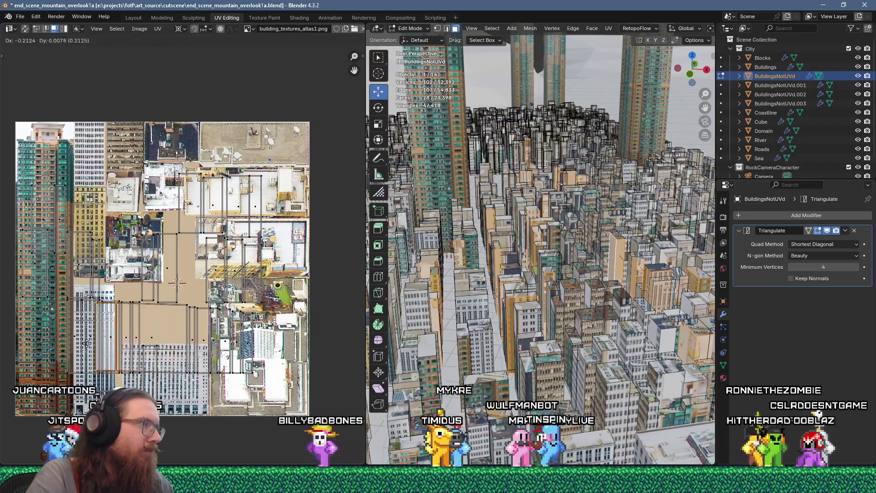
{"action": "right_click", "coordinate": [155, 353]}
{"action": "key", "text": "g"}
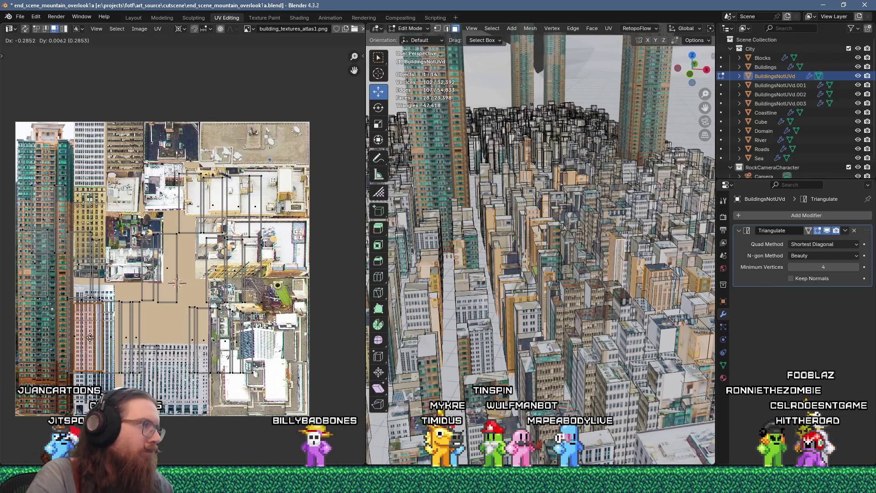
{"action": "key", "text": "g"}
{"action": "left_click", "coordinate": [170, 228]}
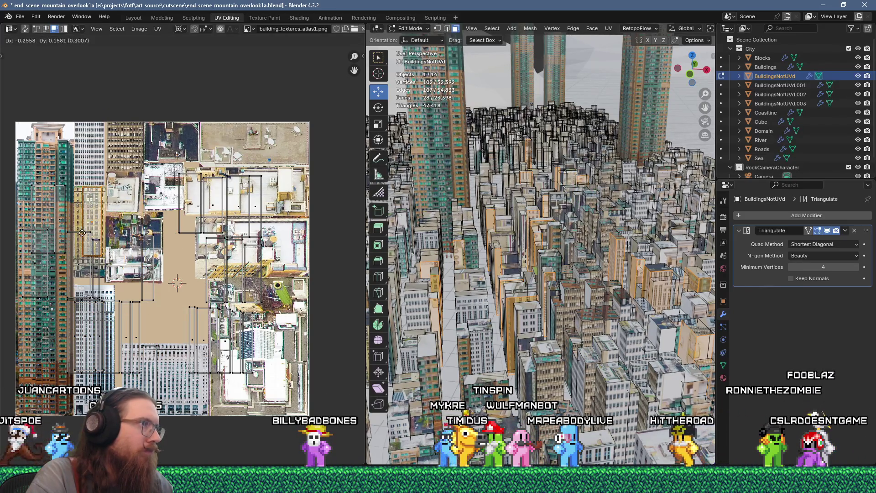
{"action": "key", "text": "g"}
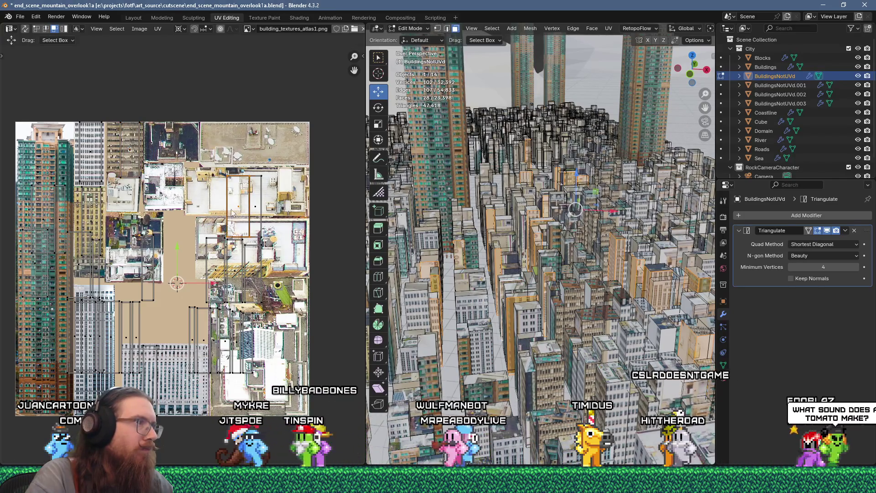
Step: Place a UV island onto the upper facade region of the atlas
{"action": "left_click", "coordinate": [254, 210]}
{"action": "key", "text": "g"}
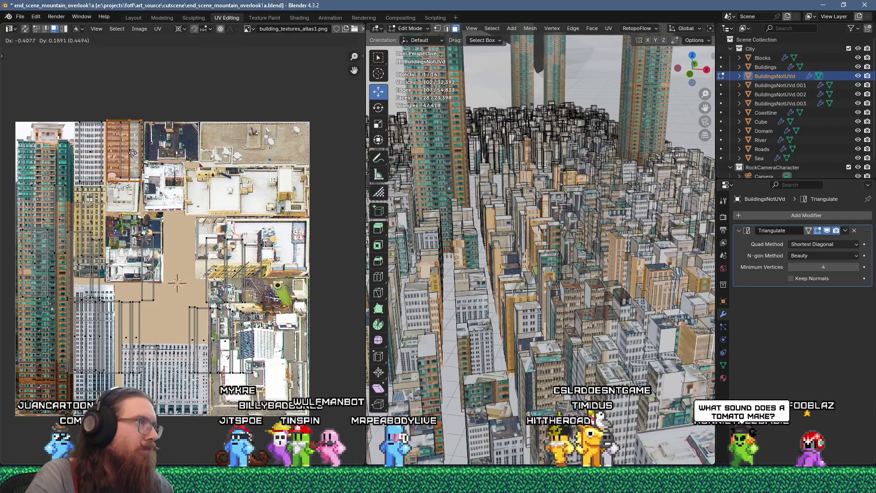
{"action": "left_click", "coordinate": [133, 153]}
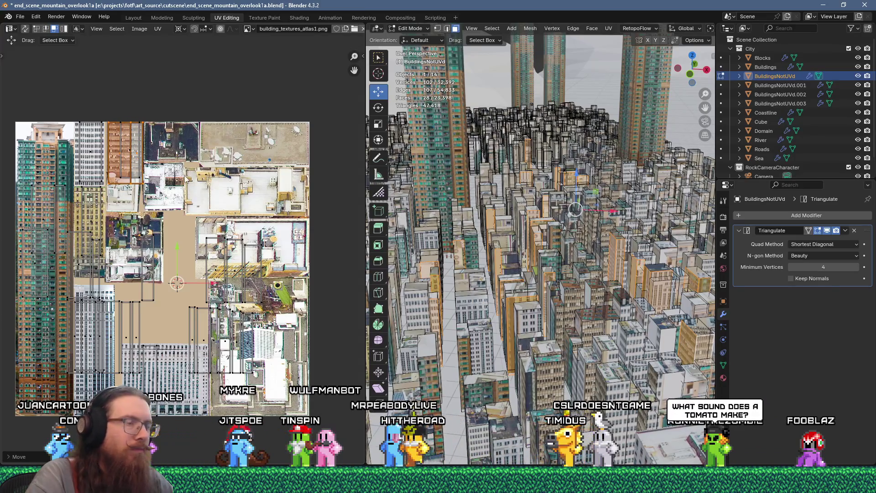
{"action": "key", "text": "g"}
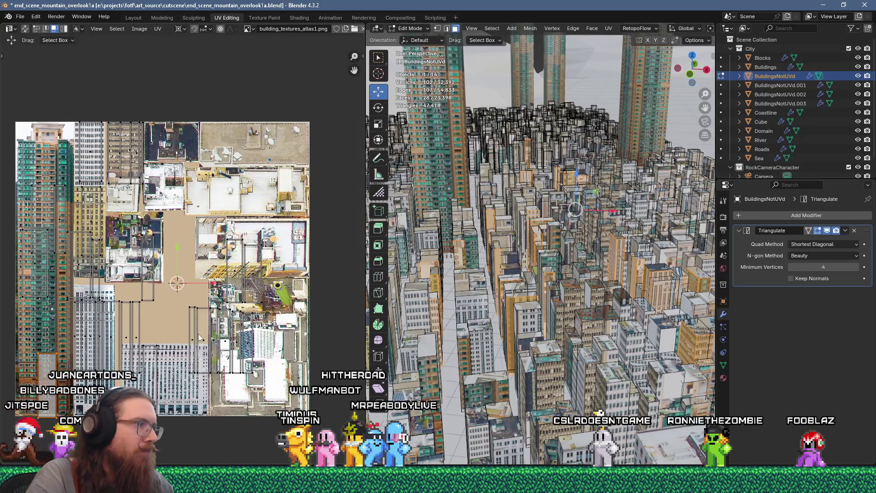
Step: Move two lower islands onto the left tower facade strips, then pick a building face
{"action": "left_click", "coordinate": [207, 351]}
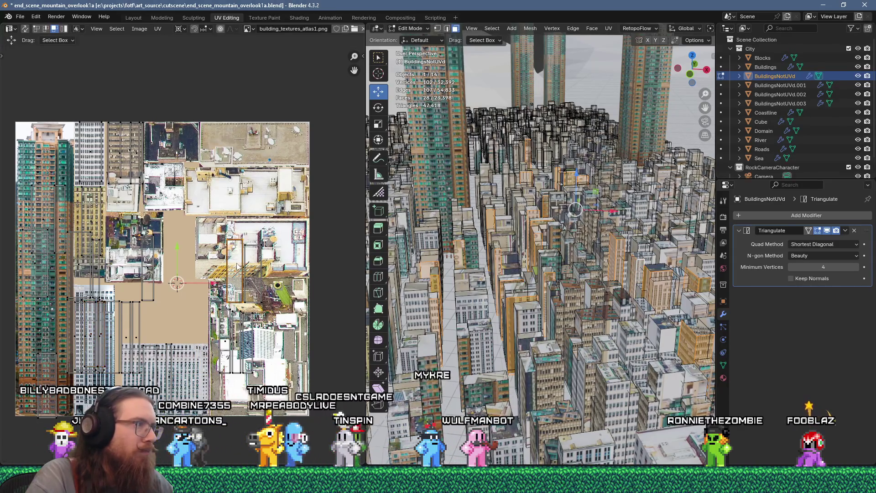
{"action": "left_click", "coordinate": [56, 183]}
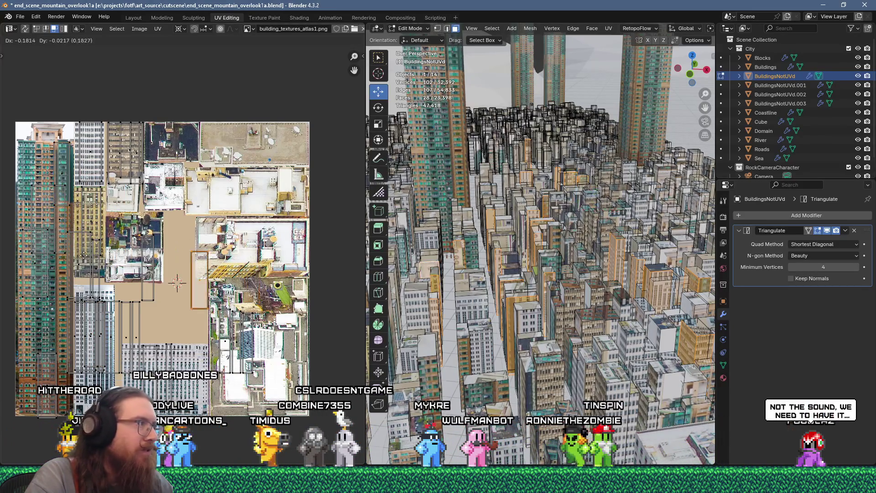
{"action": "left_click_drag", "start_coordinate": [100, 200], "coordinate": [64, 195]}
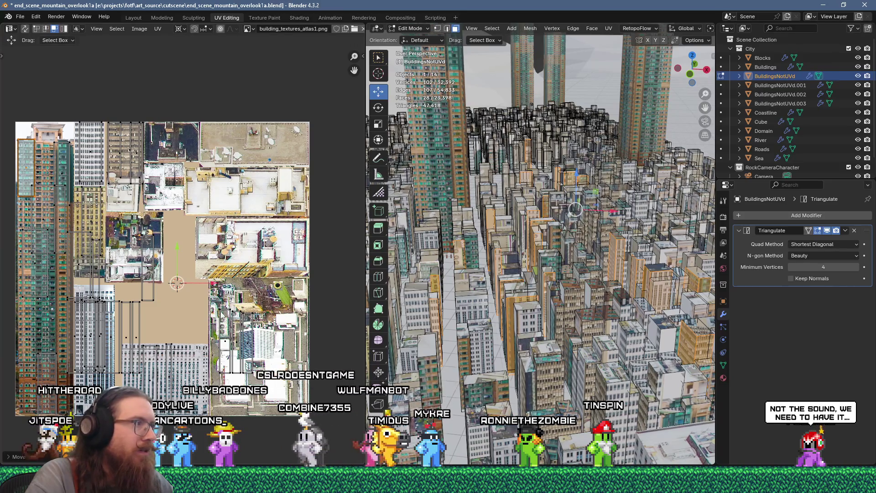
{"action": "left_click", "coordinate": [229, 344]}
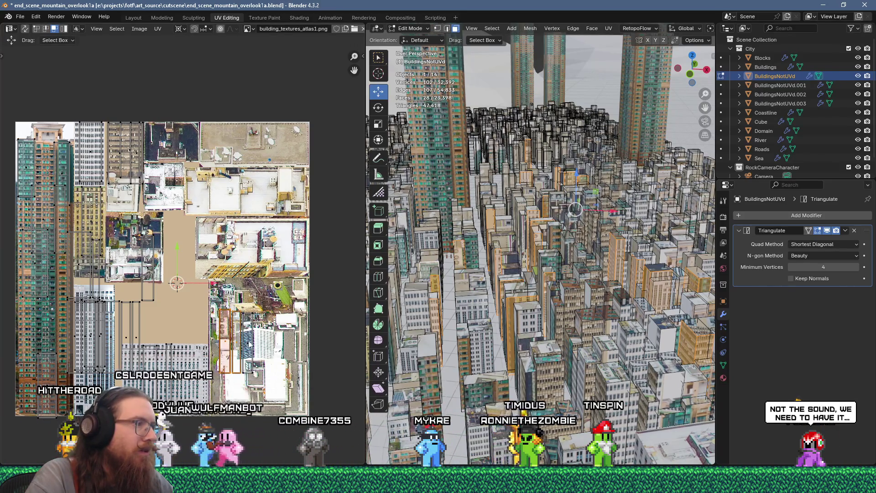
{"action": "mouse_move", "coordinate": [251, 346]}
{"action": "left_mouse_down"}
{"action": "mouse_move", "coordinate": [113, 306]}
{"action": "mouse_move", "coordinate": [84, 279]}
{"action": "mouse_move", "coordinate": [66, 279]}
{"action": "left_mouse_up"}
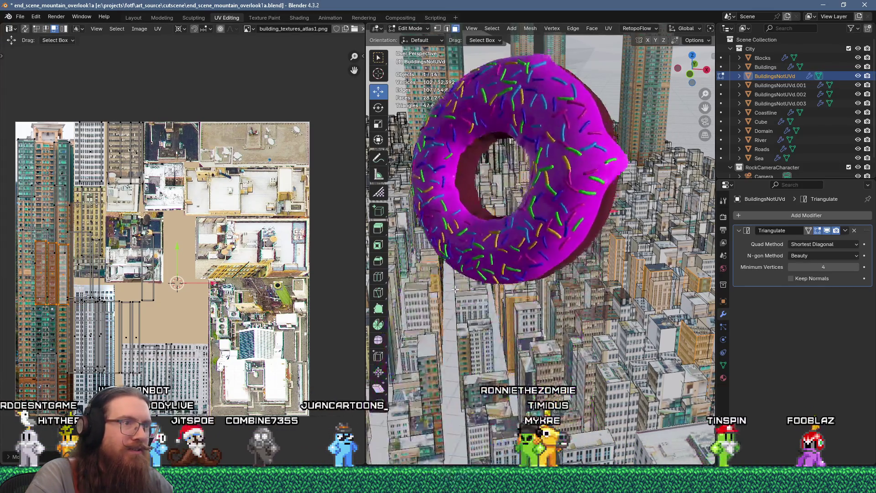
{"action": "left_click", "coordinate": [522, 379]}
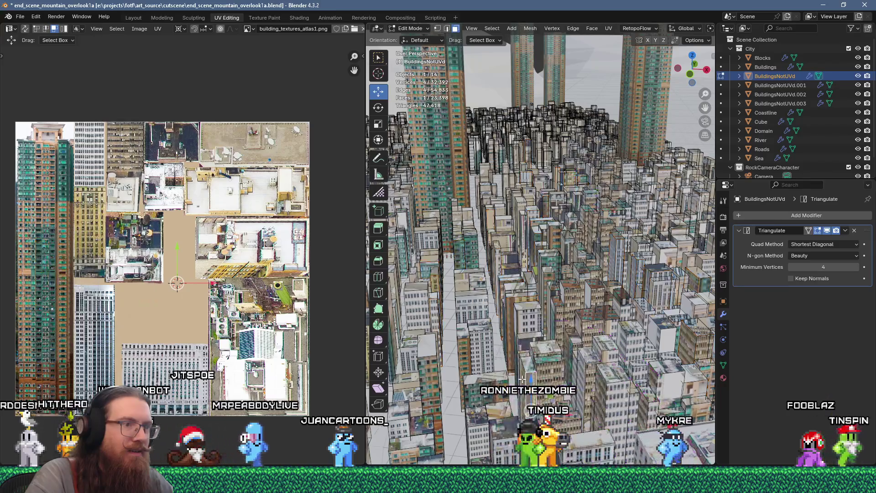
Step: Unwrap the selected face, scale its island to 0.2 and place it on the atlas
{"action": "key", "text": "u"}
{"action": "left_click", "coordinate": [531, 116]}
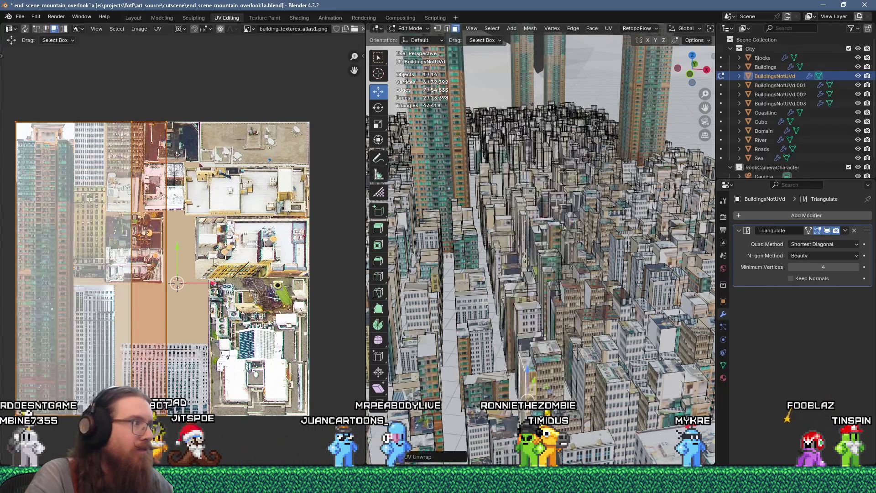
{"action": "type", "text": ".2"}
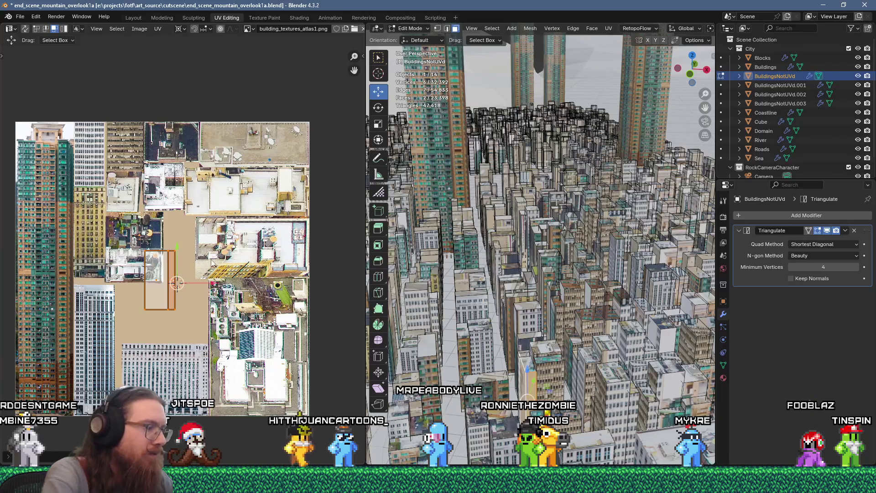
{"action": "type", "text": "g"}
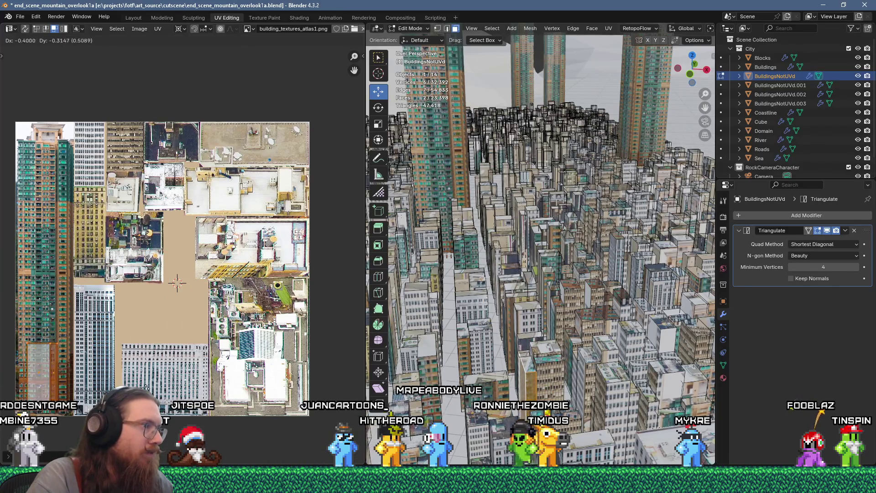
{"action": "left_click", "coordinate": [177, 283]}
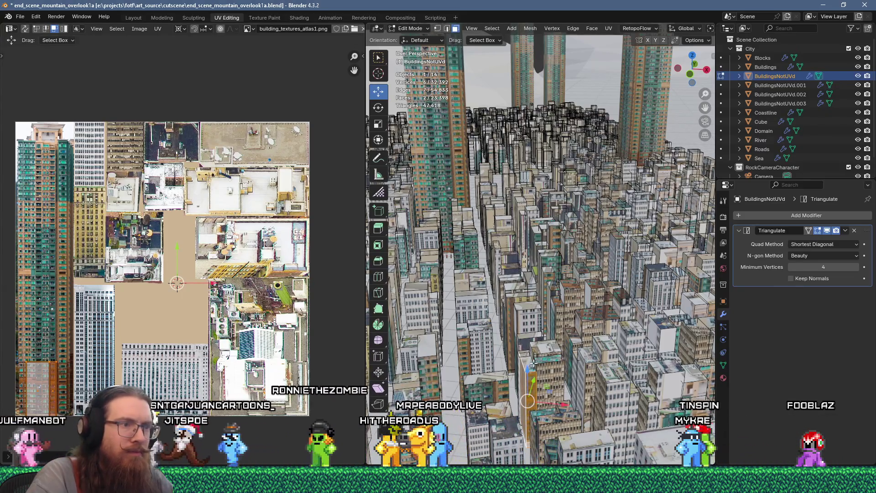
Step: Add several more faces of the next building to the selection
{"action": "left_click", "coordinate": [559, 355], "text": "shift"}
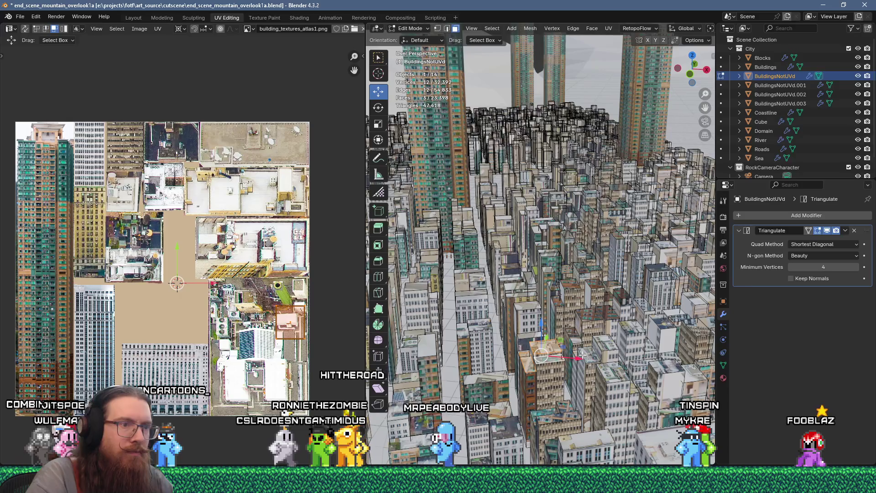
{"action": "left_click", "coordinate": [560, 414], "text": "shift"}
{"action": "left_click", "coordinate": [568, 409], "text": "shift"}
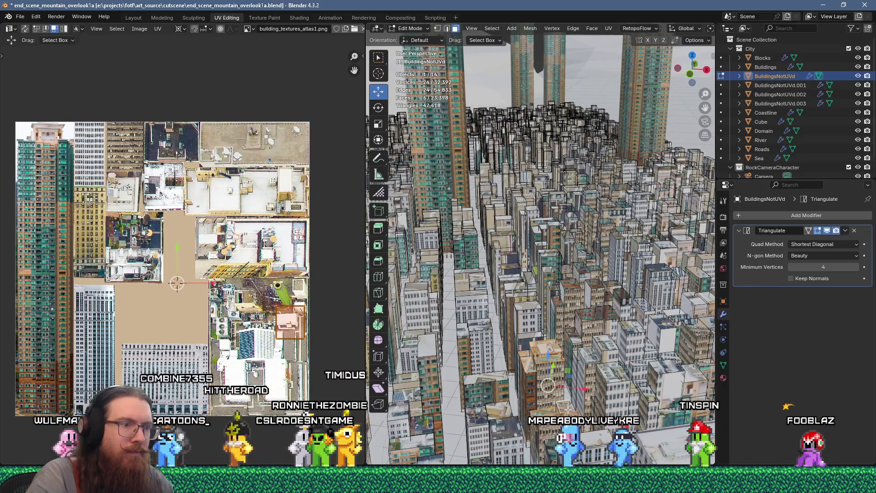
{"action": "left_click", "coordinate": [547, 412], "text": "shift"}
{"action": "left_click", "coordinate": [486, 377], "text": "shift"}
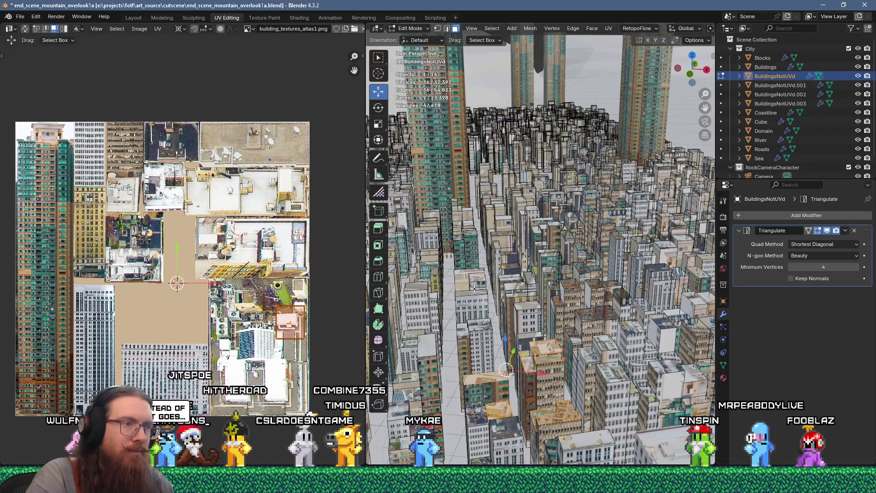
Step: Unwrap these faces, scale the islands down and place them over a rooftop texture
{"action": "key", "text": "u"}
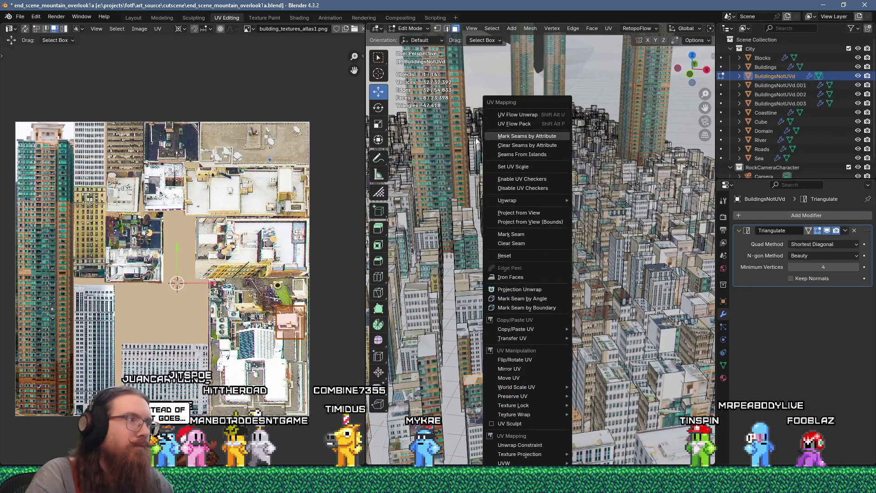
{"action": "left_click", "coordinate": [514, 116]}
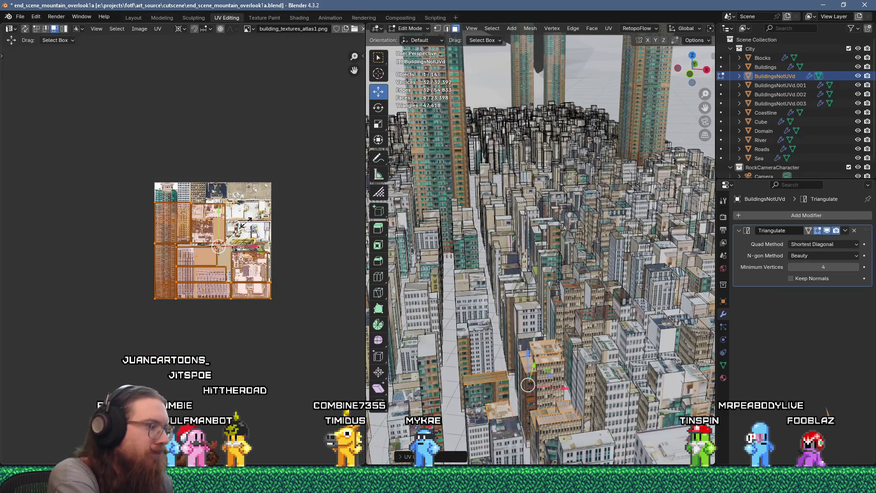
{"action": "type", "text": "3"}
{"action": "key", "text": "Return"}
{"action": "scroll", "coordinate": [274, 223], "scroll_direction": "up", "scroll_amount": 4}
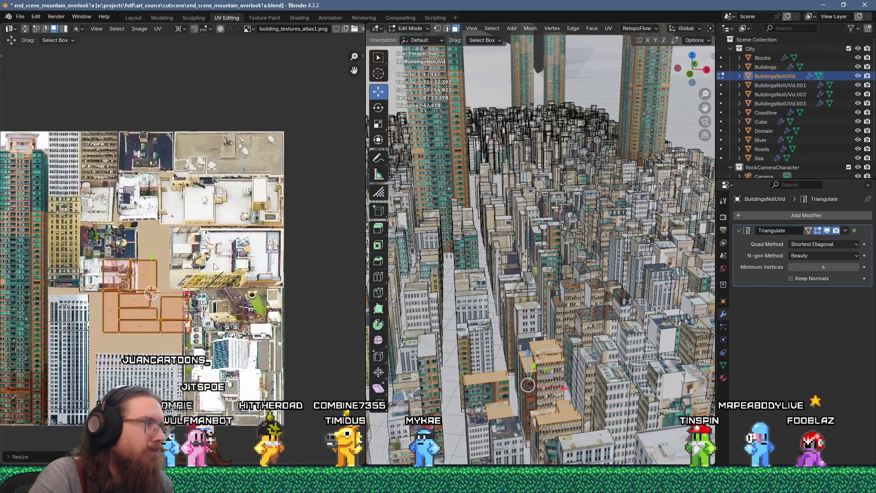
{"action": "key", "text": "g"}
{"action": "left_click", "coordinate": [135, 255]}
Step: Move the strip island up and left, then select the next building's faces
{"action": "left_click", "coordinate": [140, 282]}
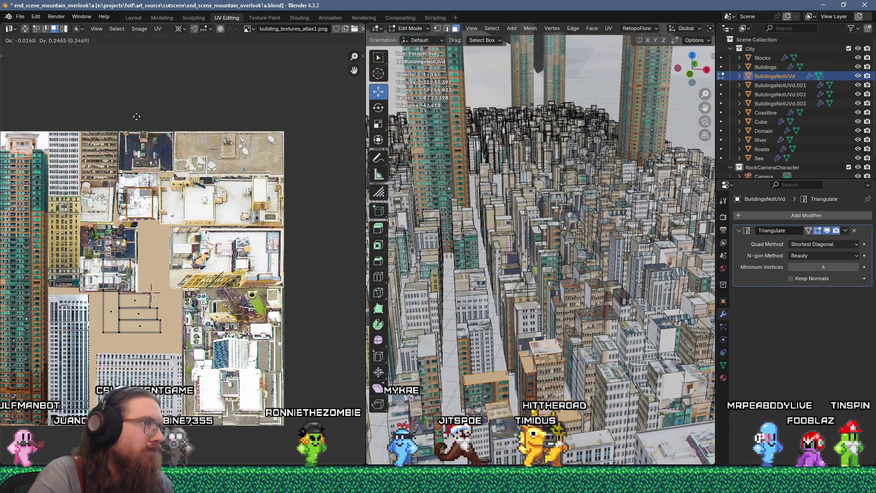
{"action": "key", "text": "g"}
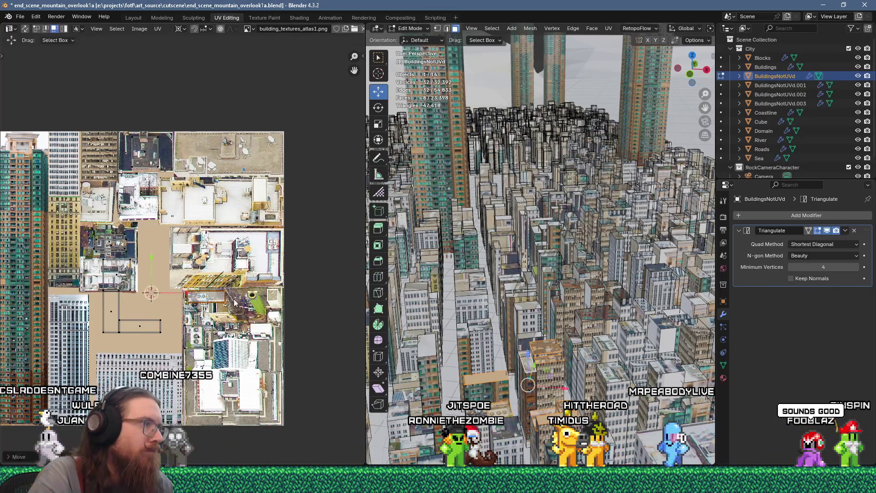
{"action": "key", "text": "g"}
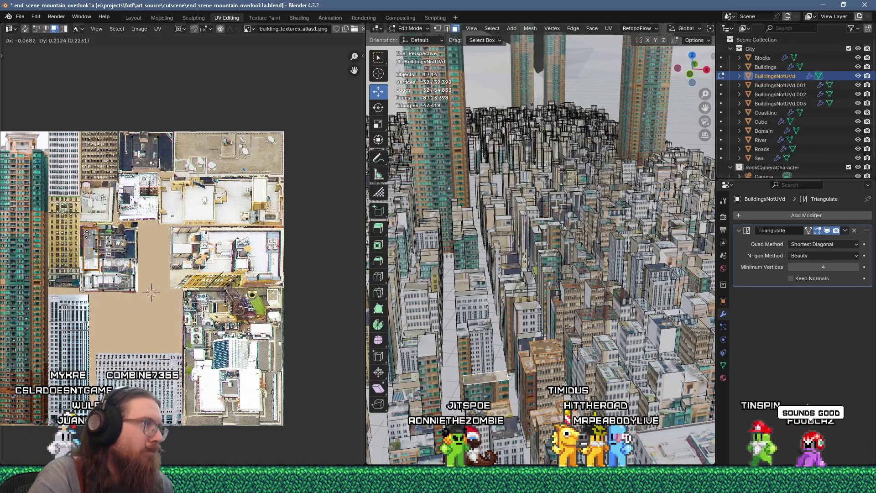
{"action": "left_click", "coordinate": [84, 234]}
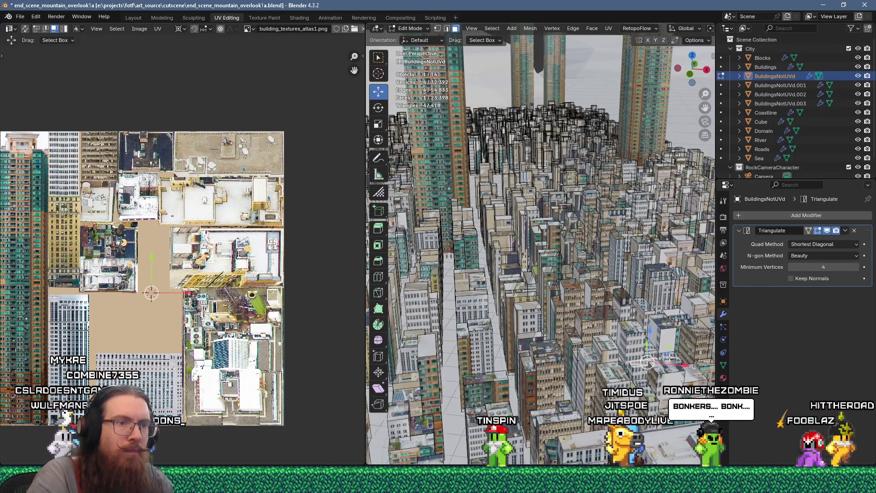
{"action": "left_click", "coordinate": [641, 308]}
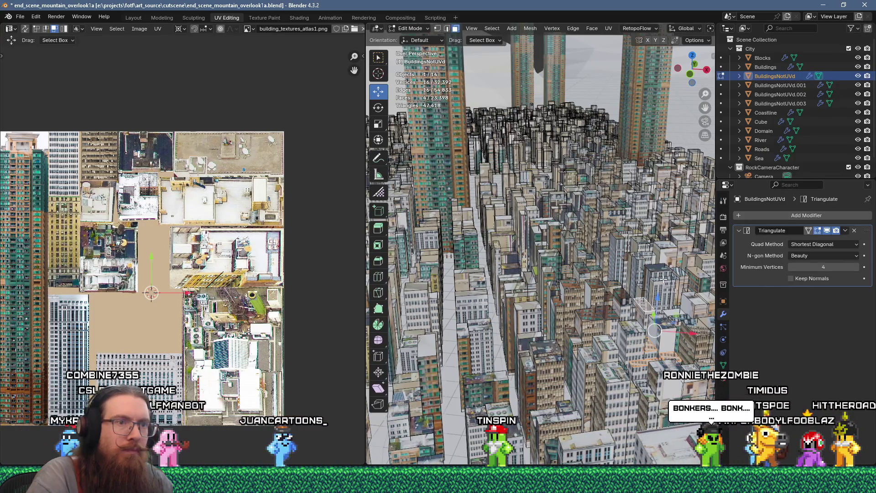
{"action": "left_click", "coordinate": [641, 255], "text": "shift"}
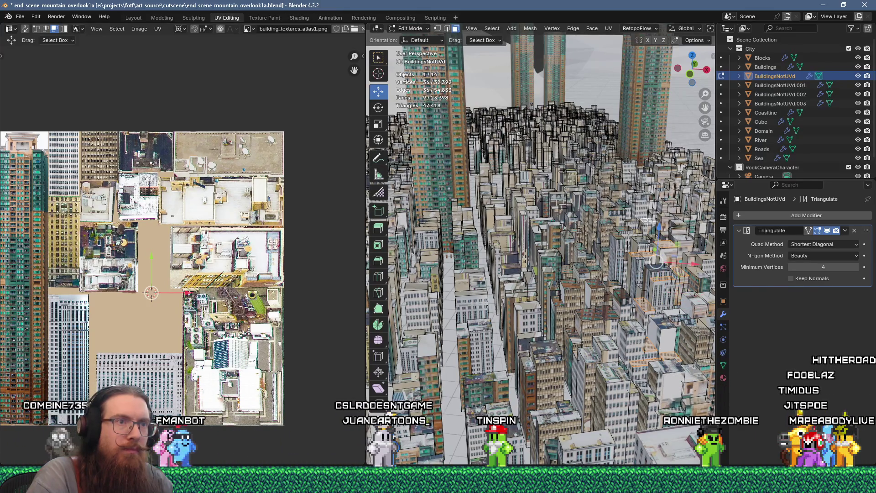
Step: Unwrap the new faces at 0.2 scale and set the islands onto a rooftop area
{"action": "key", "text": "u"}
{"action": "left_click", "coordinate": [565, 114]}
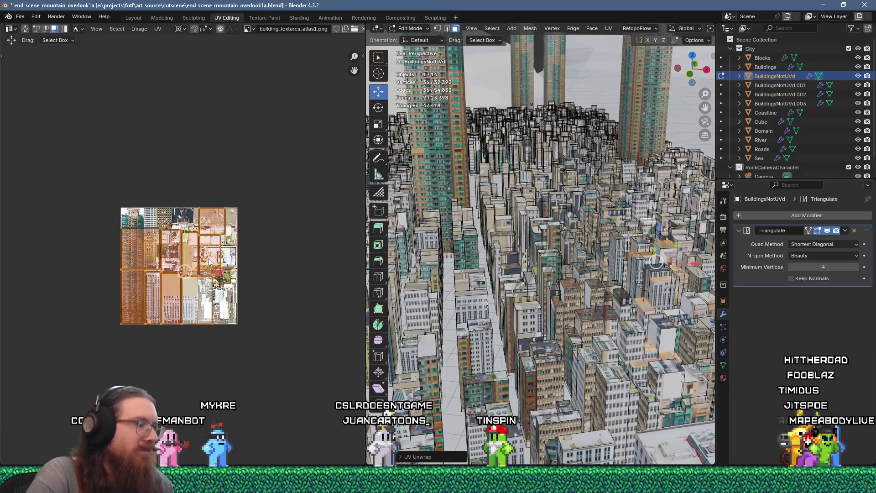
{"action": "type", "text": ".2"}
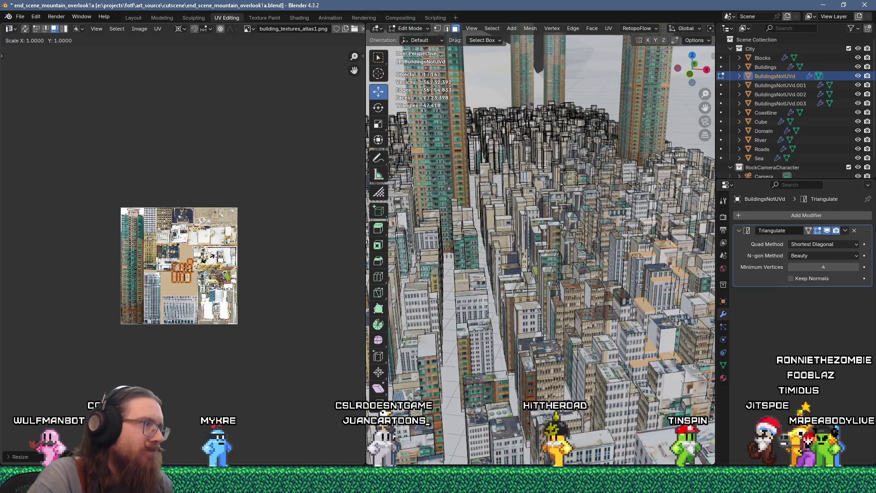
{"action": "scroll", "coordinate": [212, 256], "scroll_direction": "up", "scroll_amount": 7}
{"action": "key", "text": "g"}
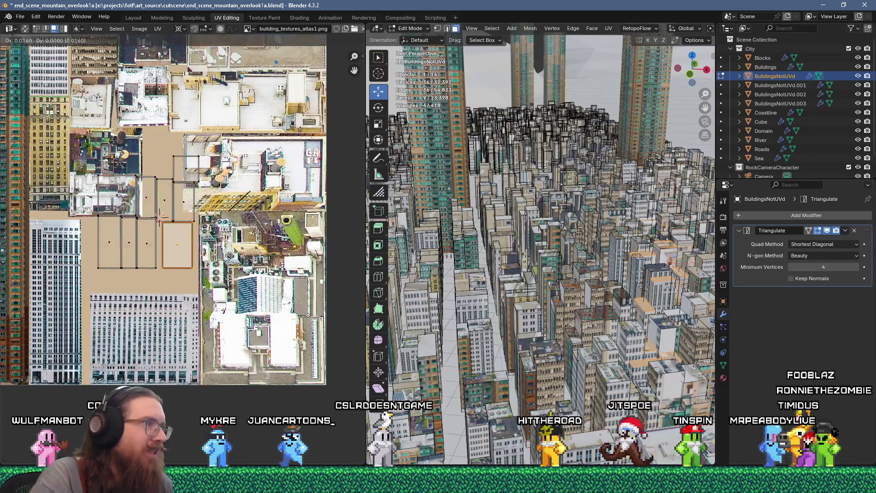
{"action": "left_click", "coordinate": [66, 130]}
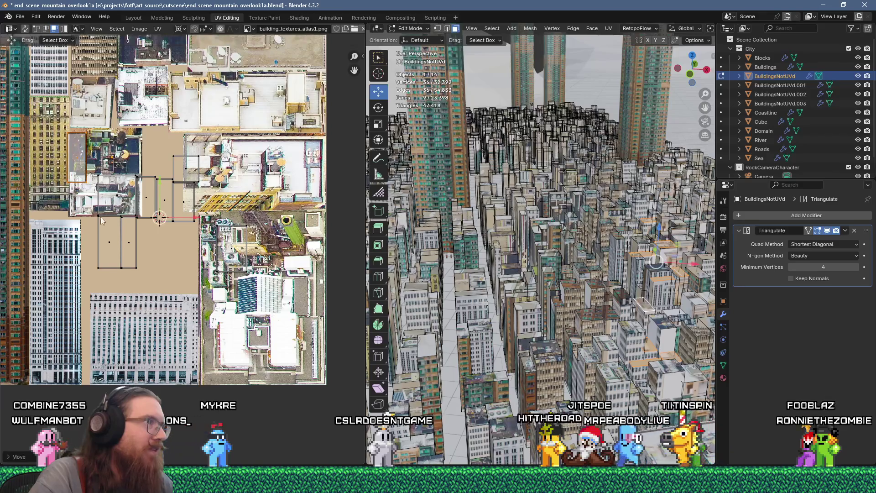
{"action": "key", "text": "g"}
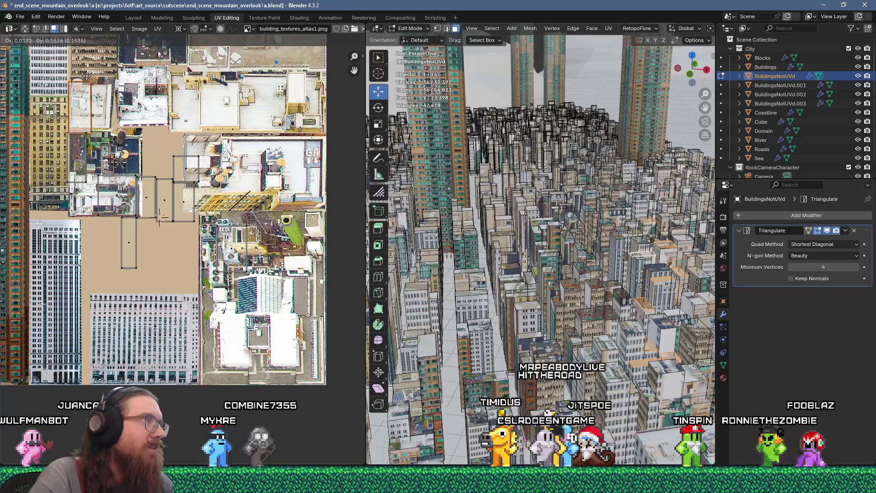
{"action": "left_click", "coordinate": [105, 78]}
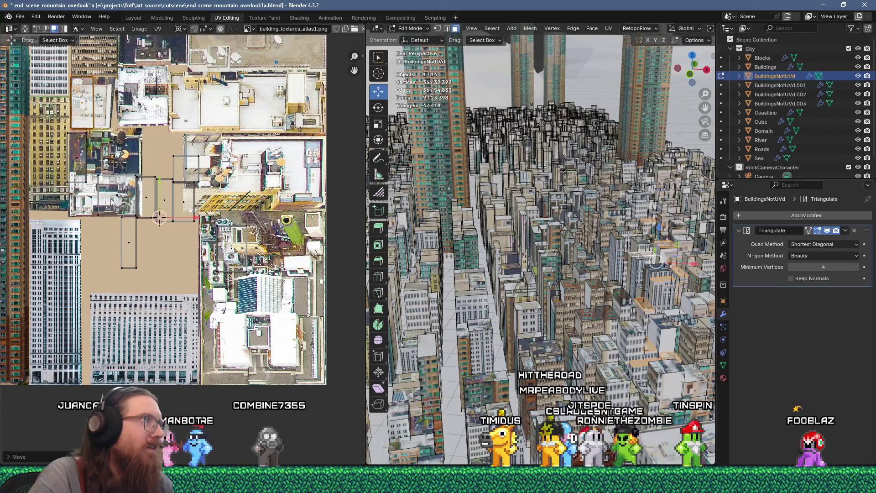
Step: Shift the narrow island to the upper left, then select another building's faces
{"action": "left_click", "coordinate": [128, 250]}
{"action": "left_click", "coordinate": [286, 271]}
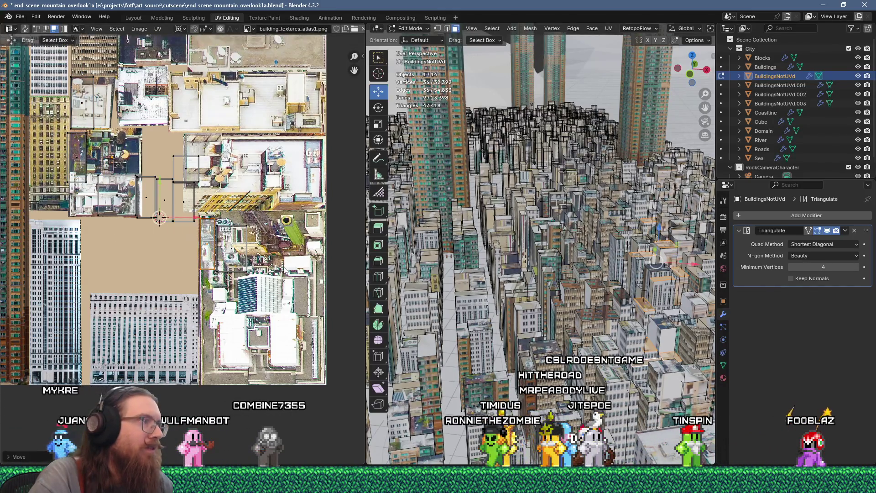
{"action": "key", "text": "g"}
{"action": "left_click", "coordinate": [239, 162]}
{"action": "key", "text": "g"}
{"action": "left_click", "coordinate": [285, 160]}
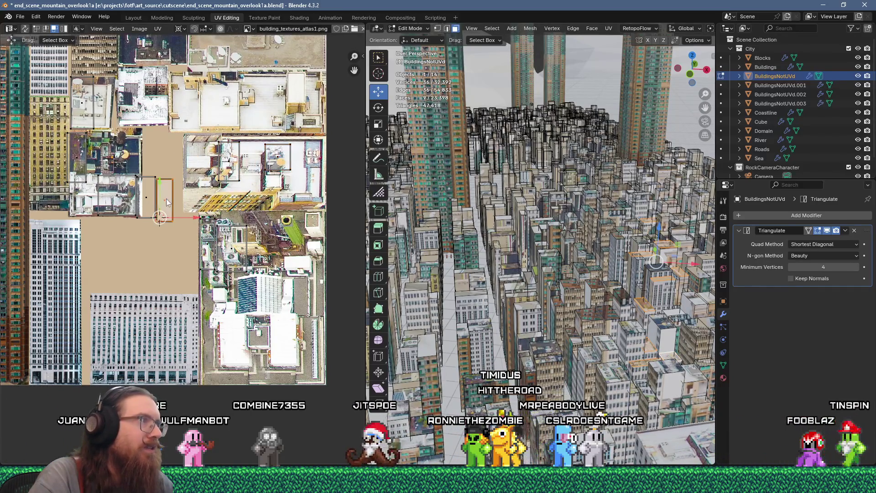
{"action": "key", "text": "g"}
{"action": "left_click", "coordinate": [125, 94]}
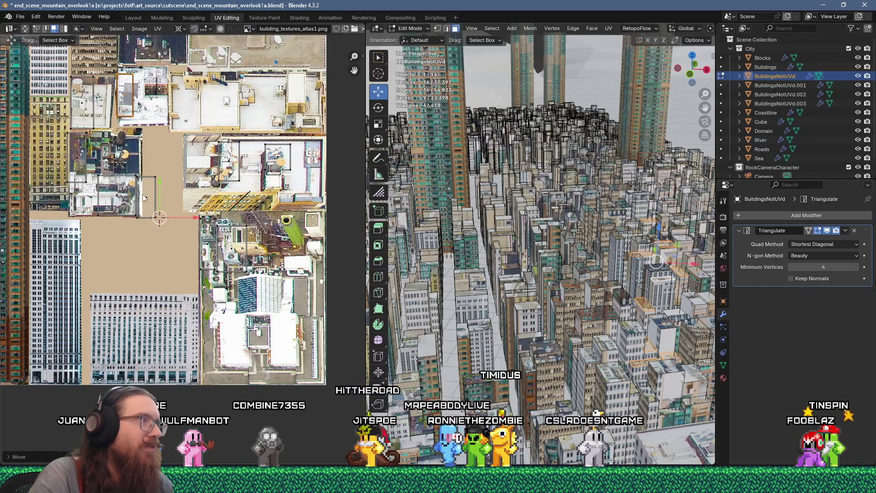
{"action": "left_click", "coordinate": [228, 254]}
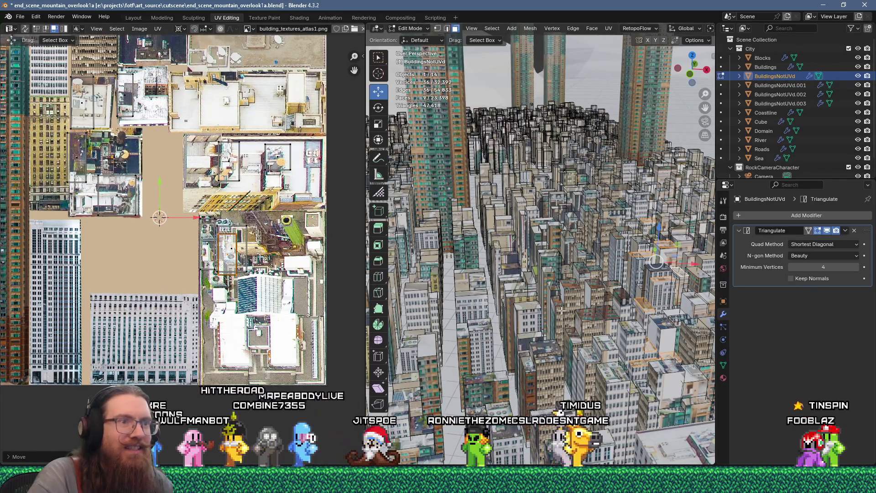
{"action": "left_click", "coordinate": [602, 310]}
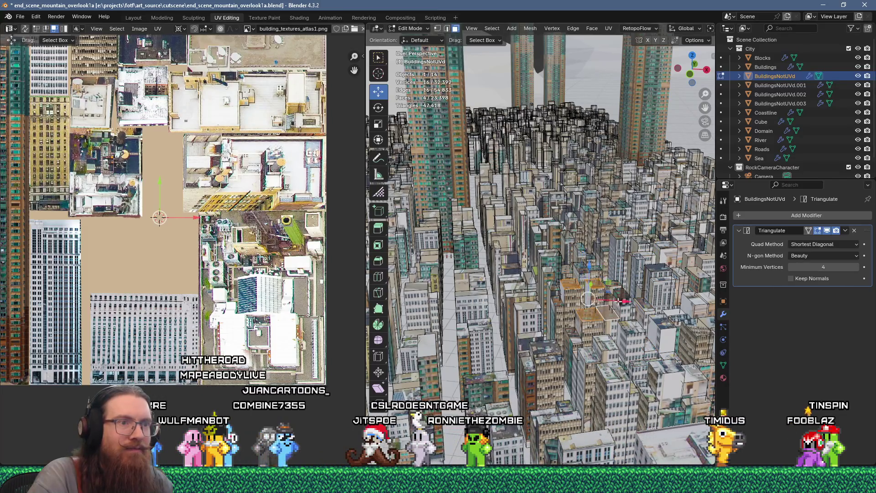
Step: Select the remaining roof faces of this building, orbiting to a low city view
{"action": "left_click", "coordinate": [566, 270], "text": "shift"}
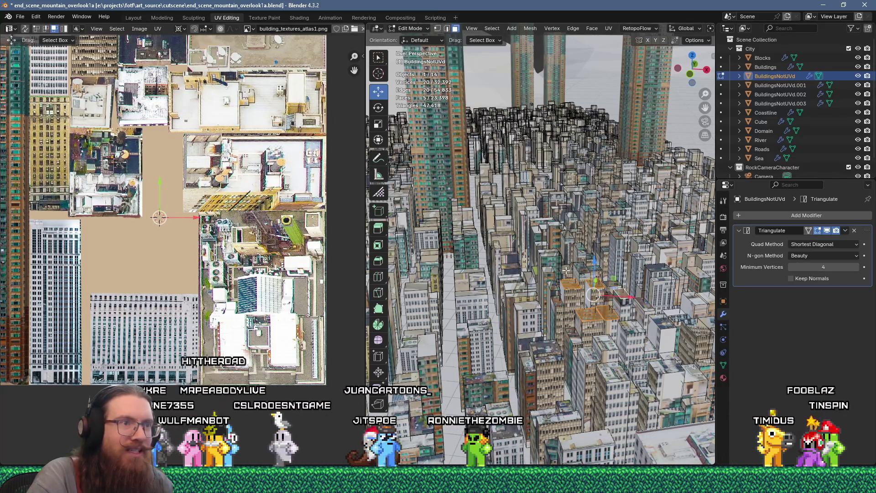
{"action": "left_click", "coordinate": [550, 268], "text": "shift"}
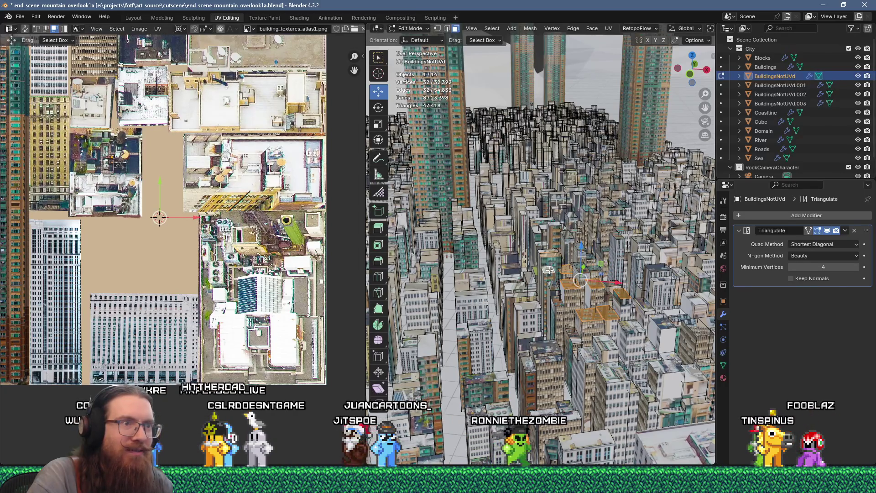
{"action": "left_click", "coordinate": [528, 278], "text": "shift"}
{"action": "left_click", "coordinate": [532, 292], "text": "shift"}
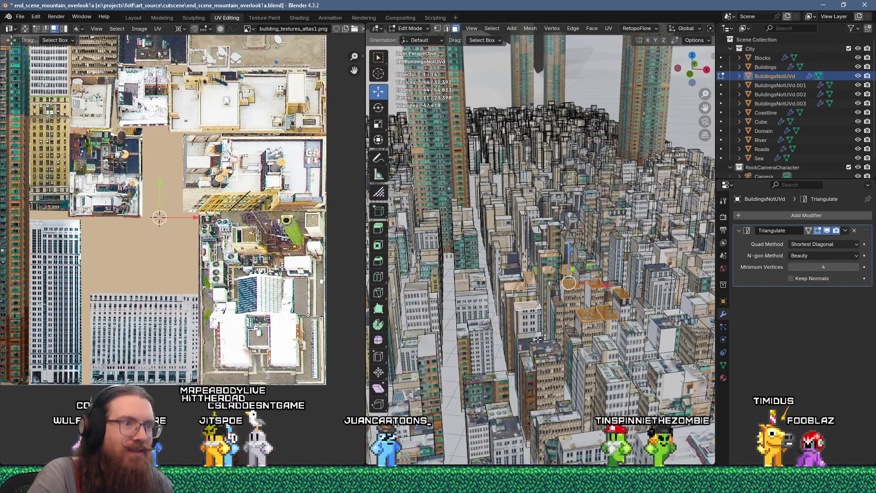
{"action": "left_click", "coordinate": [537, 320], "text": "shift"}
{"action": "scroll", "coordinate": [538, 333], "scroll_direction": "down", "scroll_amount": 3}
{"action": "mouse_move", "coordinate": [538, 332]}
{"action": "middle_mouse_down"}
{"action": "mouse_move", "coordinate": [529, 299]}
{"action": "mouse_move", "coordinate": [558, 261]}
{"action": "middle_mouse_up"}
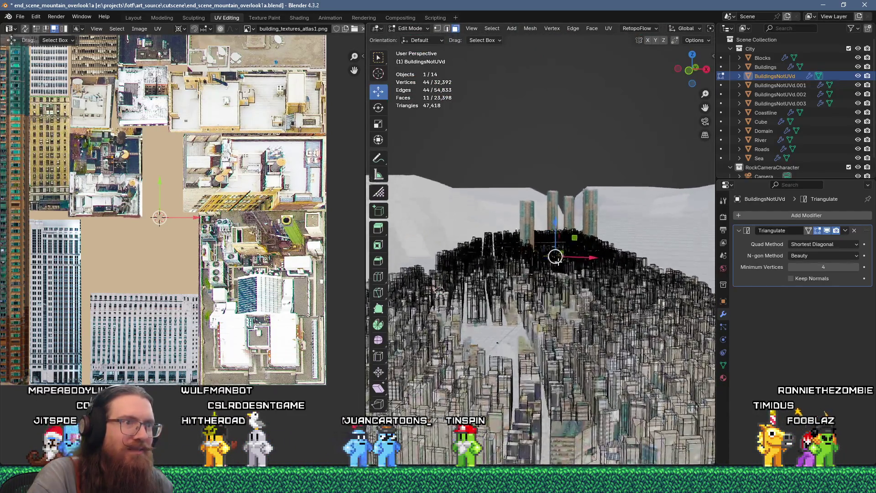
Step: Unwrap the selected faces, shrink the islands and move one onto a rooftop area
{"action": "key", "text": "u"}
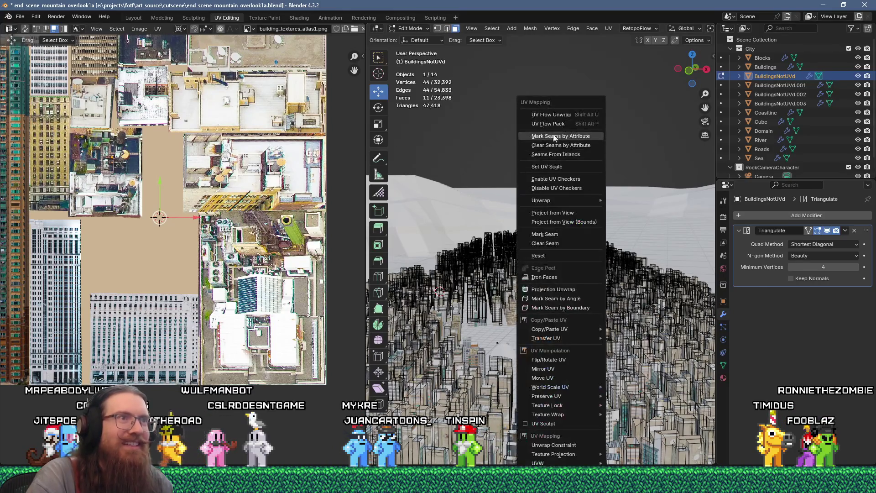
{"action": "key", "text": "Return"}
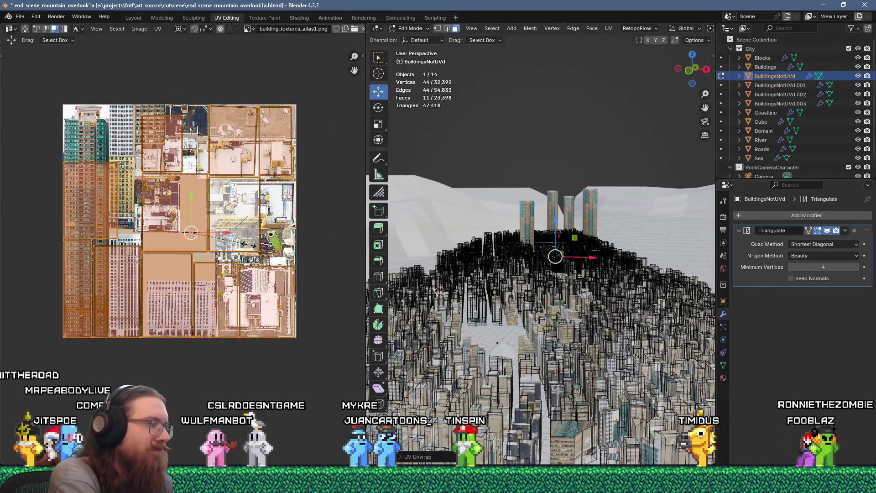
{"action": "left_click", "coordinate": [219, 239]}
{"action": "scroll", "coordinate": [160, 216], "scroll_direction": "up", "scroll_amount": 3}
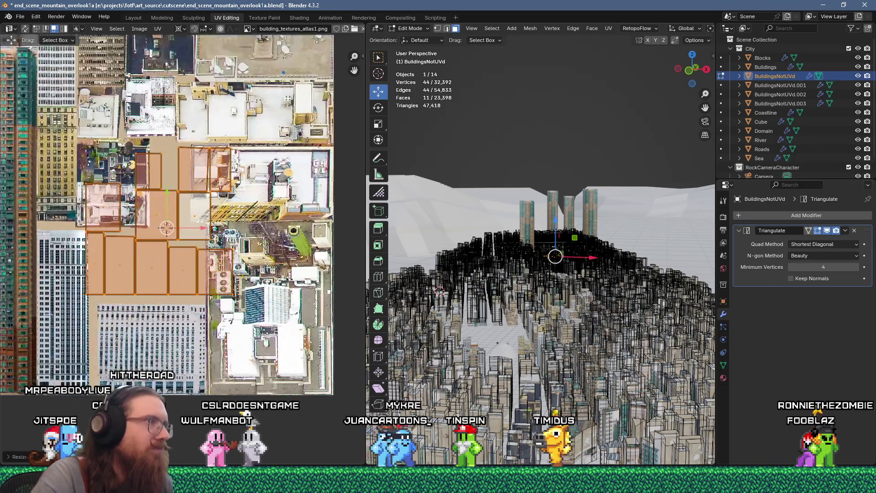
{"action": "left_click_drag", "start_coordinate": [160, 215], "coordinate": [120, 230]}
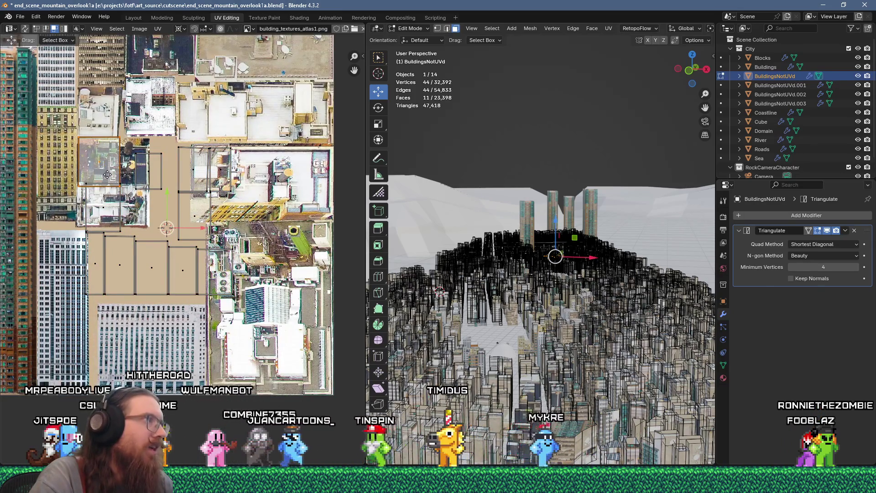
Step: Rearrange the lower-left group of UV islands over rooftop textures
{"action": "left_click", "coordinate": [120, 233]}
{"action": "key", "text": "g"}
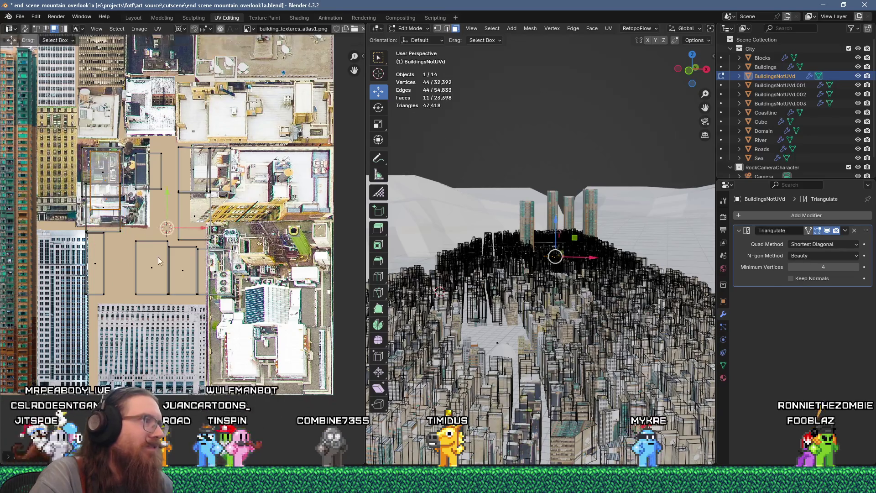
{"action": "left_click", "coordinate": [258, 278]}
{"action": "left_click", "coordinate": [182, 269]}
{"action": "key", "text": "g"}
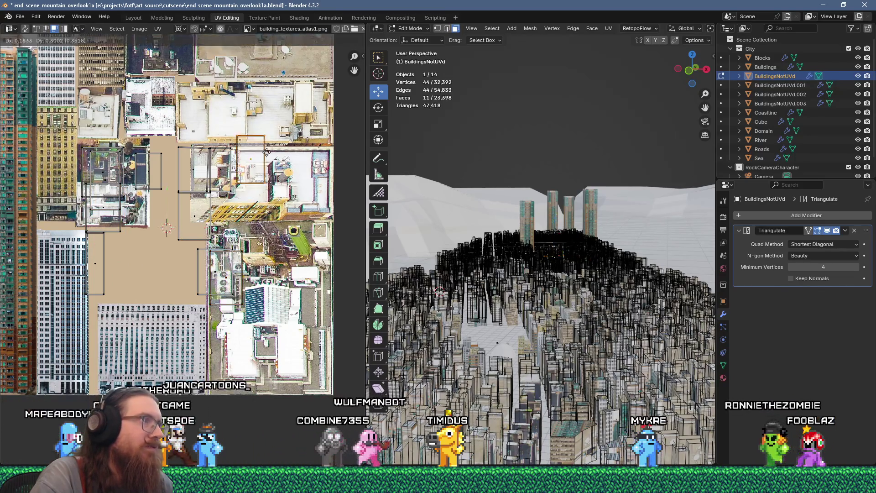
{"action": "left_click", "coordinate": [206, 272]}
{"action": "key", "text": "g"}
{"action": "left_click", "coordinate": [219, 233]}
{"action": "left_click", "coordinate": [190, 215]}
{"action": "key", "text": "g"}
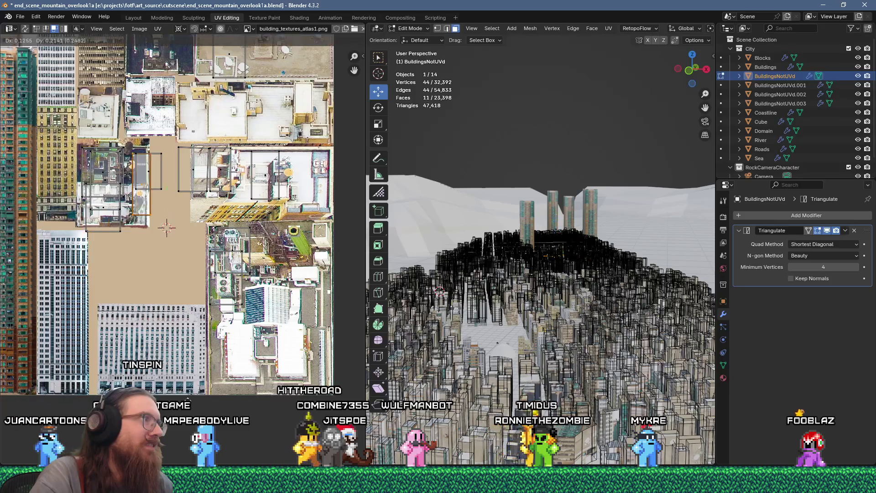
{"action": "left_click", "coordinate": [175, 291]}
Step: Rotate the tall island 90° into a strip, nudge islands into place, and save
{"action": "middle_click_drag", "start_coordinate": [195, 292], "coordinate": [203, 371]}
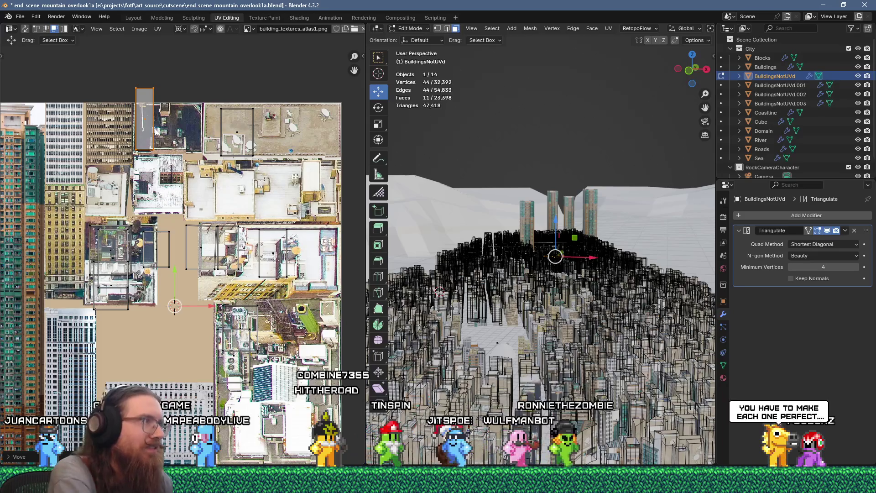
{"action": "type", "text": "r"}
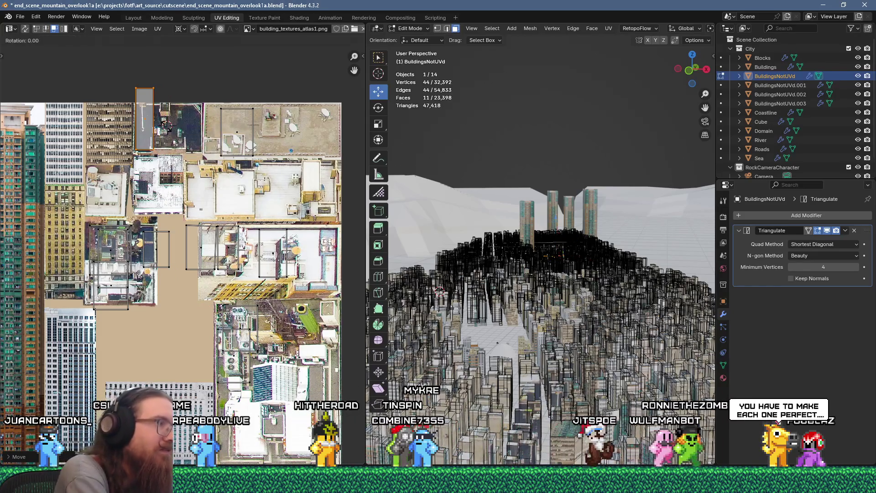
{"action": "type", "text": "90"}
{"action": "key", "text": "Return"}
{"action": "left_click_drag", "start_coordinate": [163, 131], "coordinate": [163, 144]}
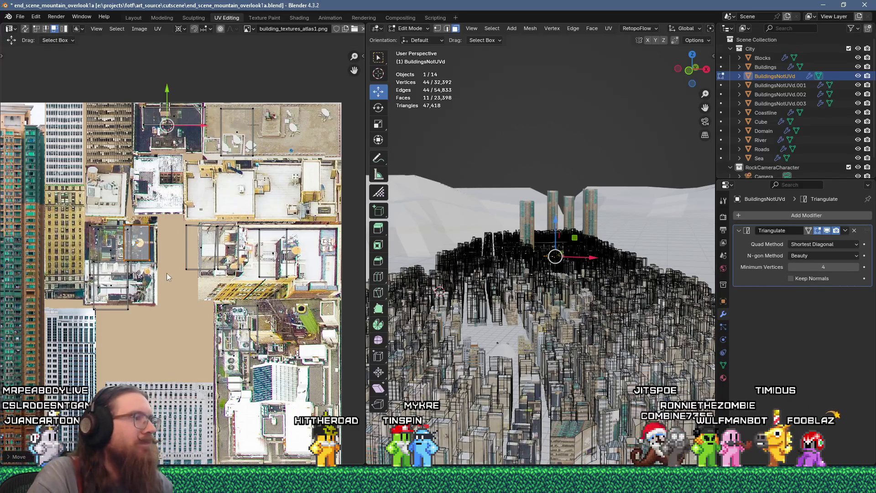
{"action": "left_click_drag", "start_coordinate": [199, 242], "coordinate": [246, 255]}
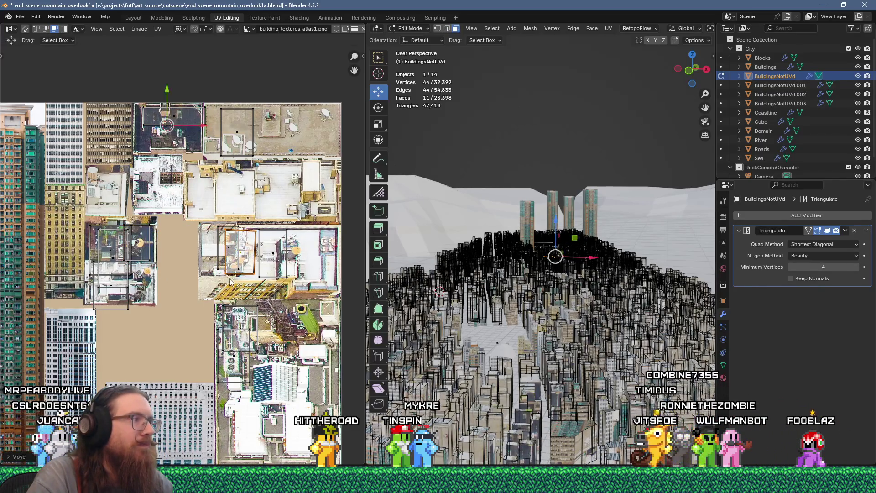
{"action": "scroll", "coordinate": [443, 323], "scroll_direction": "up", "scroll_amount": 5}
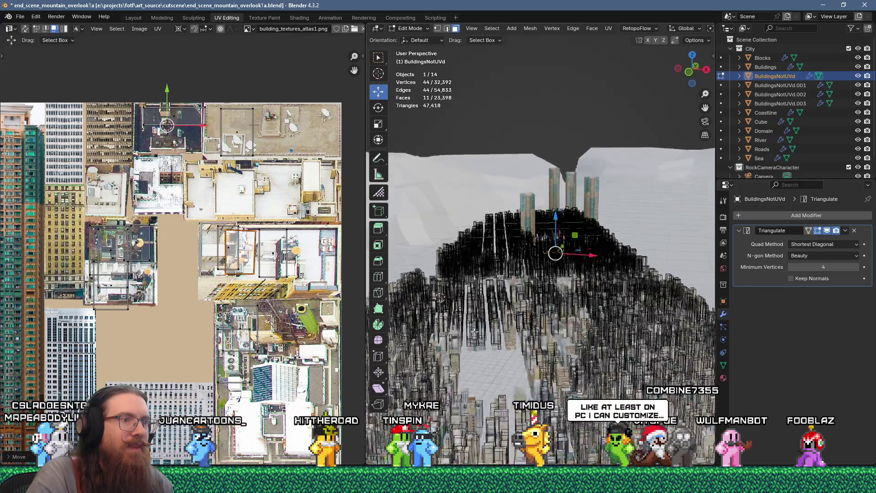
{"action": "key", "text": "ctrl+s"}
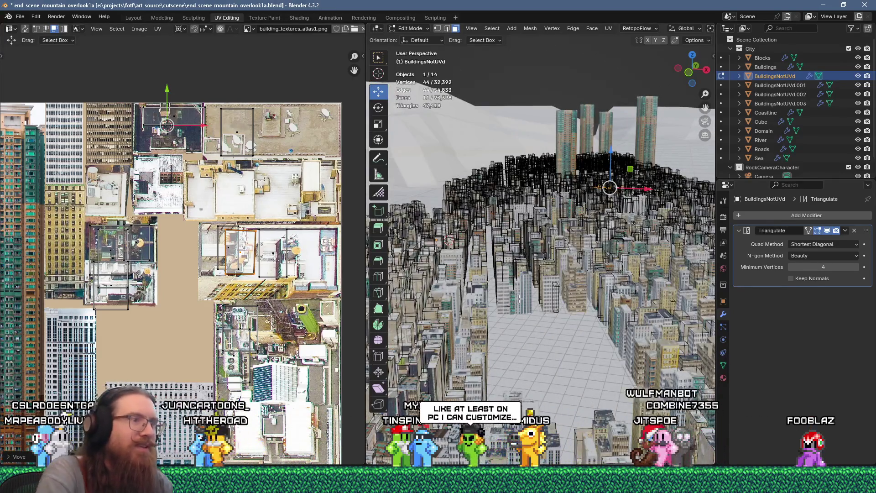
{"action": "left_click", "coordinate": [20, 16]}
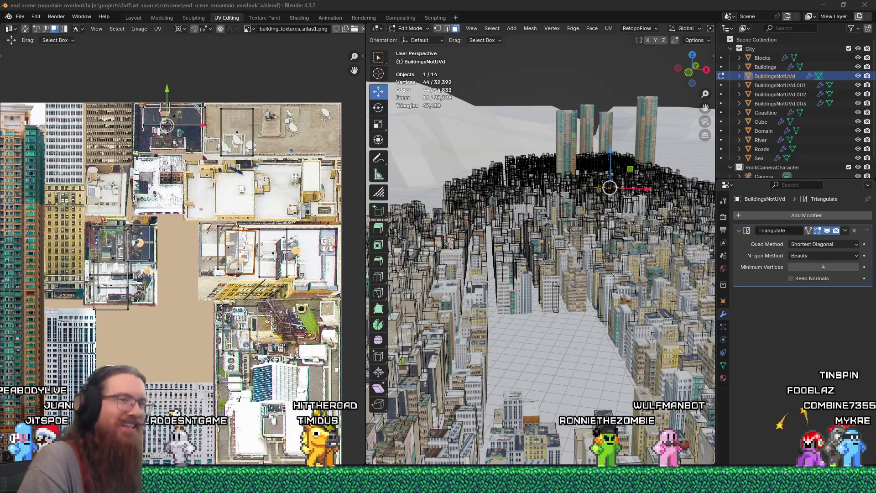
{"action": "left_click", "coordinate": [8, 18]}
{"action": "left_click", "coordinate": [43, 80]}
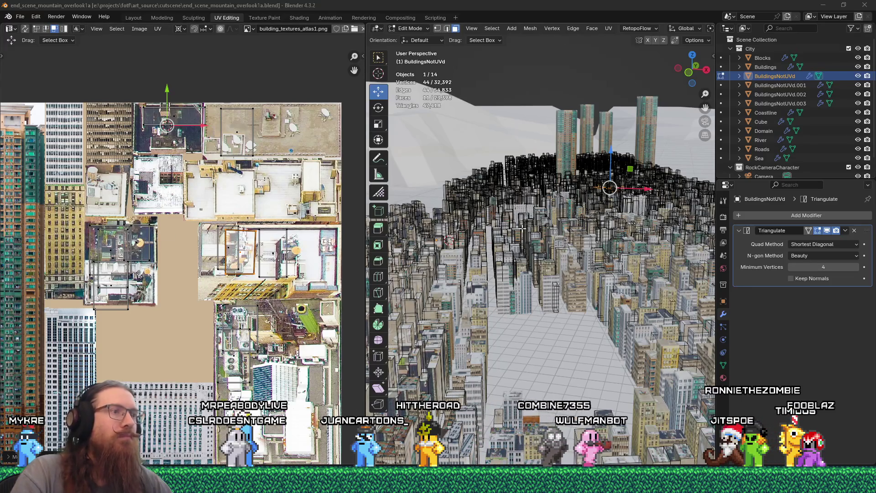
{"action": "middle_click_drag", "start_coordinate": [501, 232], "coordinate": [420, 246]}
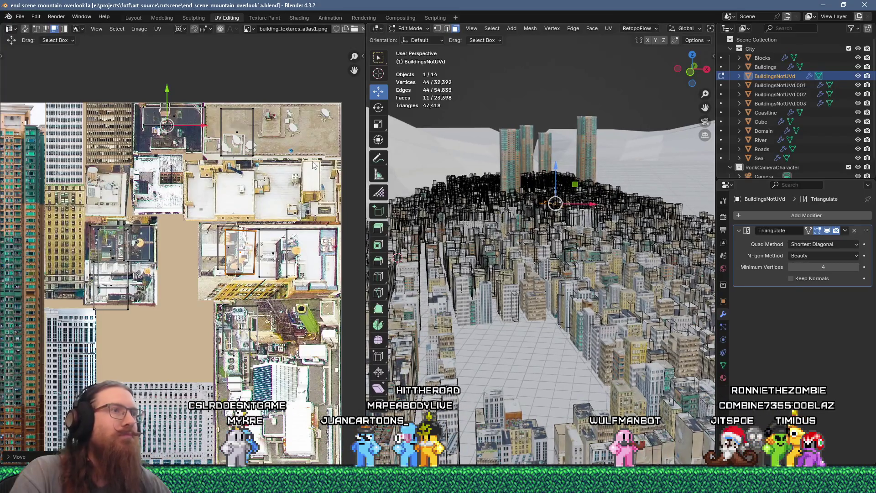
{"action": "left_click", "coordinate": [20, 20]}
{"action": "left_click", "coordinate": [37, 72]}
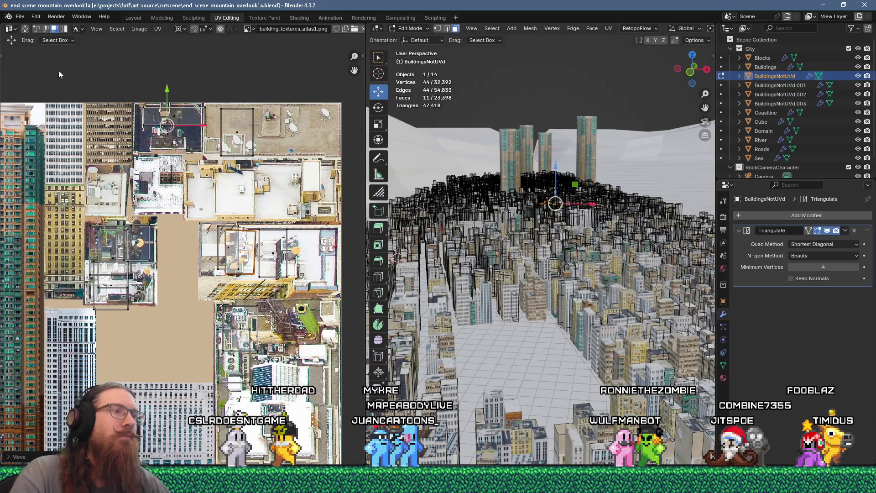
{"action": "left_click", "coordinate": [20, 18]}
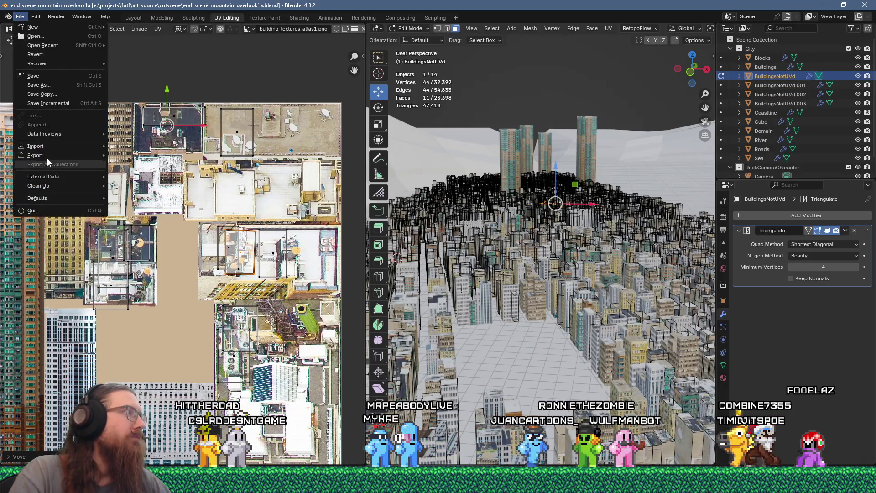
Step: Join the BuildingsNotUVd.001–.003 copies into the Buildings object in Object Mode
{"action": "key", "text": "Tab"}
{"action": "left_click", "coordinate": [780, 103]}
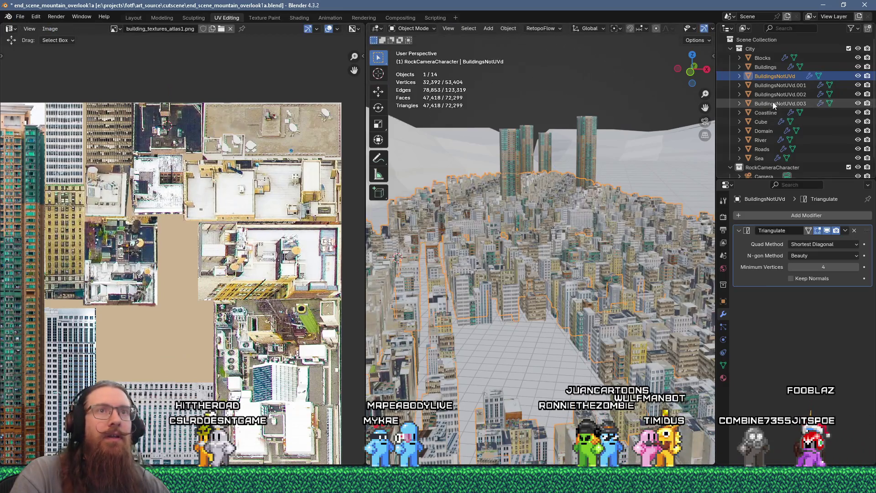
{"action": "left_click", "coordinate": [790, 86], "text": "shift"}
{"action": "left_click", "coordinate": [771, 67], "text": "ctrl"}
{"action": "key", "text": "ctrl+j"}
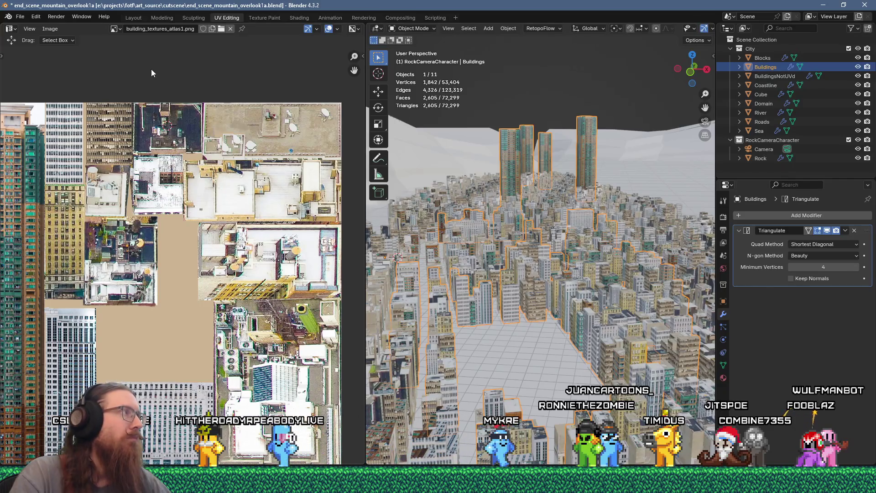
Step: Save the file and bring up the Source Engine export options
{"action": "left_click", "coordinate": [20, 16]}
{"action": "left_click", "coordinate": [33, 76]}
{"action": "left_click", "coordinate": [20, 17]}
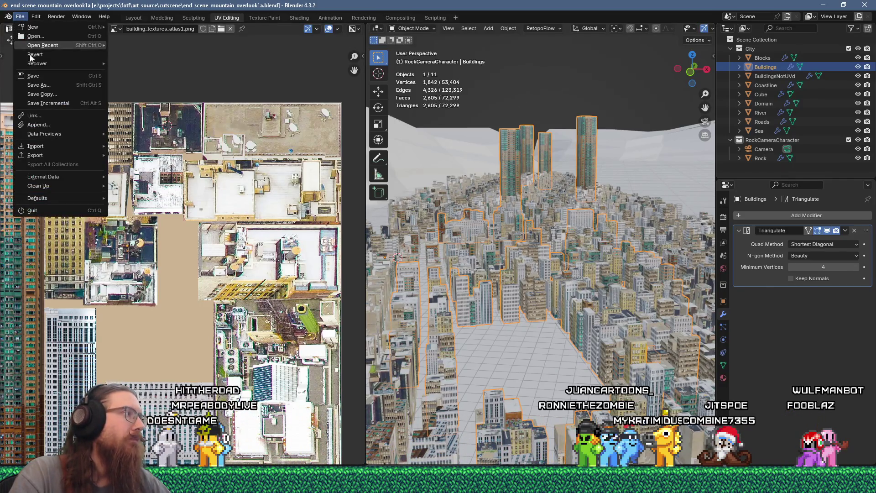
{"action": "mouse_move", "coordinate": [56, 156]}
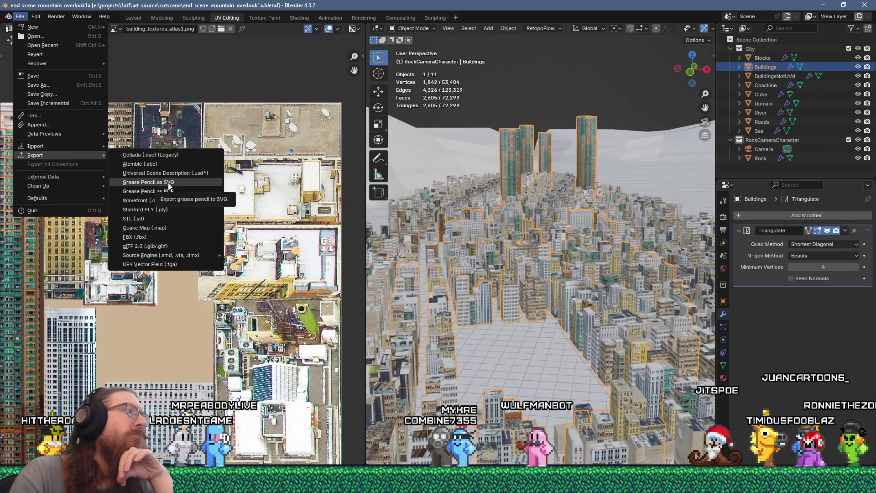
{"action": "mouse_move", "coordinate": [172, 255]}
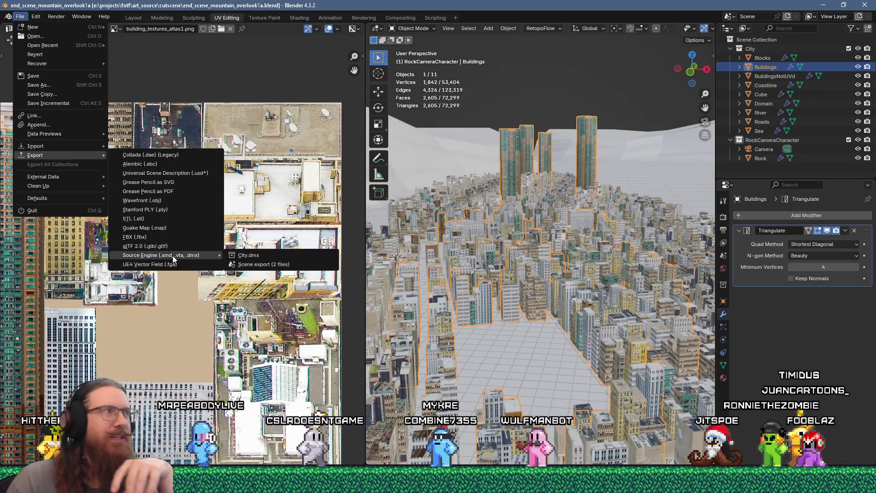